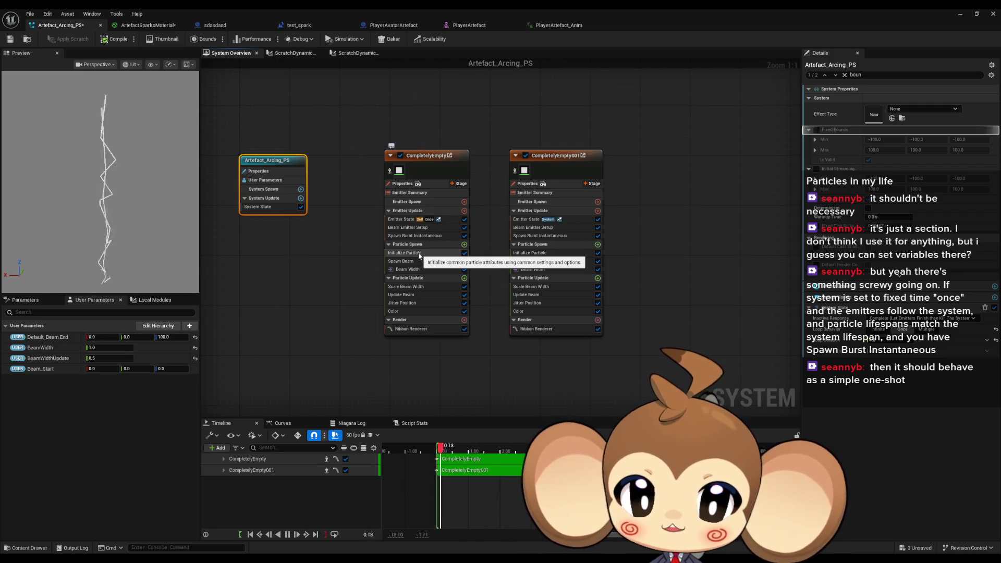
# Review both beam emitters' particle initialization and the Artefact_Arcing_PS system-wide properties.
pyautogui.click(419, 255)
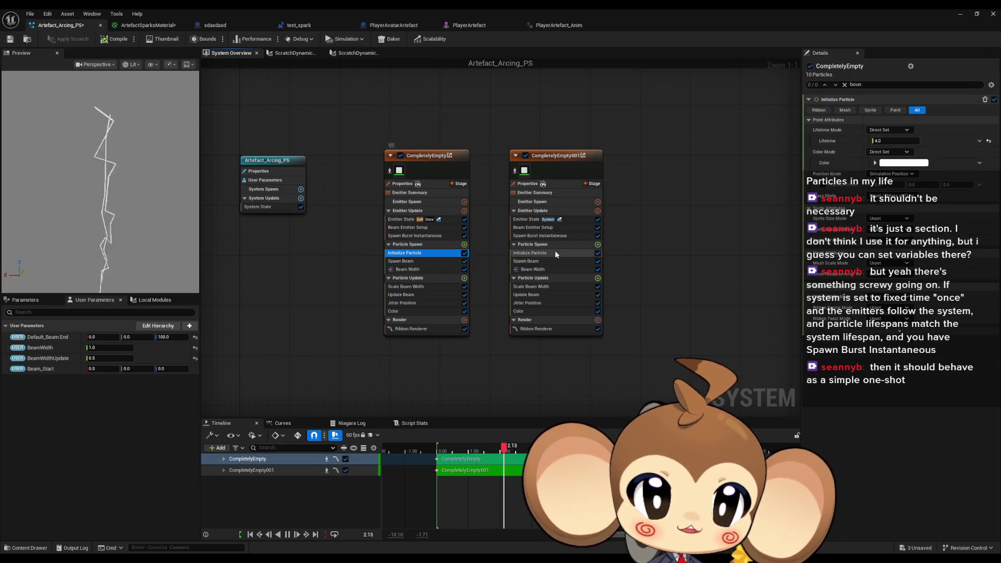
pyautogui.click(552, 254)
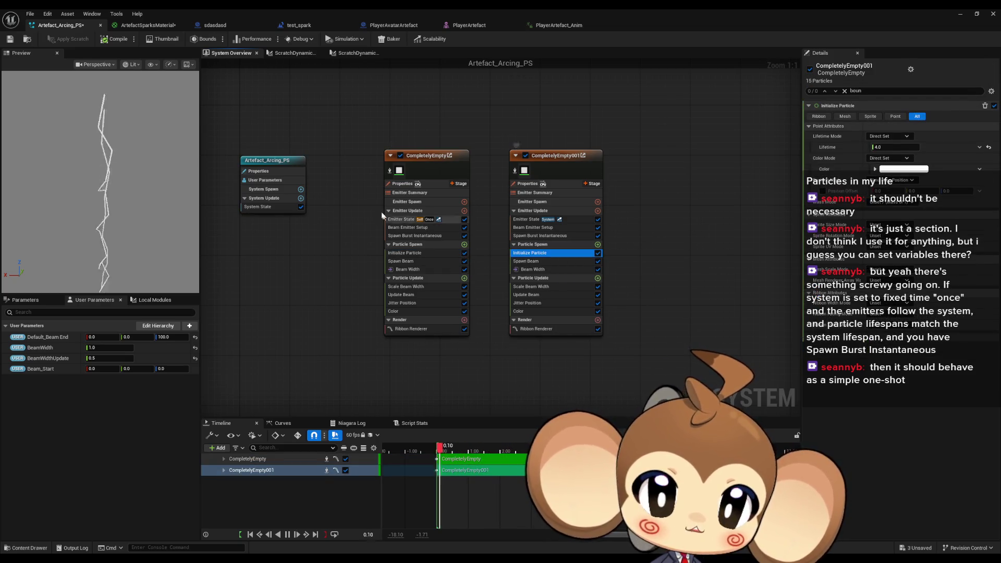
pyautogui.click(267, 162)
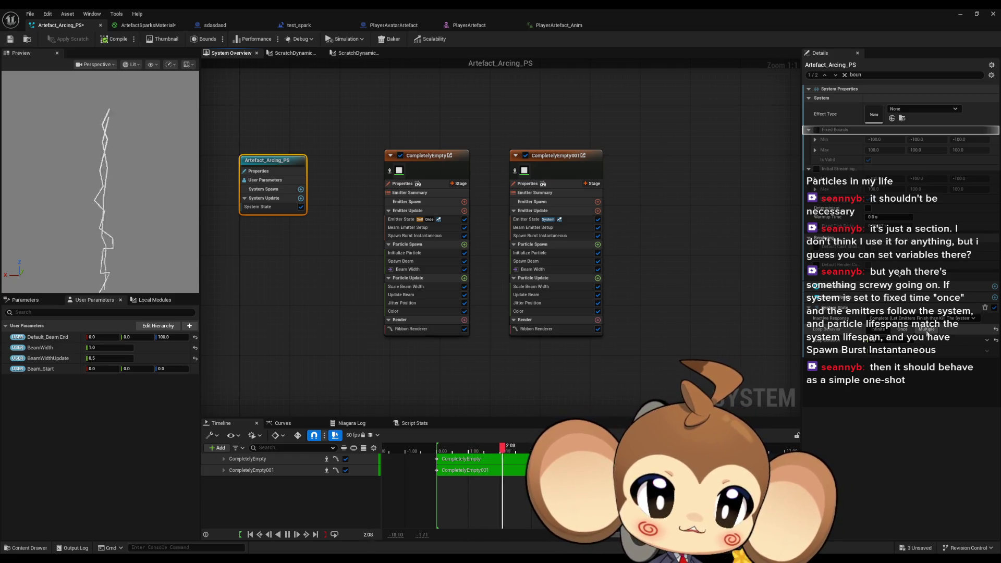
# Set CompletelyEmpty's Emitter State Life Cycle Mode to System, then return to the running play session.
pyautogui.click(419, 158)
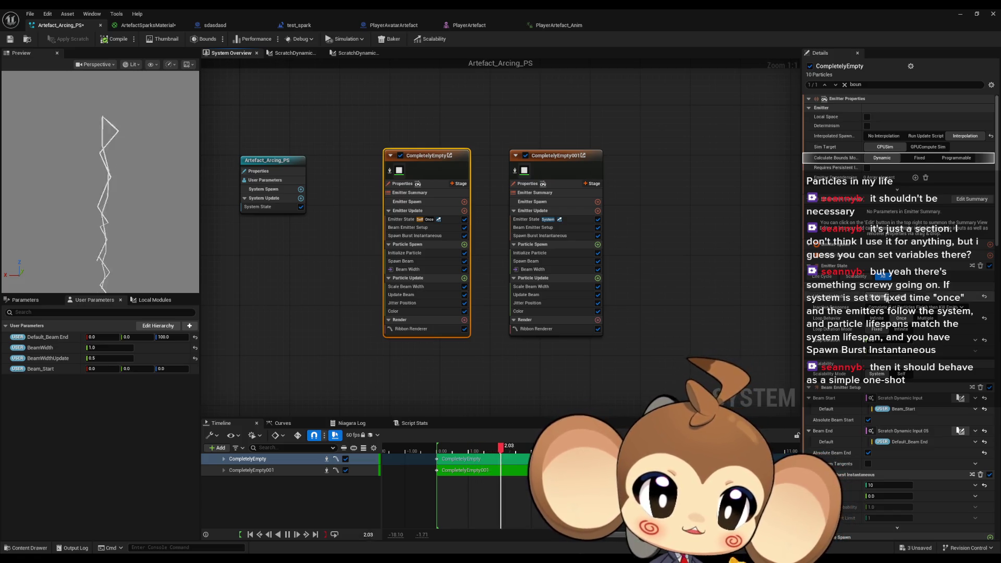
pyautogui.click(850, 299)
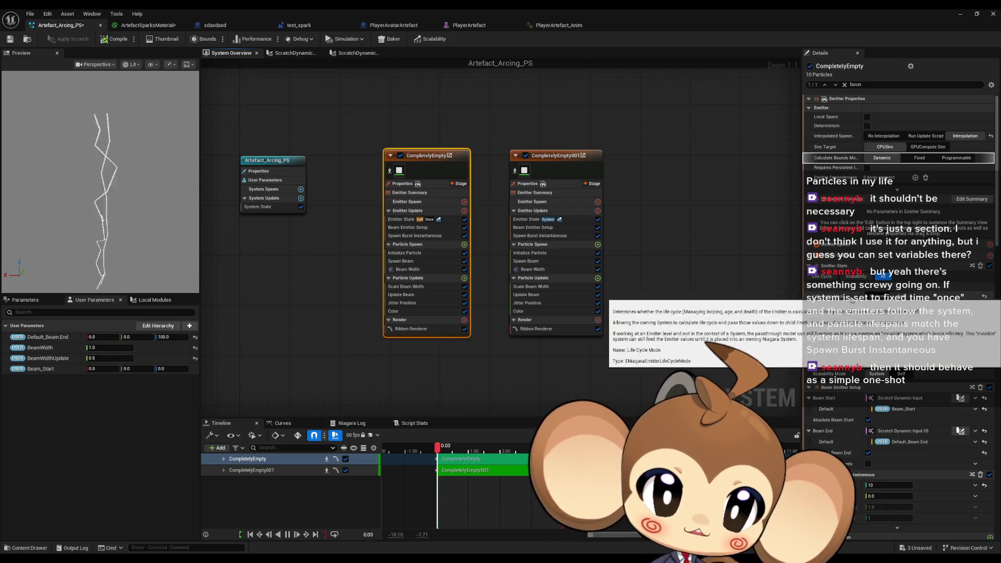
pyautogui.click(539, 159)
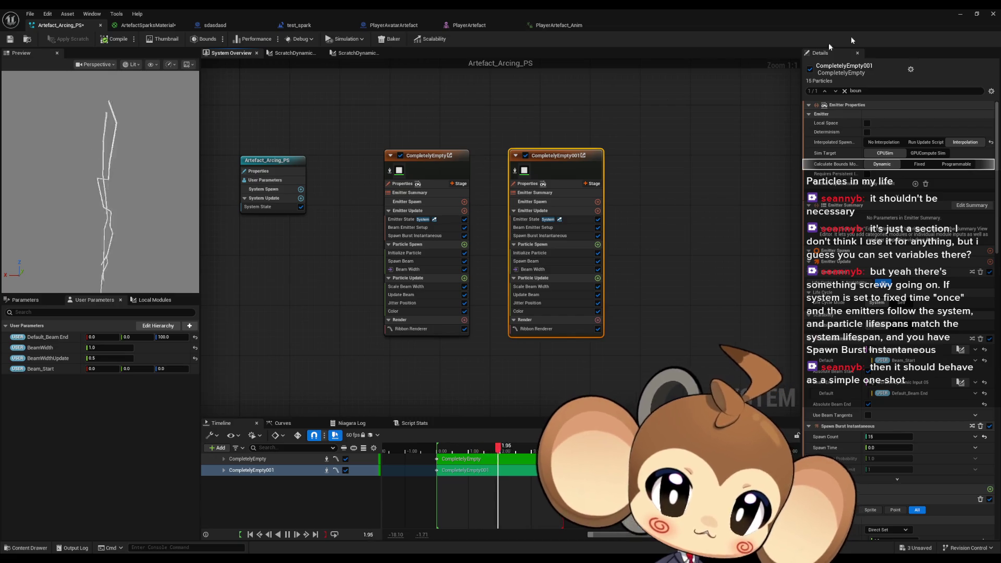
pyautogui.click(962, 15)
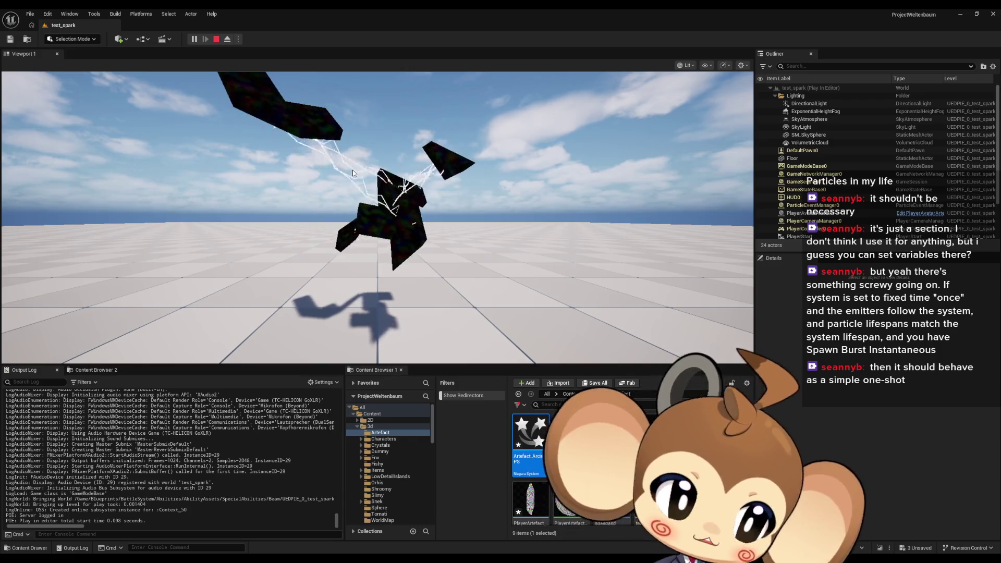
# Stop play and drag Artefact_Arcing_PS from the Content Browser into the test_spark level.
pyautogui.click(216, 39)
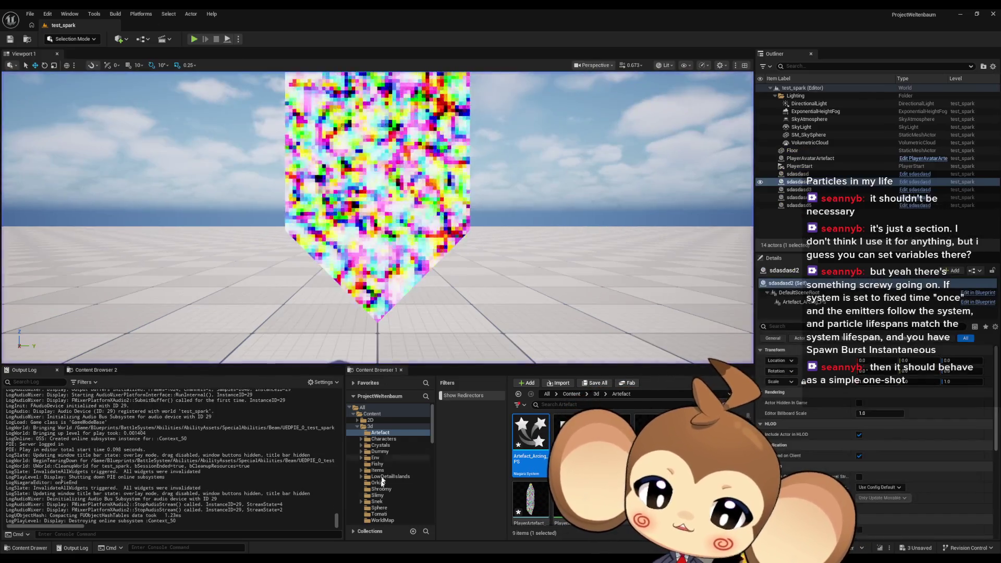
pyautogui.click(383, 533)
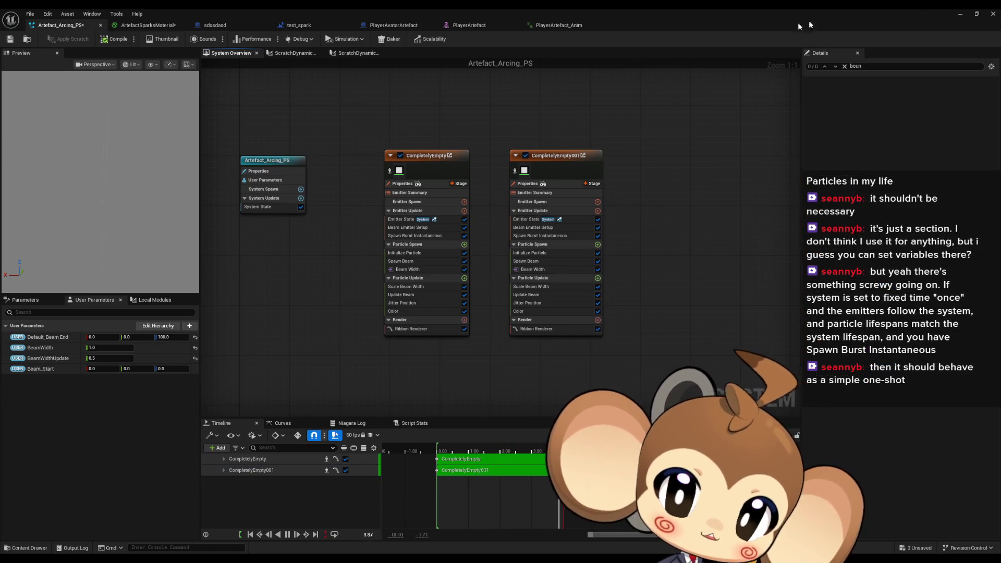
pyautogui.click(960, 15)
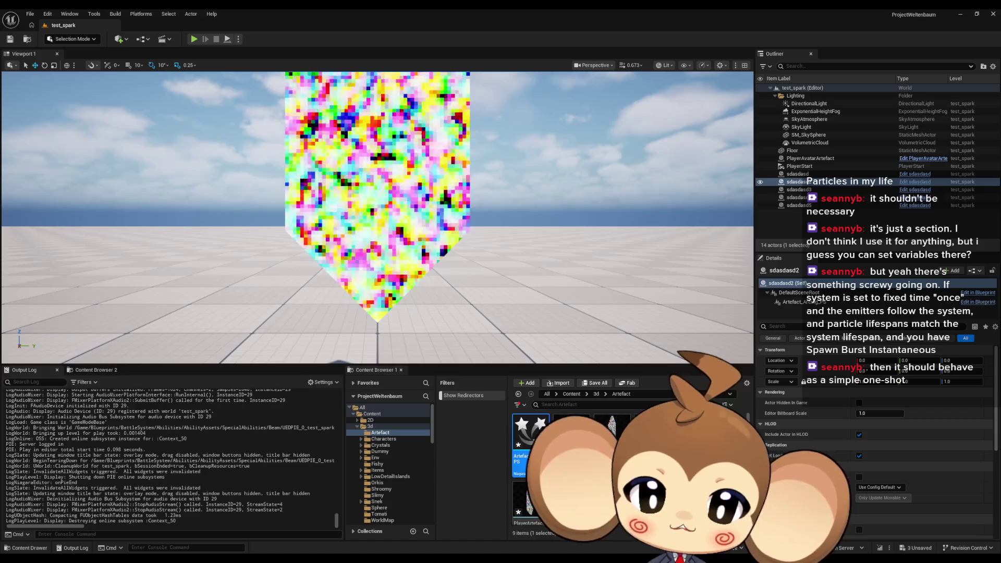
pyautogui.moveTo(611, 313)
pyautogui.mouseDown()
pyautogui.moveTo(603, 316)
pyautogui.moveTo(607, 240)
pyautogui.mouseUp()
# Edit the Default_Beam_End value and run a quick play-test, then stop it.
pyautogui.click(961, 464)
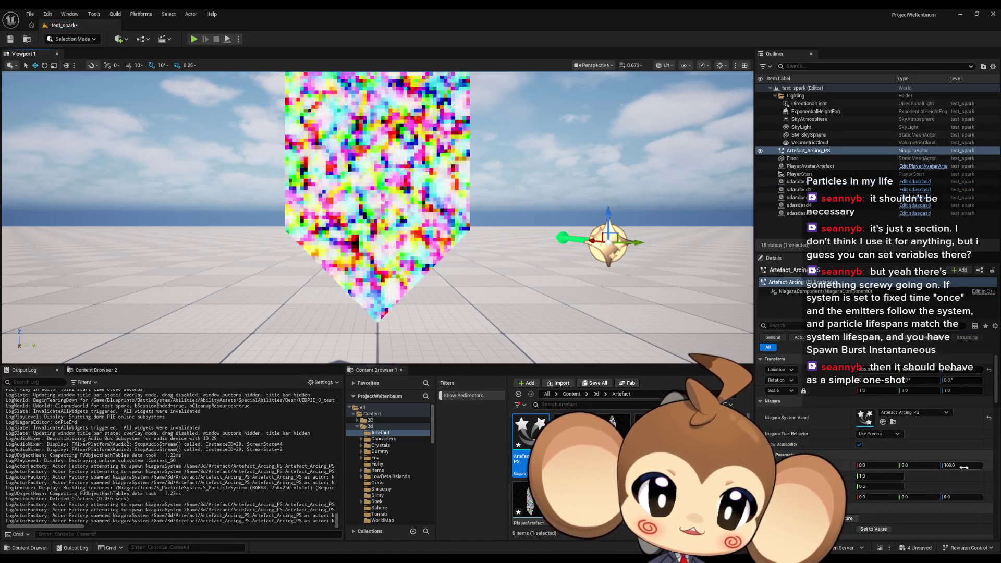
pyautogui.hotkey('alt', 'p')
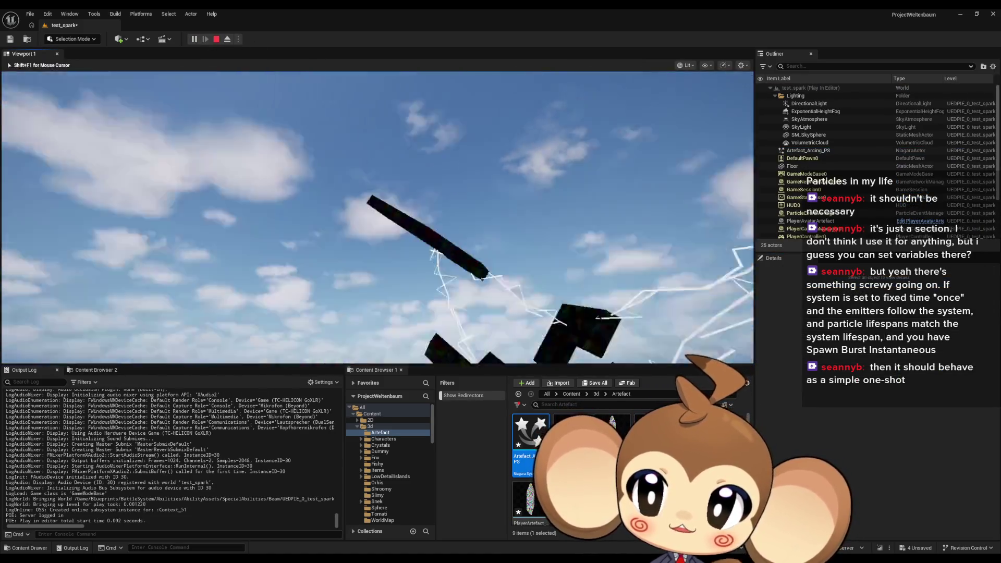
pyautogui.hotkey('shift', 'F1')
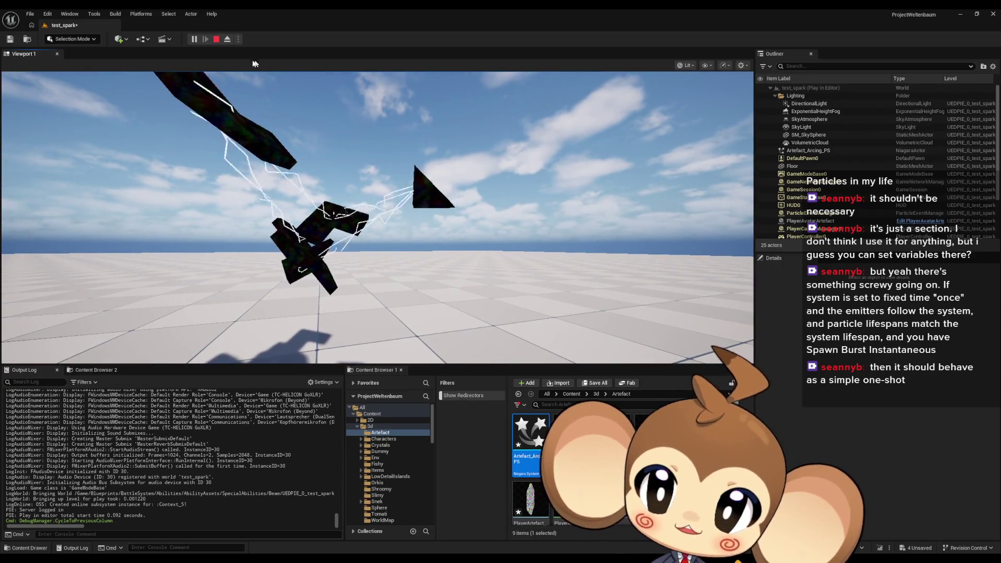
pyautogui.click(216, 39)
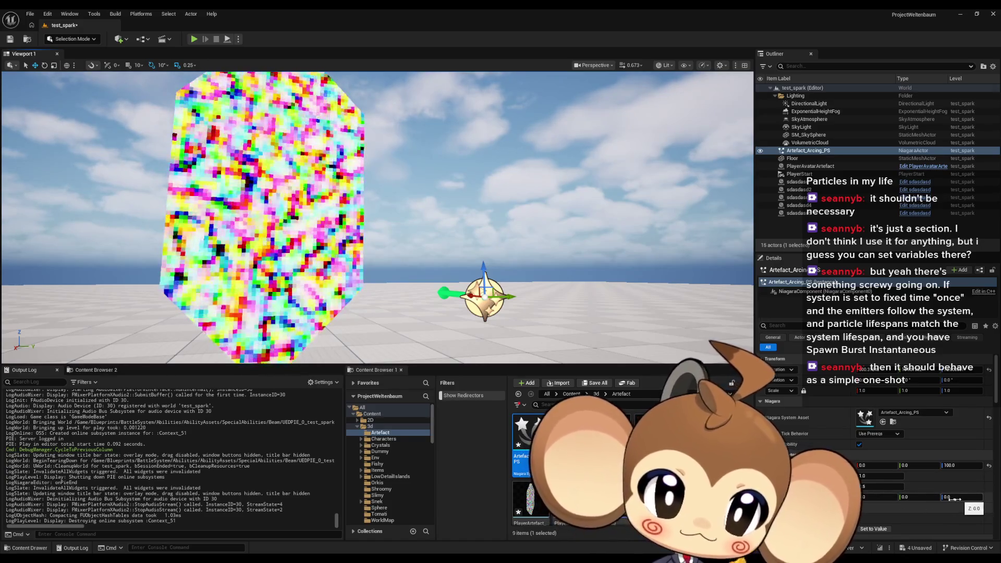
# Set Beam_Start X to 100 and play-test the level to watch the beam.
pyautogui.click(876, 498)
pyautogui.write('100')
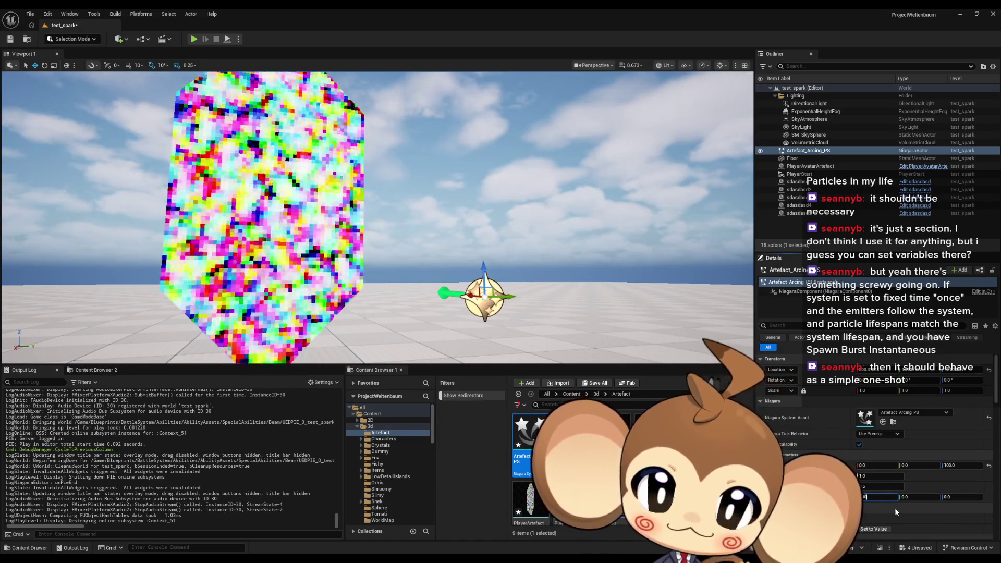
pyautogui.press('Return')
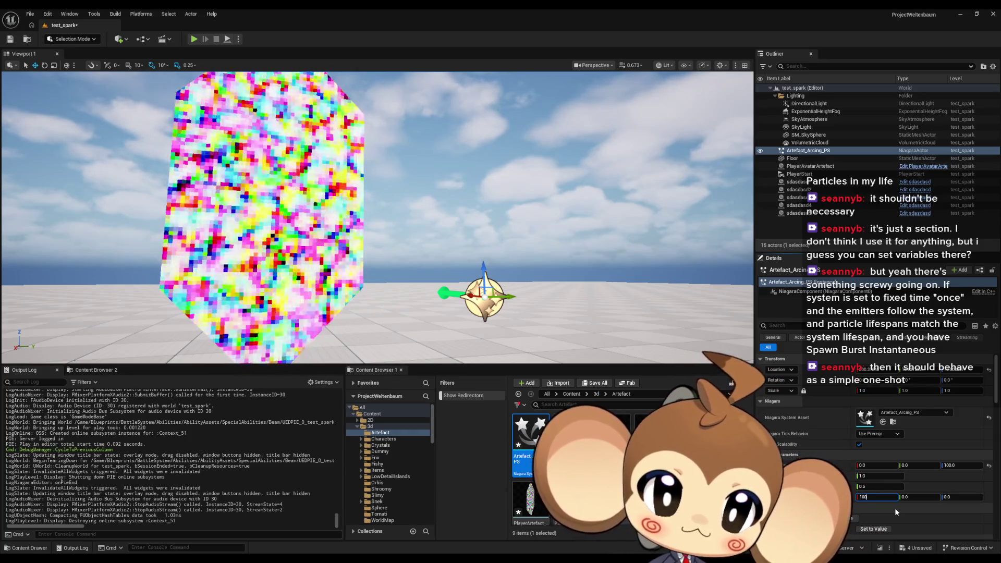
pyautogui.moveTo(469, 235)
pyautogui.mouseDown()
pyautogui.moveTo(458, 271)
pyautogui.moveTo(448, 198)
pyautogui.moveTo(453, 244)
pyautogui.mouseUp()
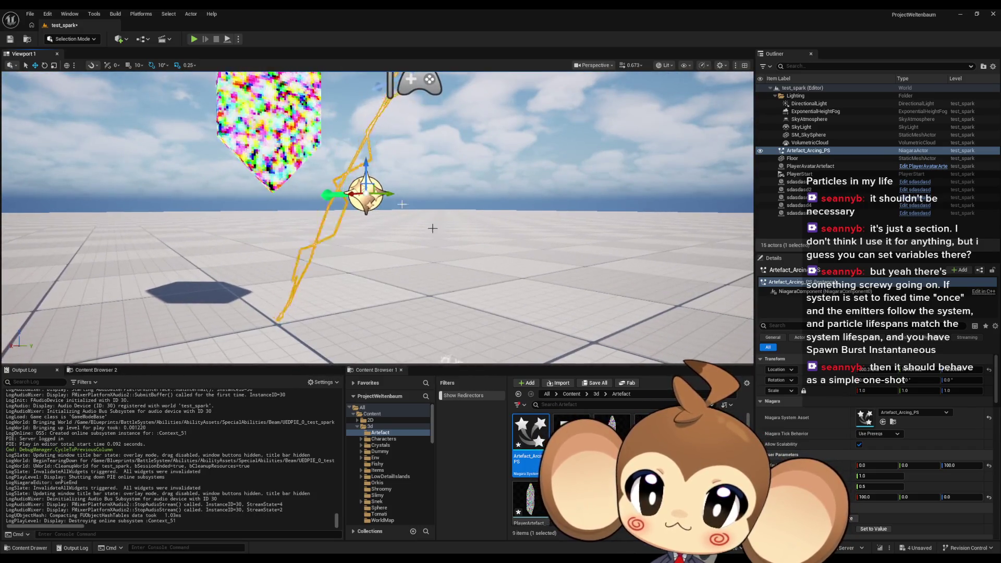
pyautogui.click(194, 39)
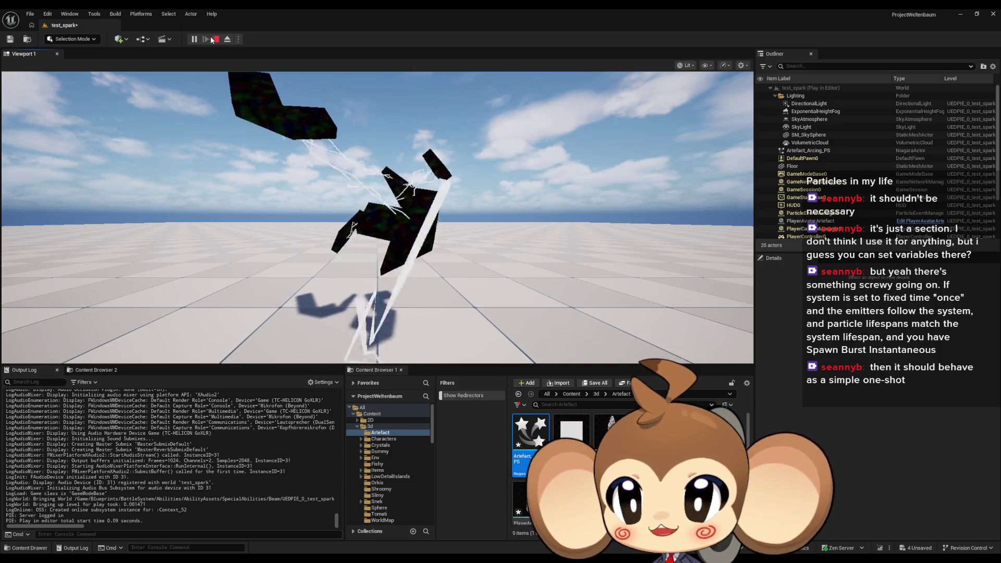
pyautogui.press('Escape')
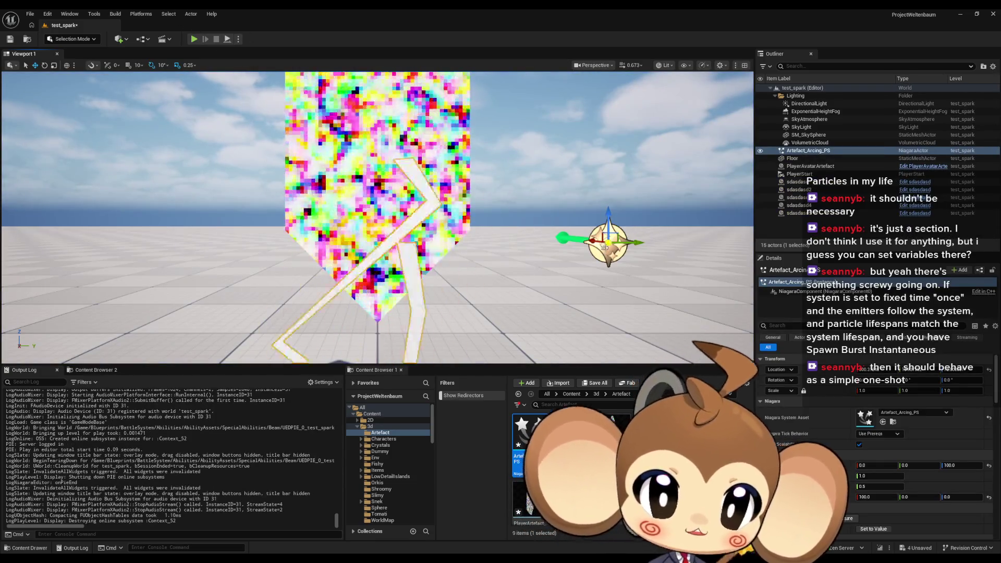
# Check the arcing system's tick behavior options, leaving them unchanged, and scroll down the Details panel.
pyautogui.click(888, 434)
pyautogui.click(893, 437)
pyautogui.scroll(-2, 805, 401)
pyautogui.scroll(-1, 805, 401)
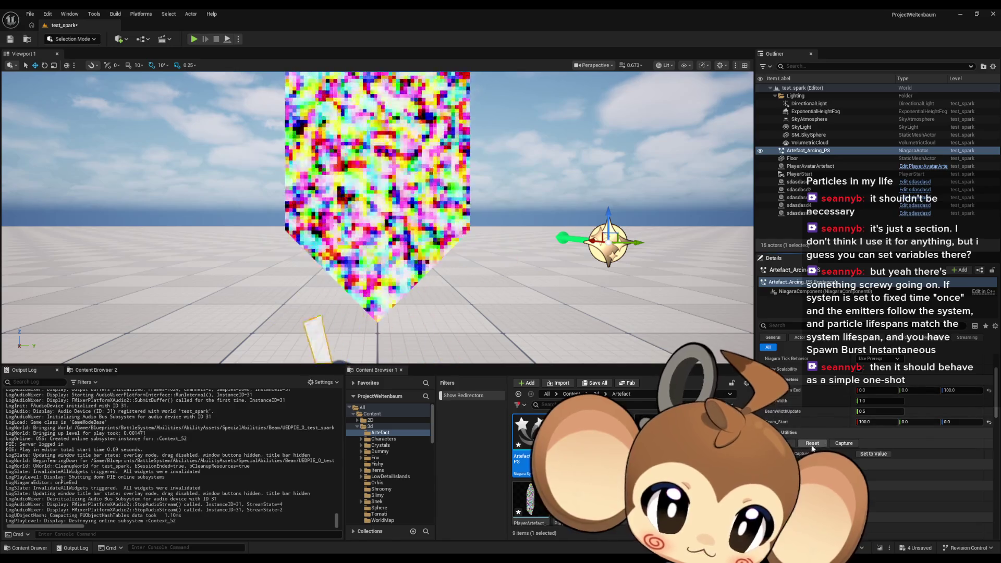
pyautogui.scroll(-1, 870, 455)
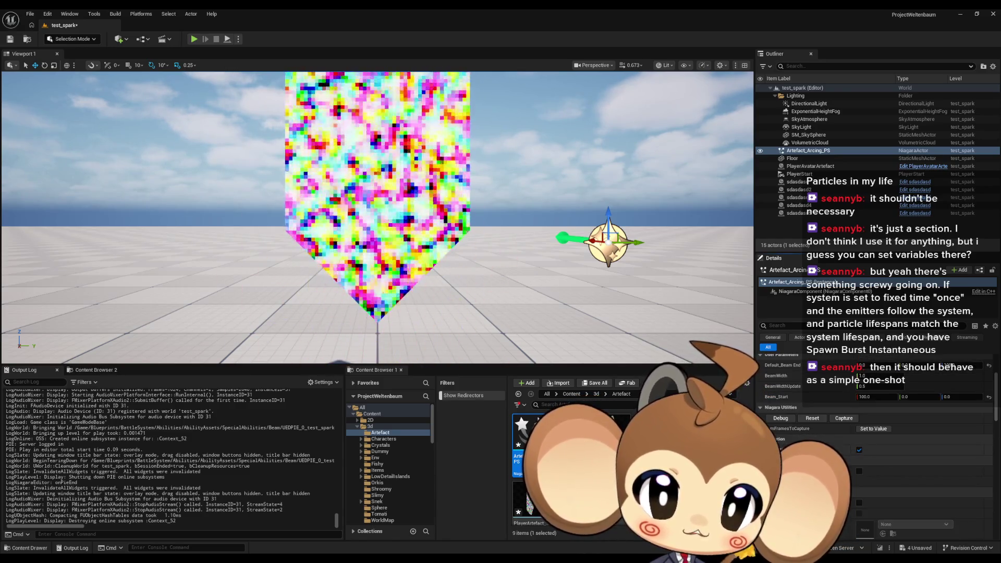
pyautogui.scroll(-2, 869, 455)
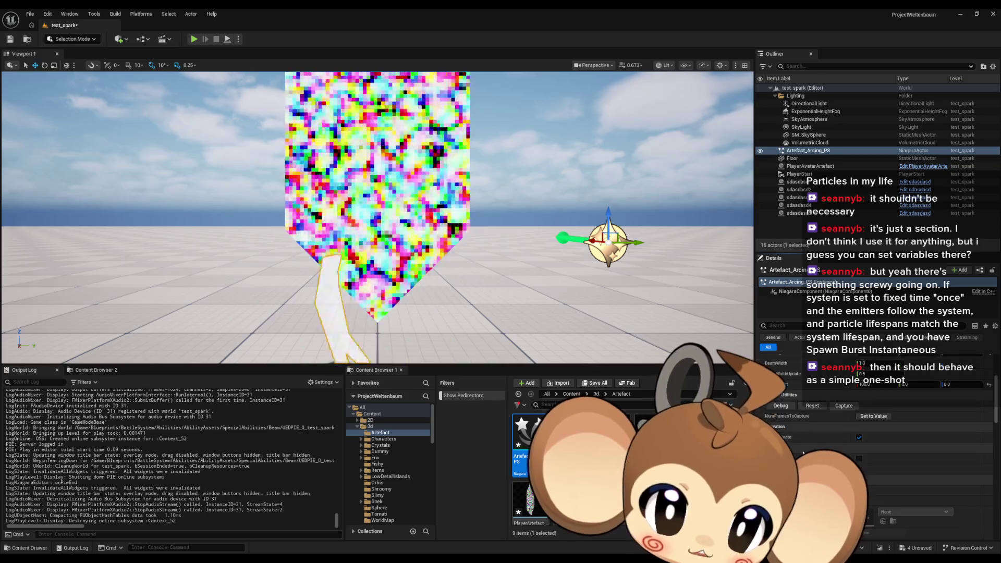
pyautogui.scroll(-1, 869, 455)
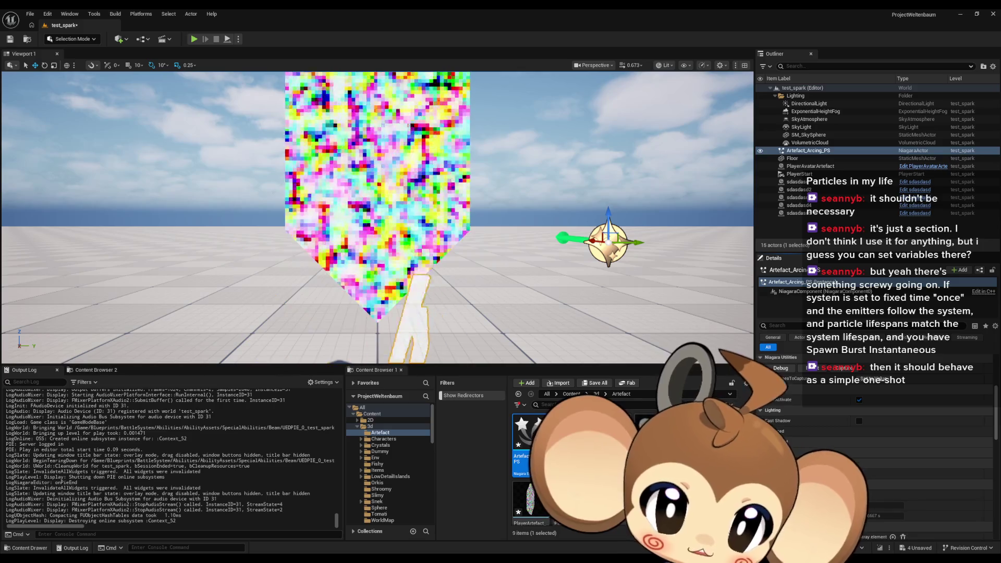
# Review the Actor section's Initial Life Span (0.0), then bring up the Content Browser's new-asset menu.
pyautogui.scroll(2, 886, 454)
pyautogui.scroll(-2, 861, 464)
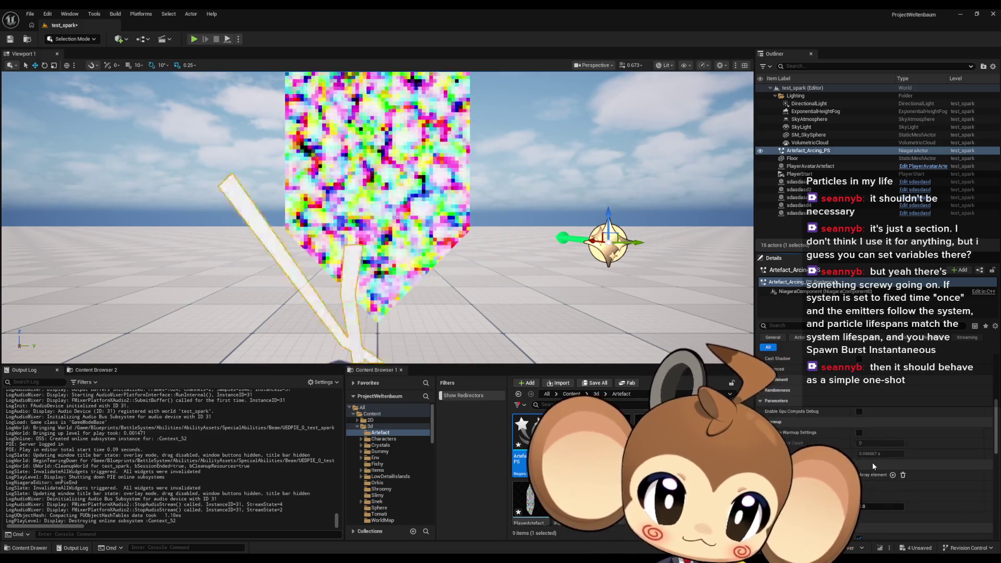
pyautogui.scroll(-5, 887, 469)
pyautogui.scroll(-2, 884, 467)
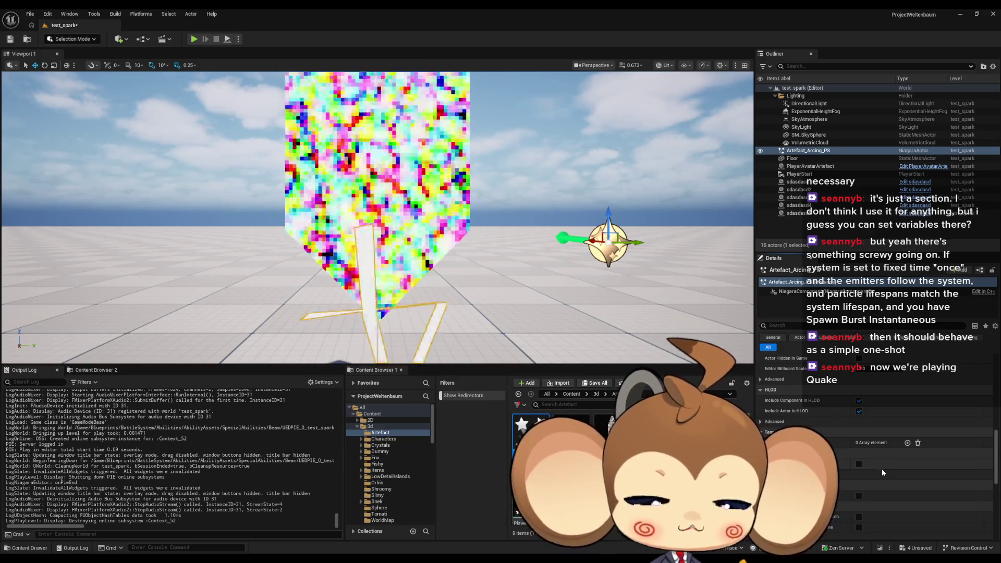
pyautogui.scroll(-2, 881, 469)
pyautogui.scroll(-2, 881, 470)
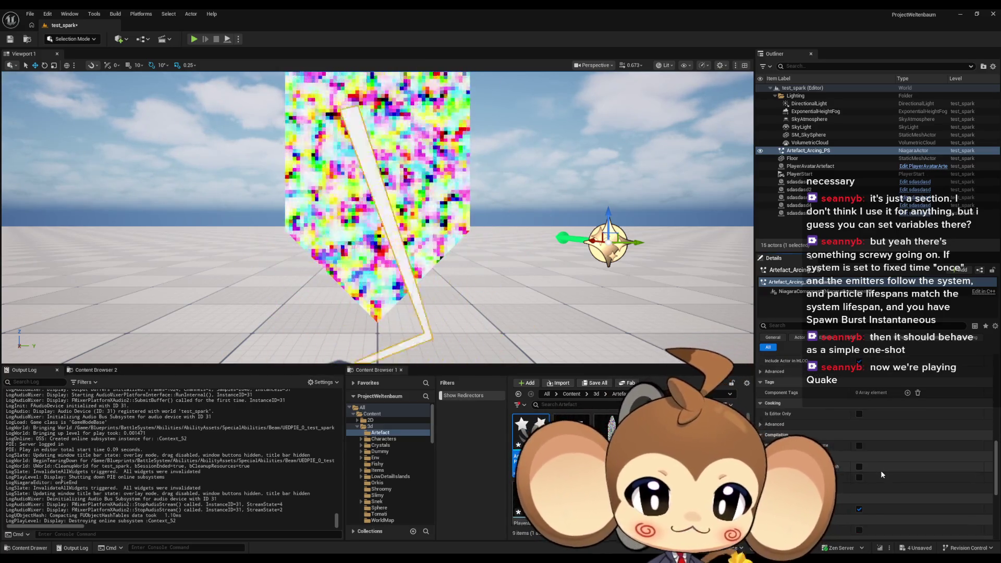
pyautogui.scroll(-5, 881, 474)
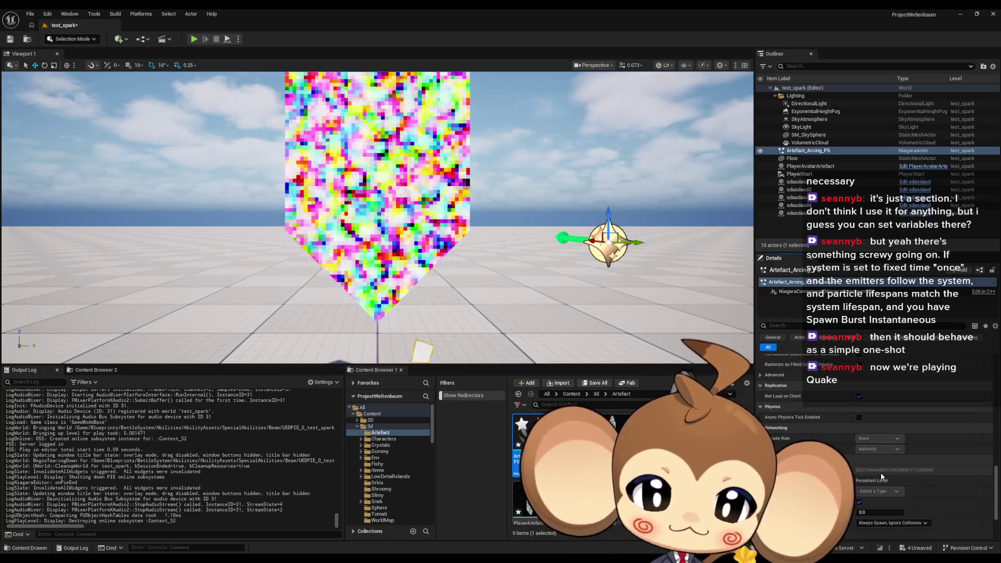
pyautogui.scroll(-4, 880, 476)
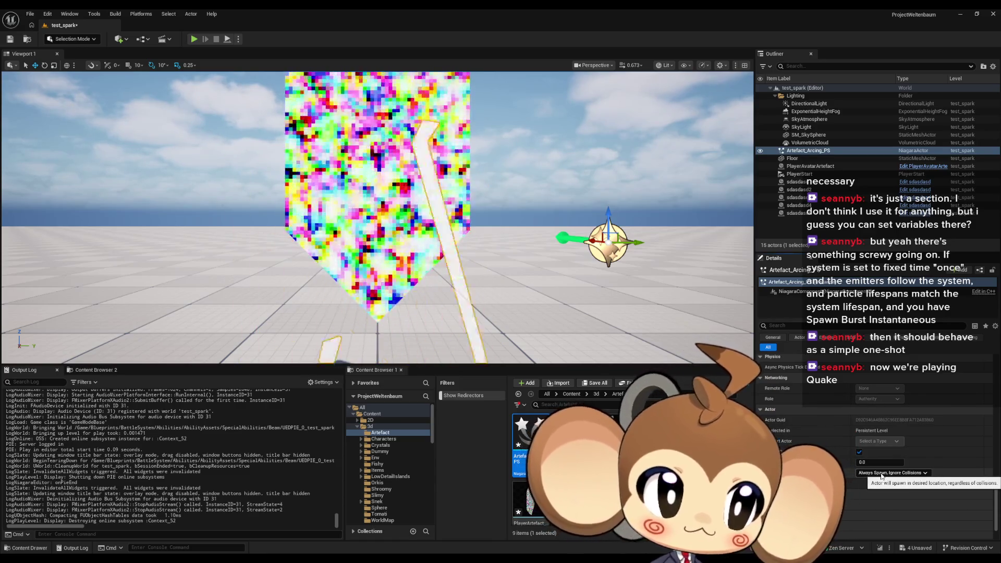
pyautogui.scroll(-3, 876, 476)
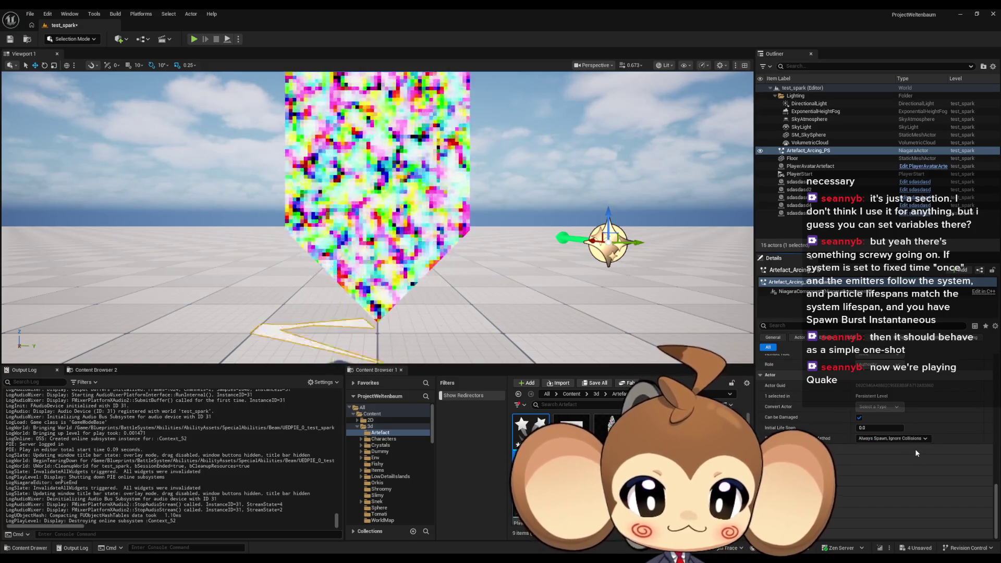
pyautogui.moveTo(773, 433)
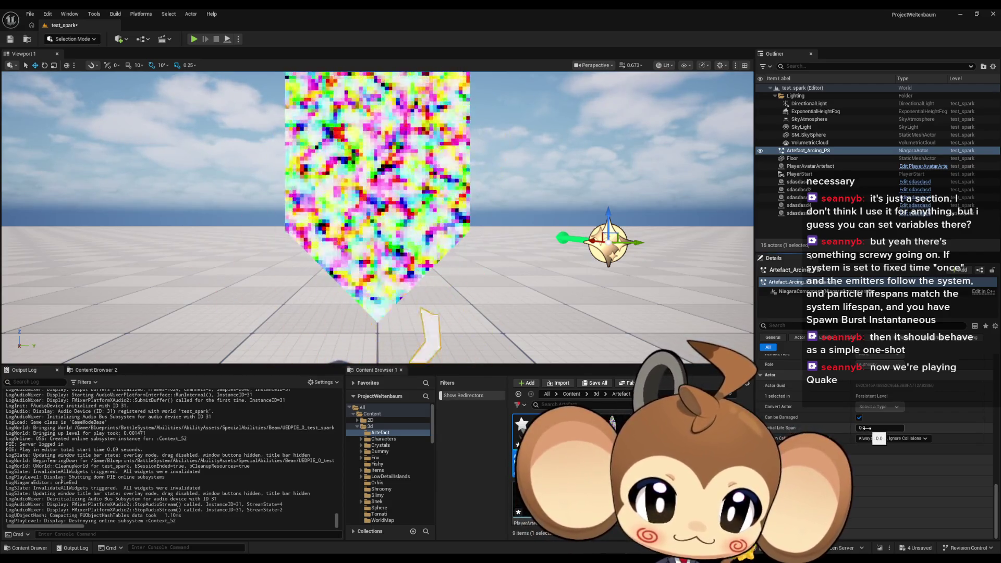
pyautogui.rightClick(696, 458)
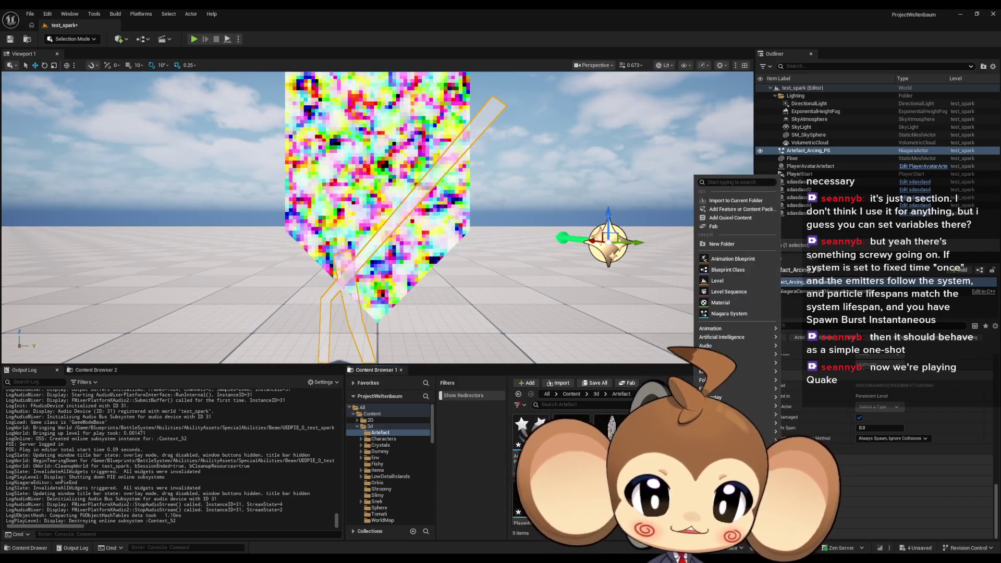
# Create NewNiagaraSystem from the Fountain template and drag it into the test_spark level.
pyautogui.click(732, 314)
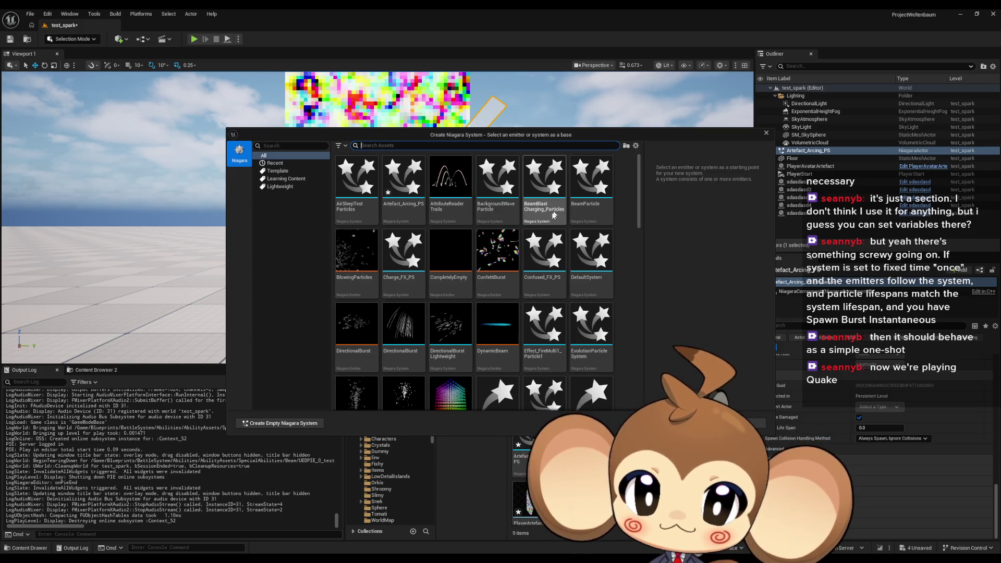
pyautogui.scroll(-3, 378, 237)
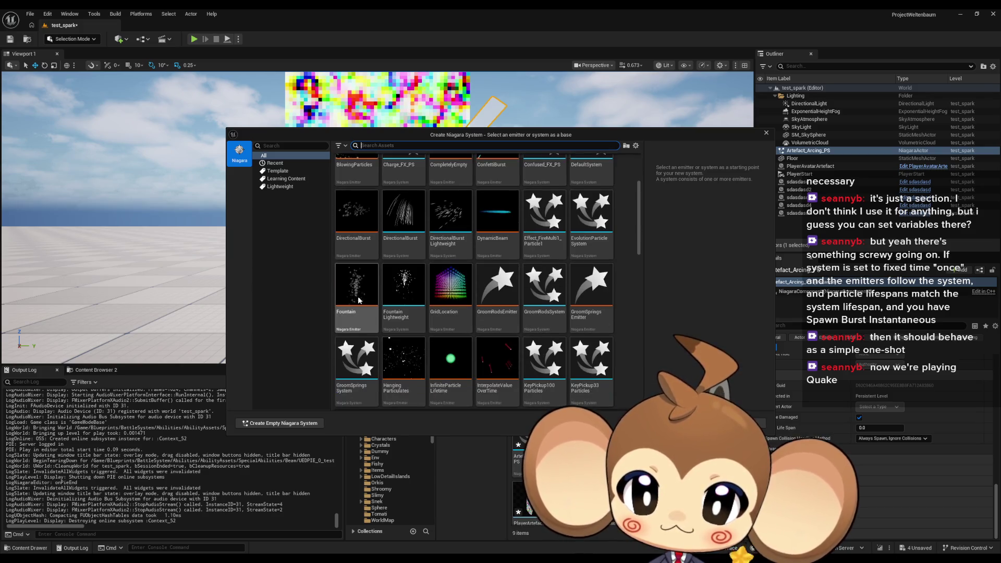
pyautogui.click(361, 292)
pyautogui.press('Return')
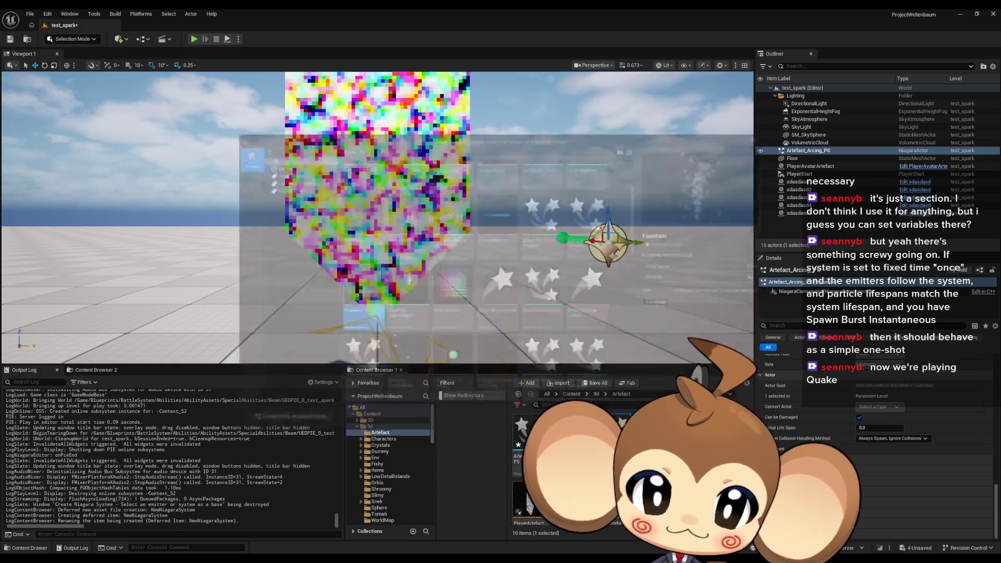
pyautogui.moveTo(326, 358)
pyautogui.mouseDown()
pyautogui.moveTo(334, 344)
pyautogui.moveTo(172, 334)
pyautogui.mouseUp()
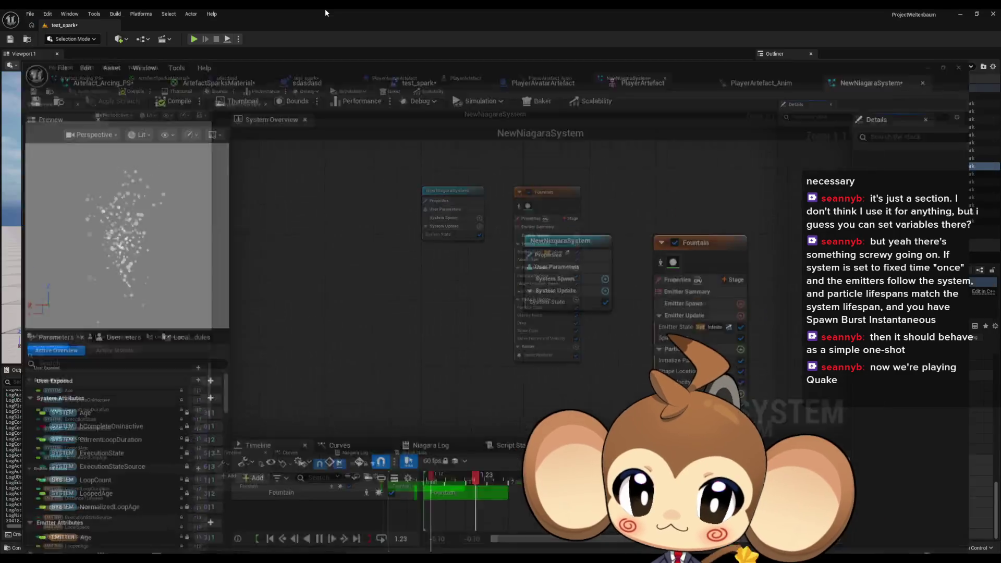
# Shrink and reposition the Niagara editor window and inspect the Fountain emitter's settings.
pyautogui.doubleClick(324, 8)
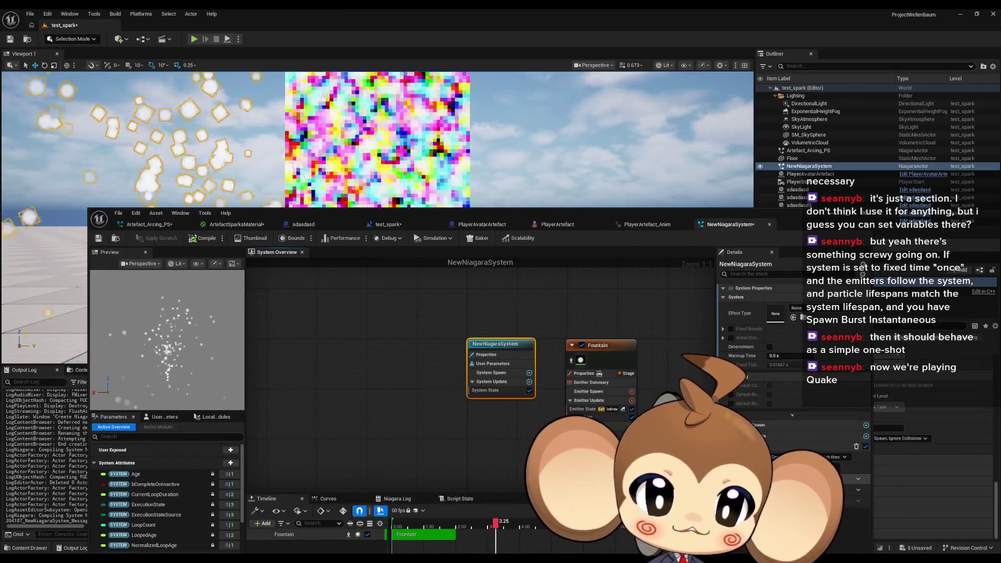
pyautogui.click(605, 345)
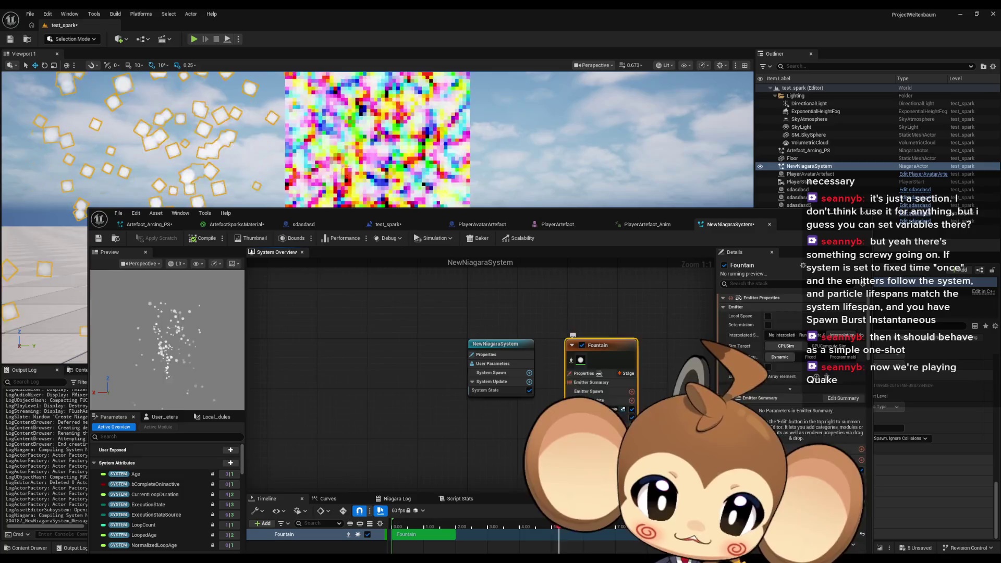
pyautogui.scroll(-5, 783, 407)
pyautogui.scroll(3, 782, 407)
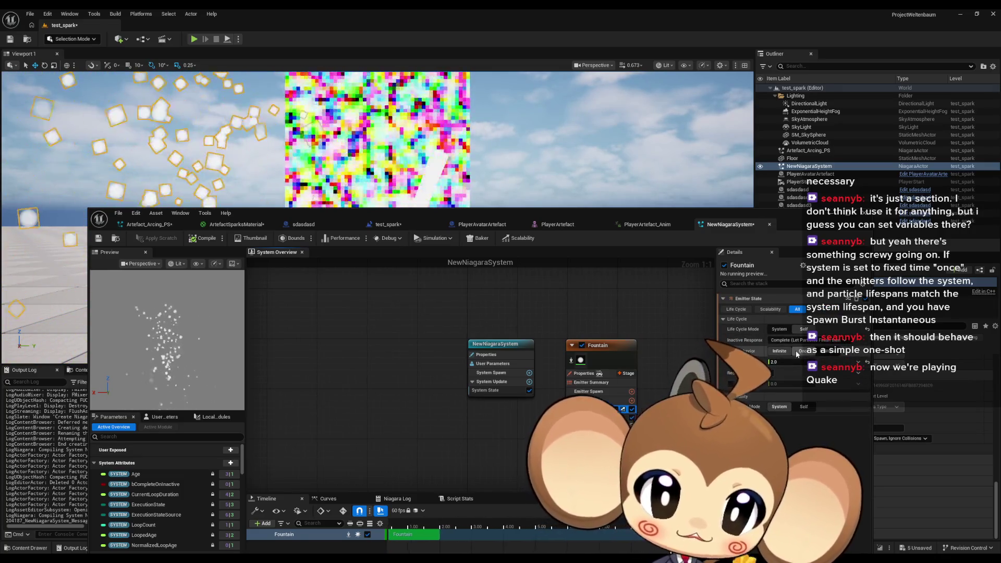
pyautogui.moveTo(355, 216); pyautogui.dragTo(445, 252)
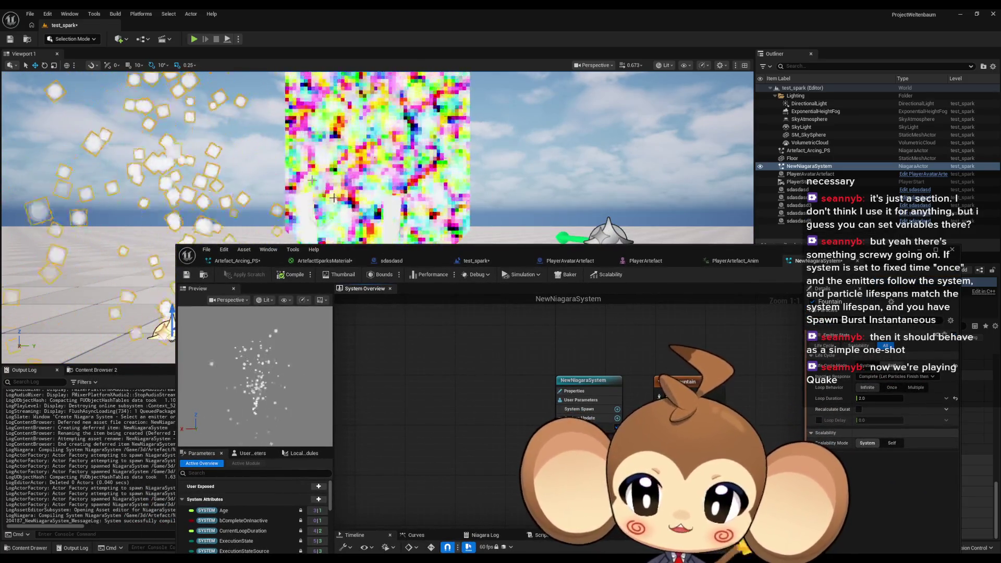
pyautogui.click(678, 381)
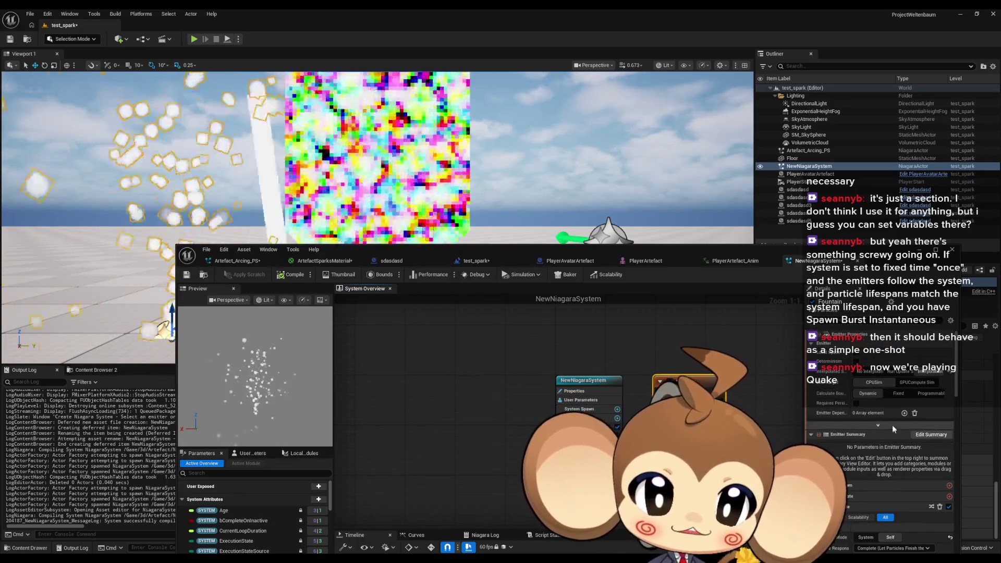
pyautogui.click(686, 352)
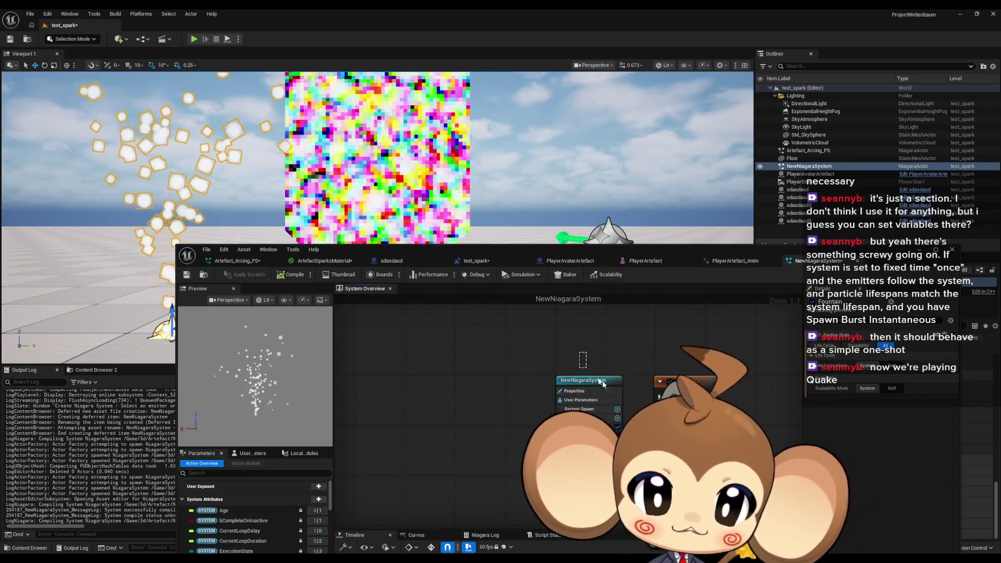
# Set NewNiagaraSystem's Loop Behavior to Once, then switch to the Artefact_Arcing_PS system.
pyautogui.click(584, 380)
pyautogui.click(892, 505)
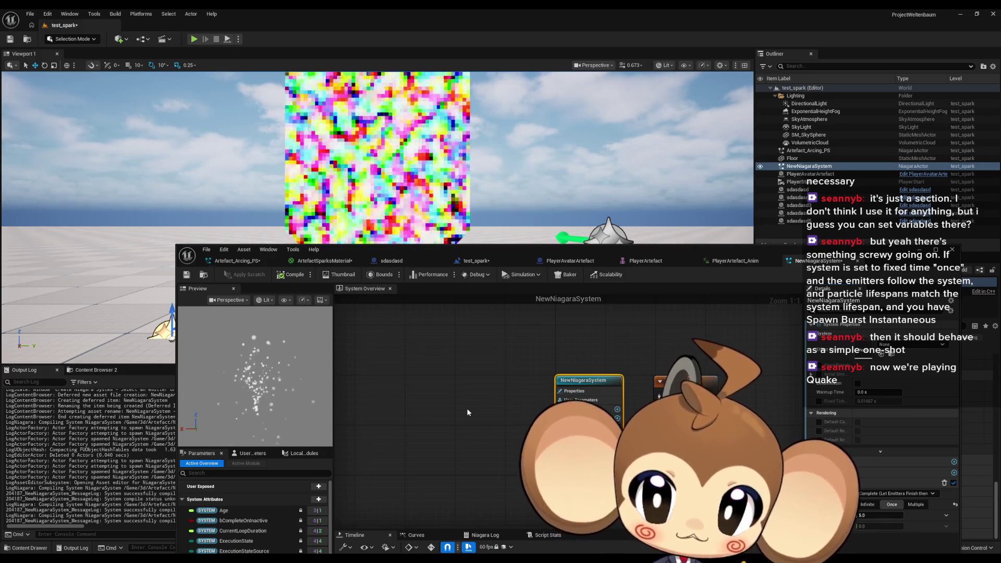
pyautogui.click(455, 404)
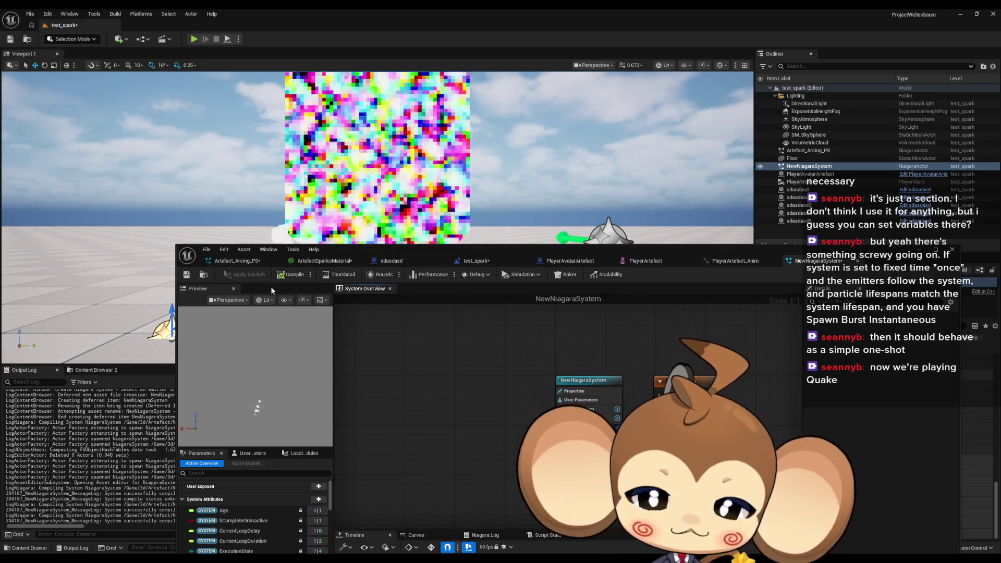
pyautogui.click(232, 262)
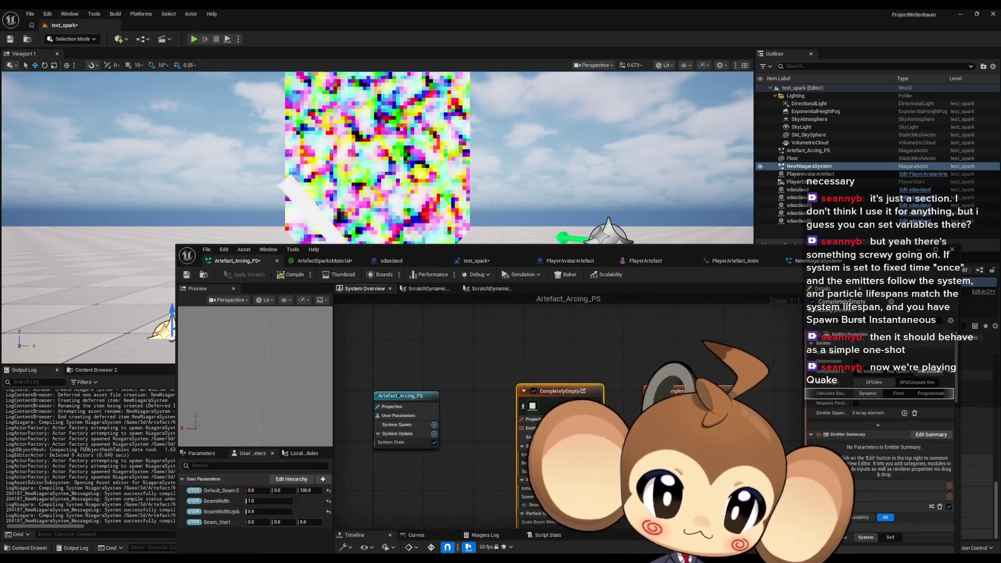
# Inspect Artefact_Arcing_PS's Beam Emitter Setup, then bring NewNiagaraSystem back into the editor.
pyautogui.click(552, 437)
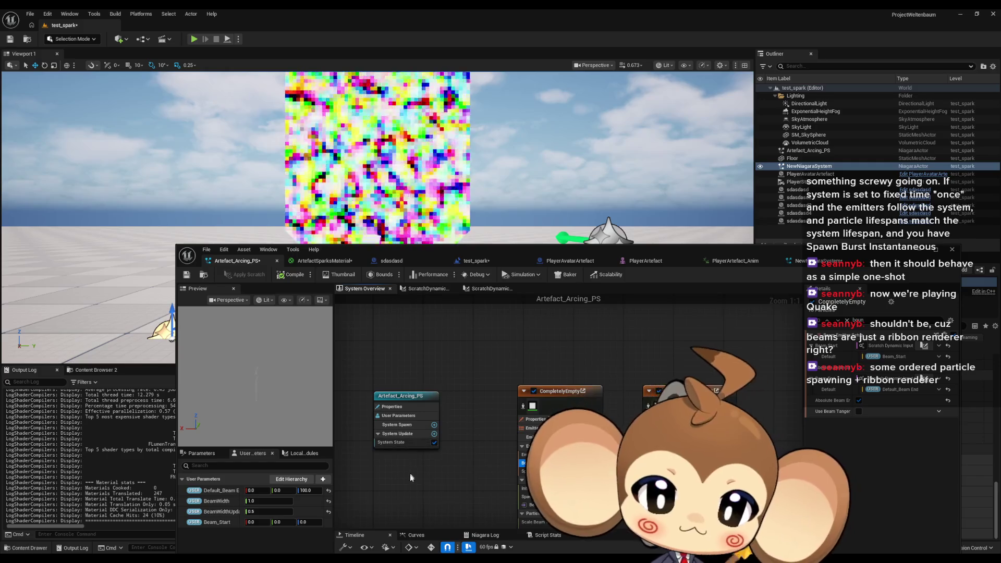
pyautogui.click(803, 261)
pyautogui.moveTo(471, 260)
pyautogui.mouseDown()
pyautogui.moveTo(496, 209)
pyautogui.moveTo(443, 307)
pyautogui.moveTo(560, 257)
pyautogui.moveTo(782, 267)
pyautogui.moveTo(754, 181)
pyautogui.mouseUp()
pyautogui.click(718, 186)
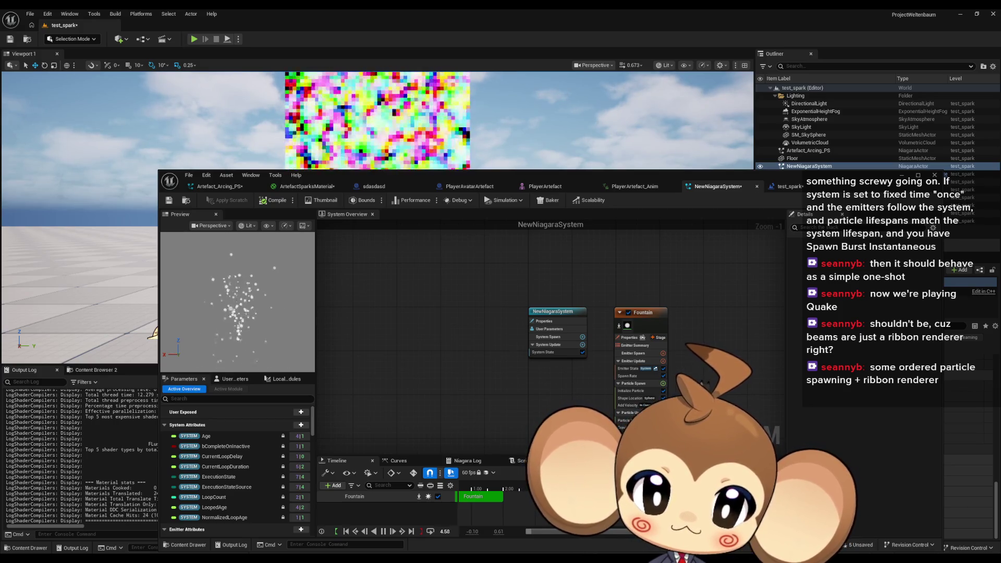
# Set NewNiagaraSystem's Loop Duration to 1.0, review Initialize Particle, and return to Artefact_Arcing_PS.
pyautogui.click(553, 311)
pyautogui.click(861, 441)
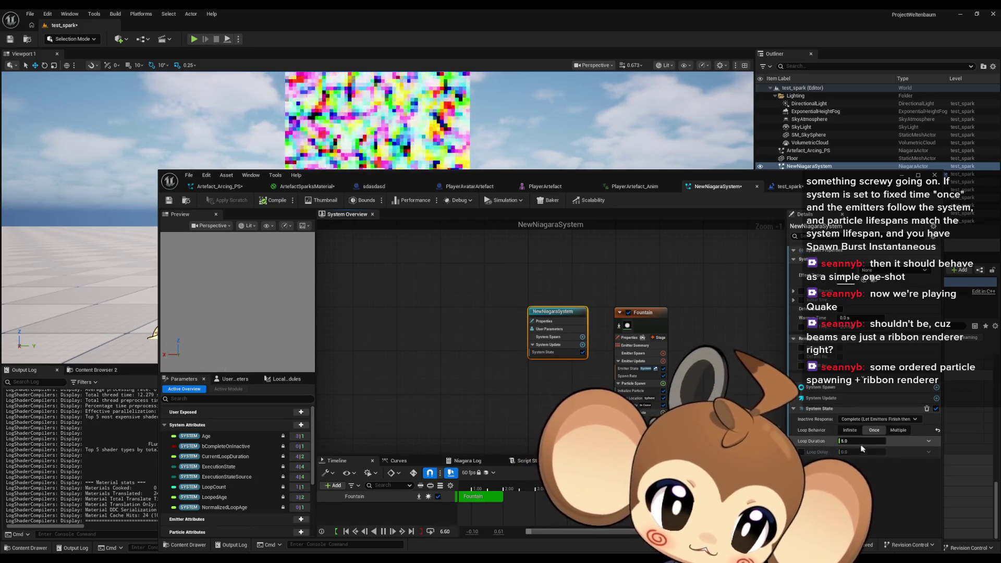
pyautogui.write('1')
pyautogui.press('Return')
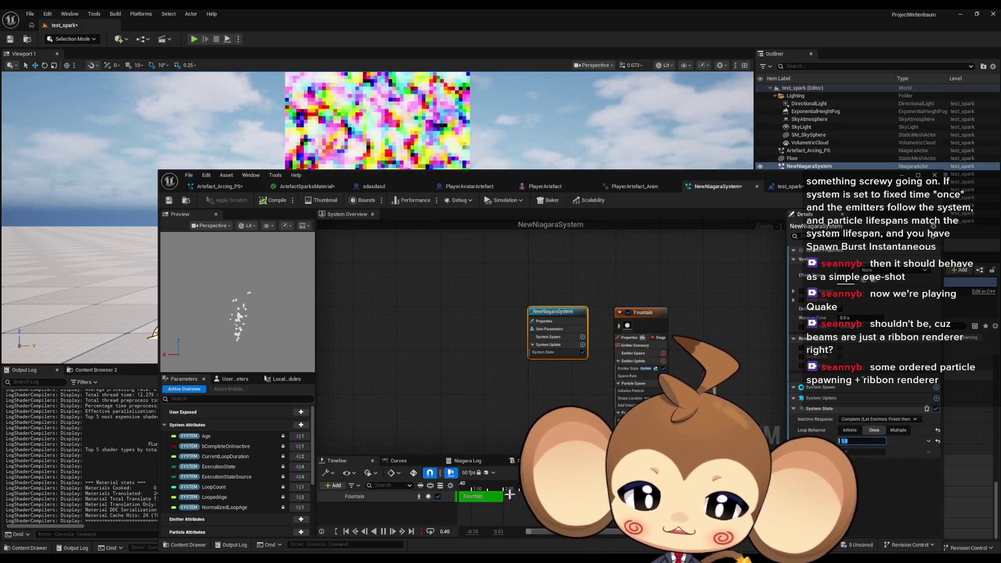
pyautogui.click(630, 391)
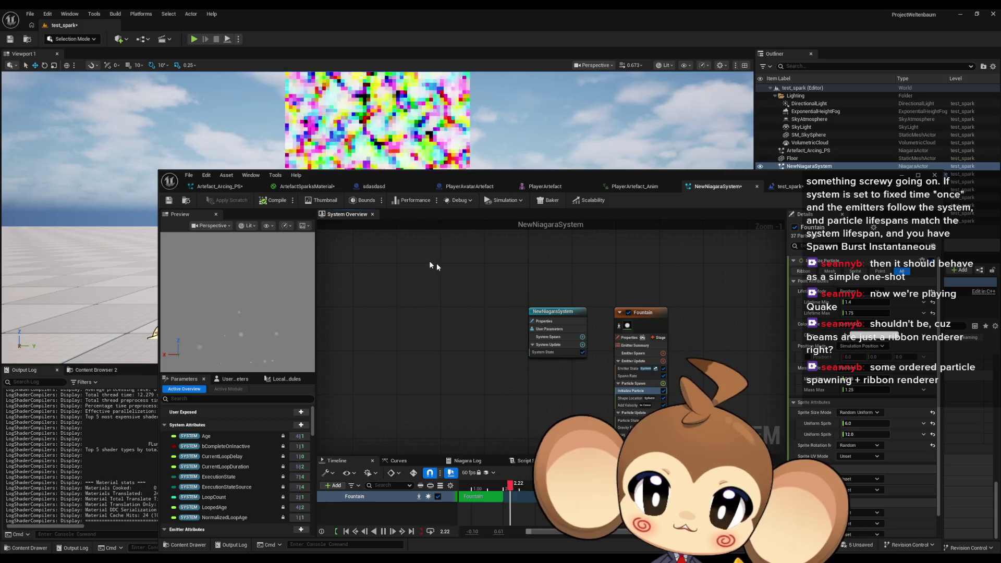
pyautogui.click(214, 190)
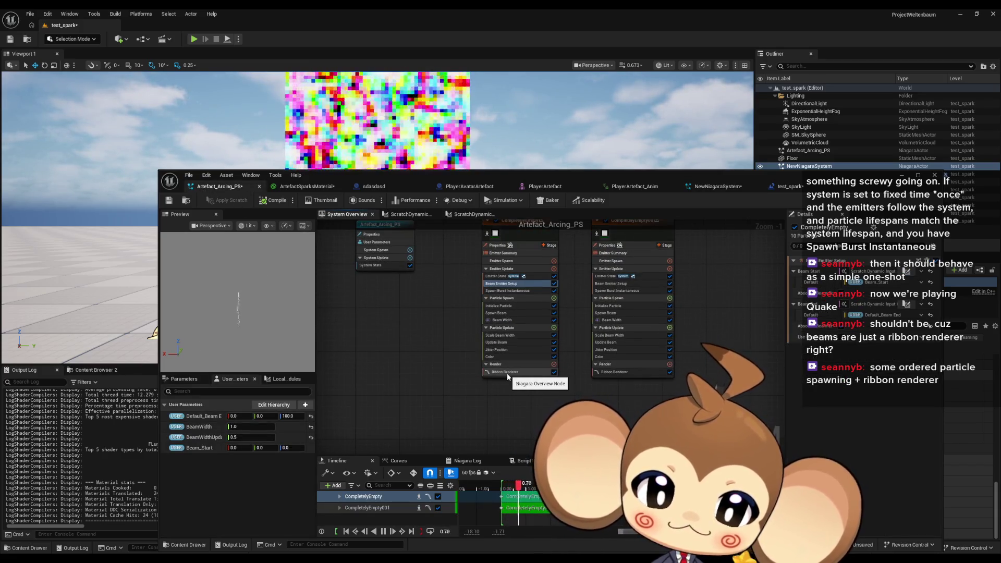
# Add a Fountain emitter to the Artefact_Arcing_PS system graph.
pyautogui.click(507, 373)
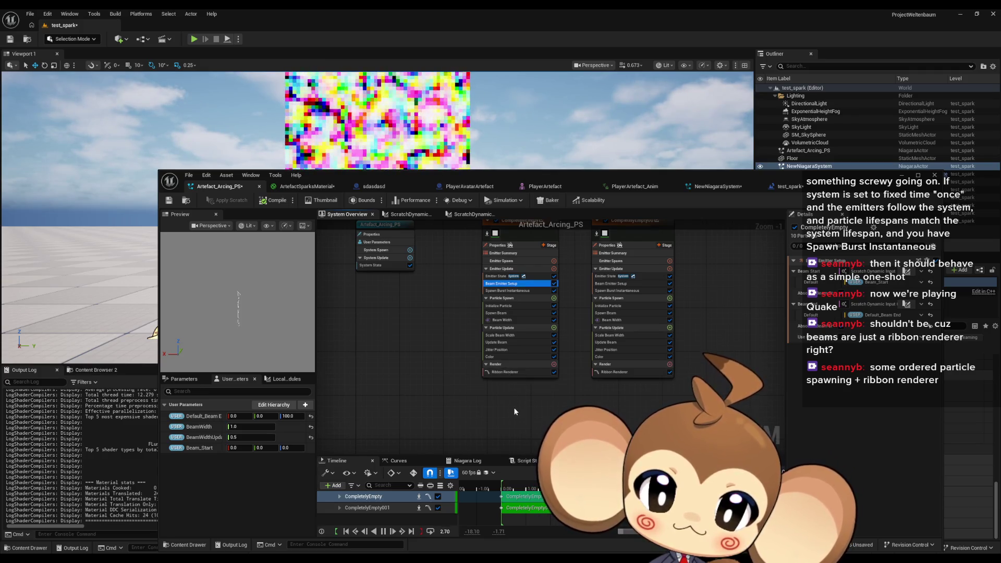
pyautogui.rightClick(441, 359)
pyautogui.click(461, 374)
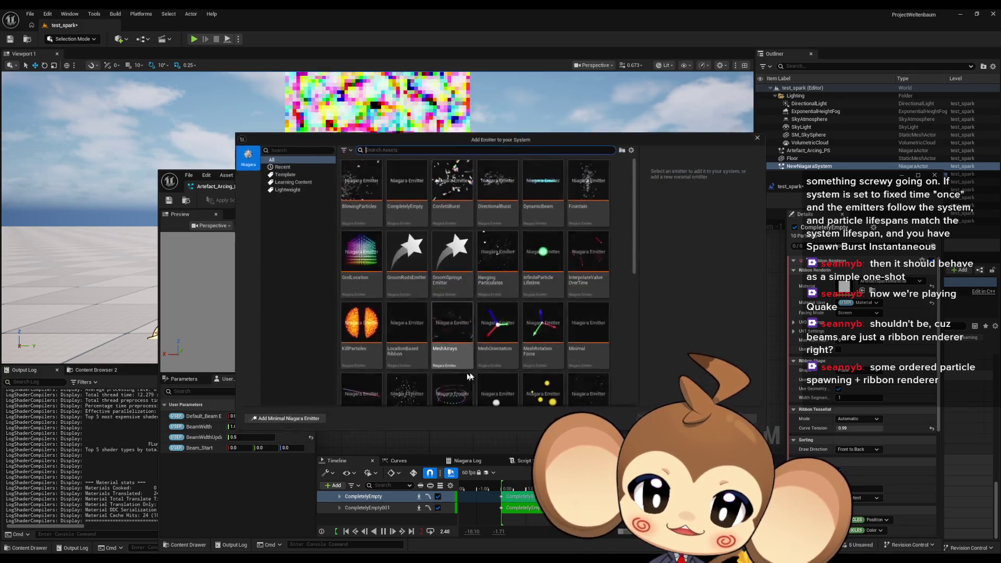
pyautogui.click(590, 188)
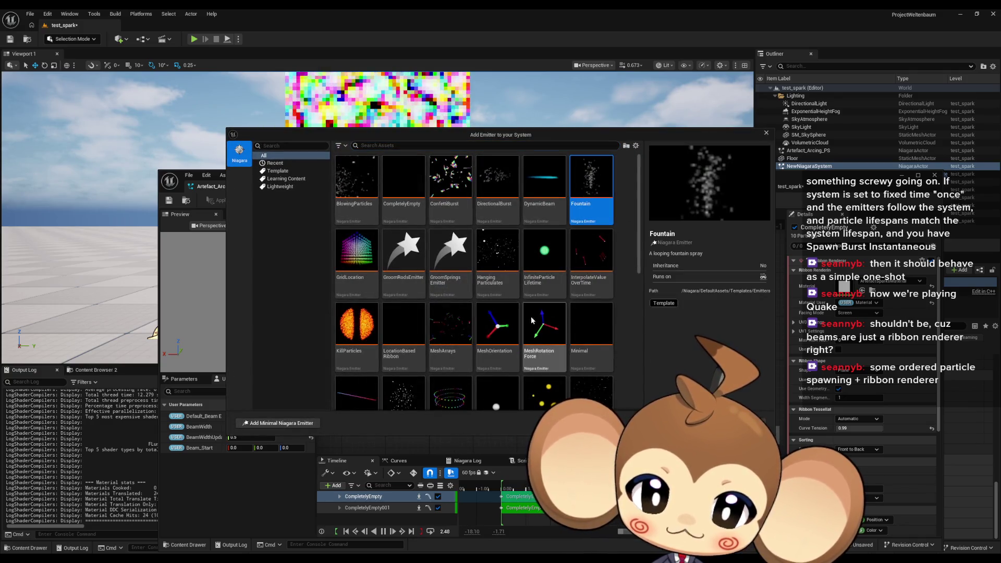
pyautogui.click(745, 423)
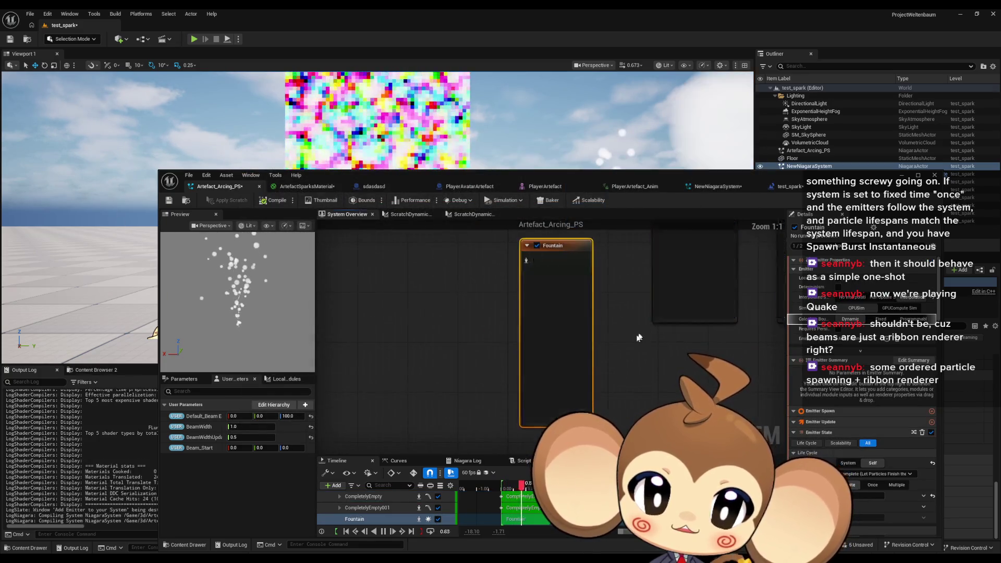
# Disable the CompletelyEmpty and CompletelyEmpty001 beam emitters.
pyautogui.click(677, 329)
pyautogui.press('f')
pyautogui.click(514, 266)
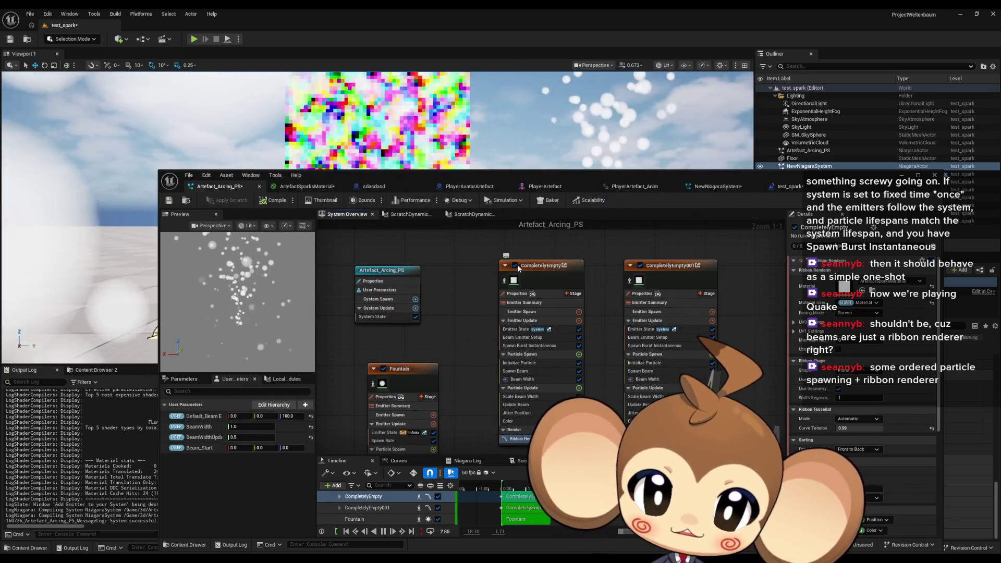
pyautogui.click(640, 265)
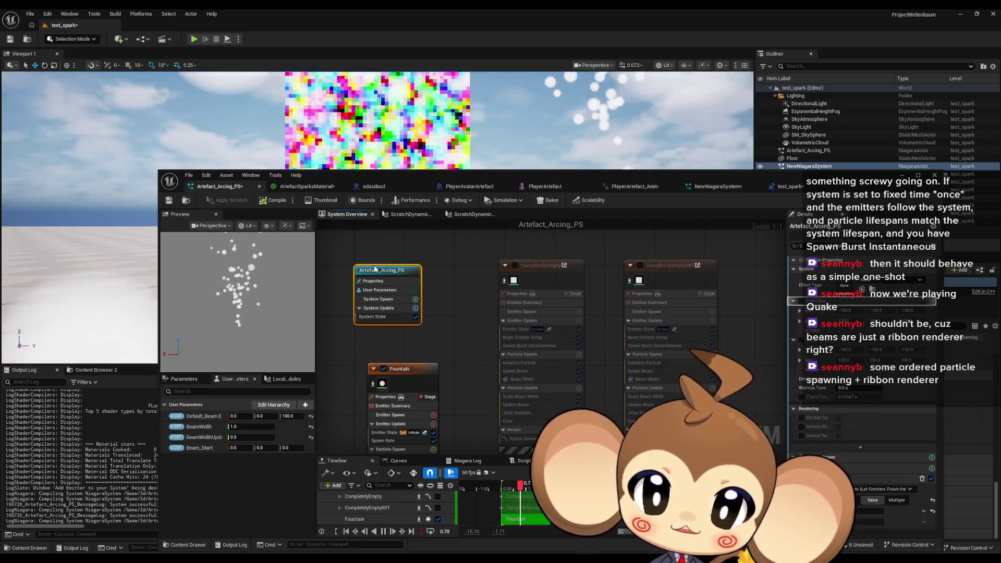
# Set Fountain's Emitter State Life Cycle Mode to System and move the editor aside.
pyautogui.click(403, 368)
pyautogui.moveTo(508, 323); pyautogui.dragTo(496, 377)
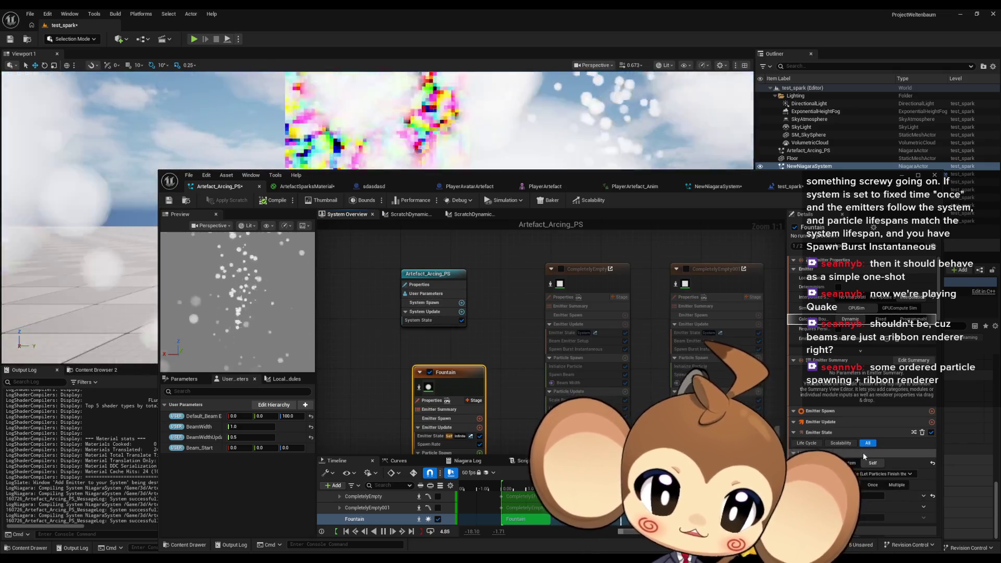
pyautogui.click(848, 463)
pyautogui.click(412, 320)
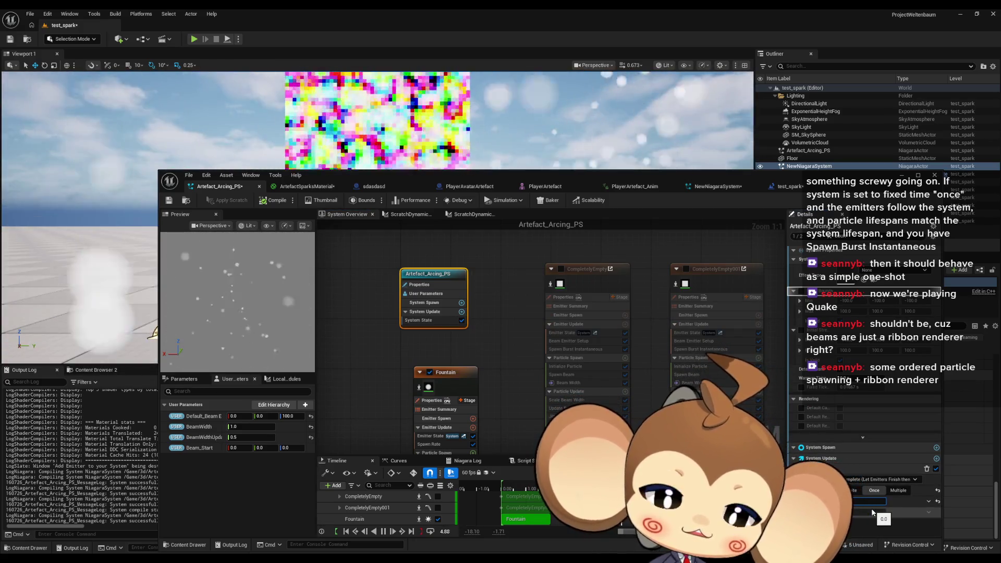
pyautogui.click(521, 231)
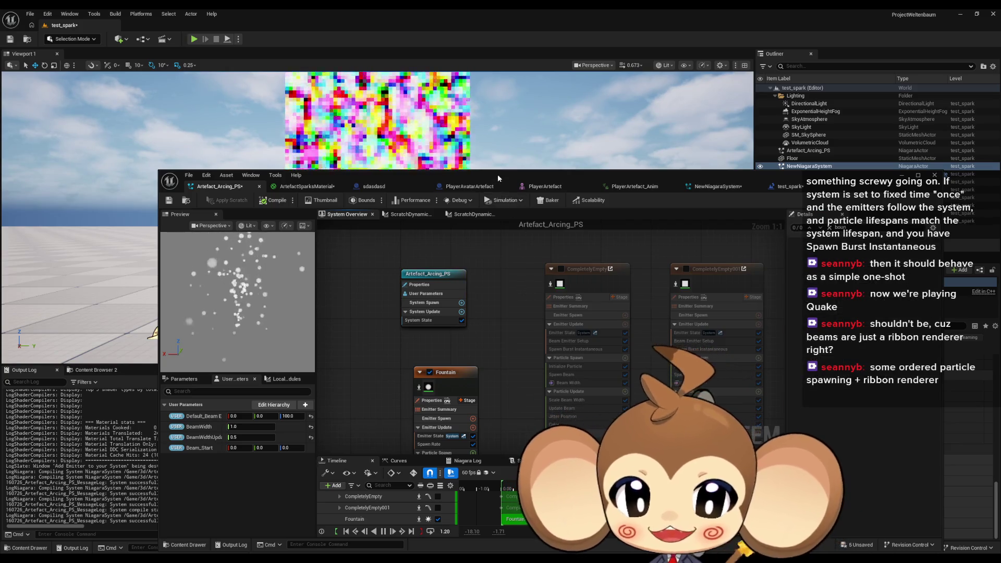
pyautogui.moveTo(497, 174); pyautogui.dragTo(711, 270)
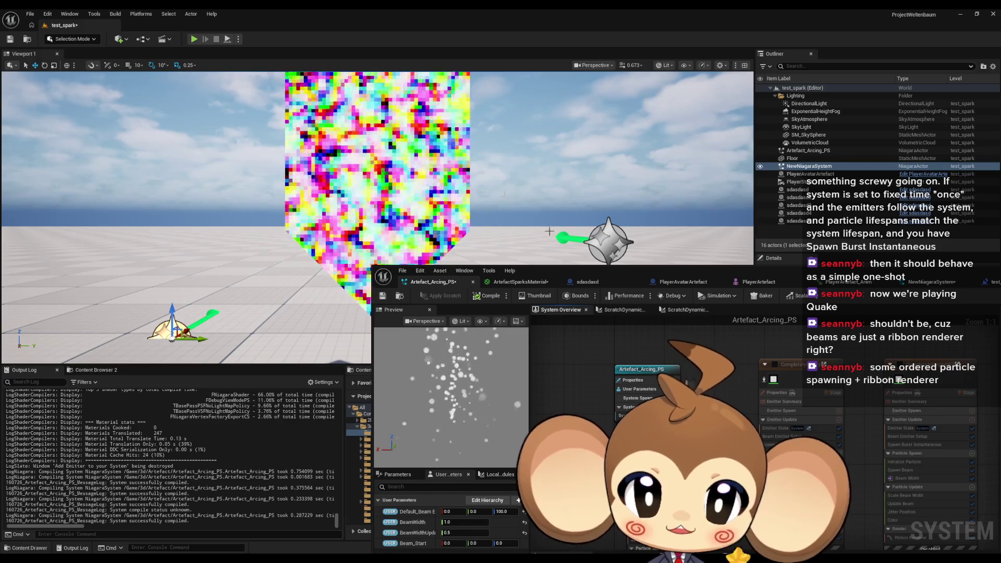
pyautogui.click(193, 39)
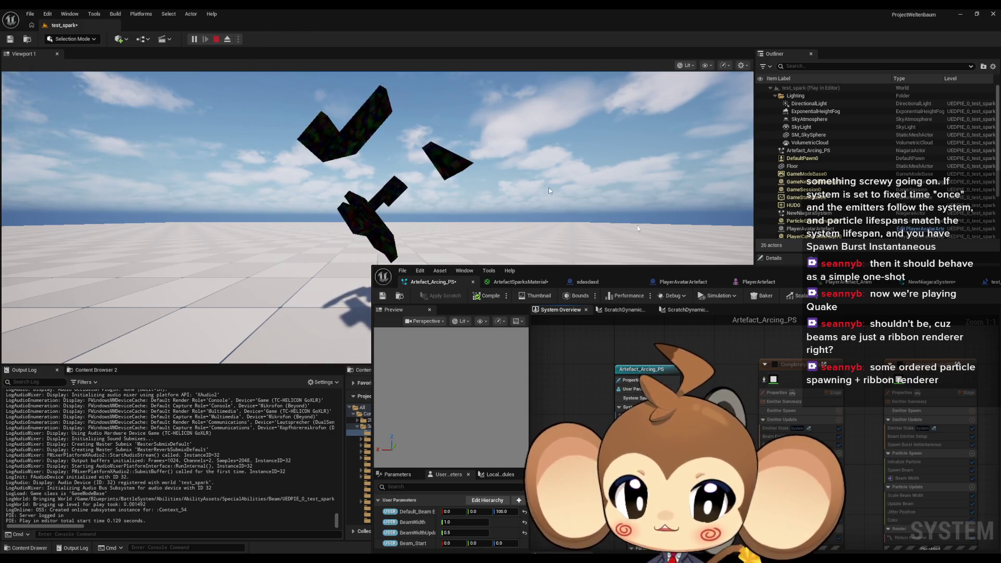
pyautogui.press('Escape')
pyautogui.moveTo(772, 275); pyautogui.dragTo(557, 152)
pyautogui.moveTo(524, 310); pyautogui.dragTo(495, 256)
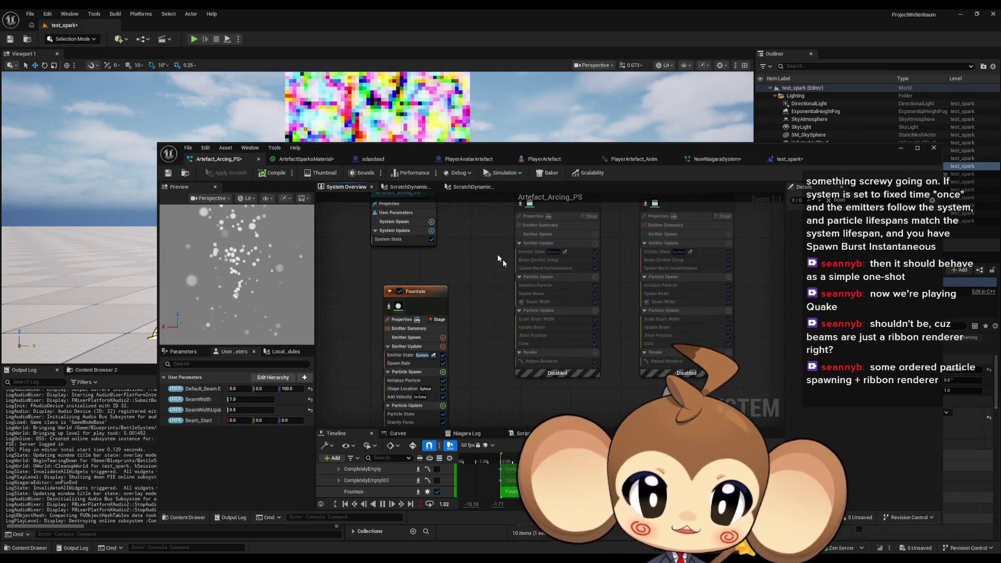
# Disable the Fountain emitter and re-enable the CompletelyEmpty beam emitter.
pyautogui.click(516, 312)
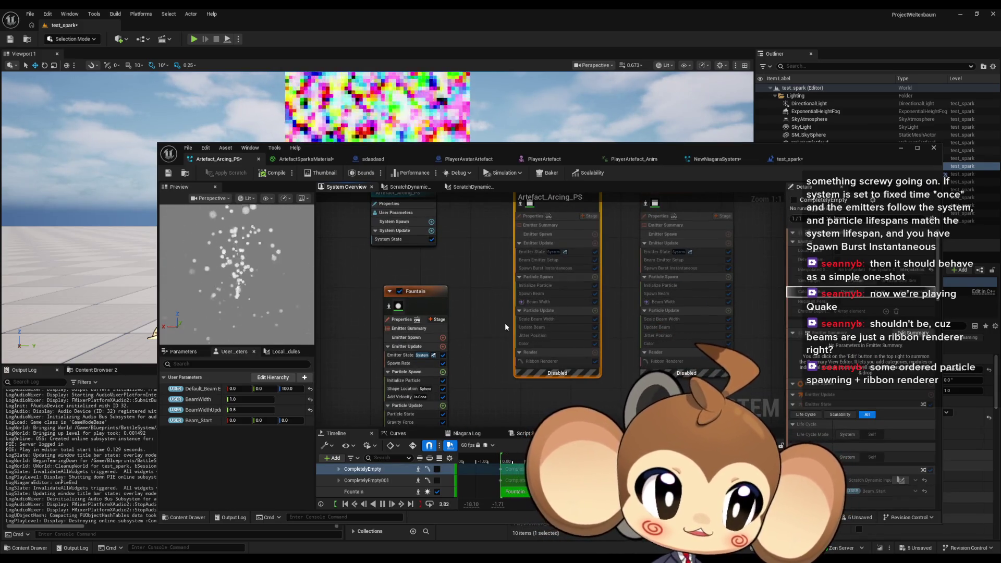
pyautogui.moveTo(399, 301); pyautogui.dragTo(400, 342)
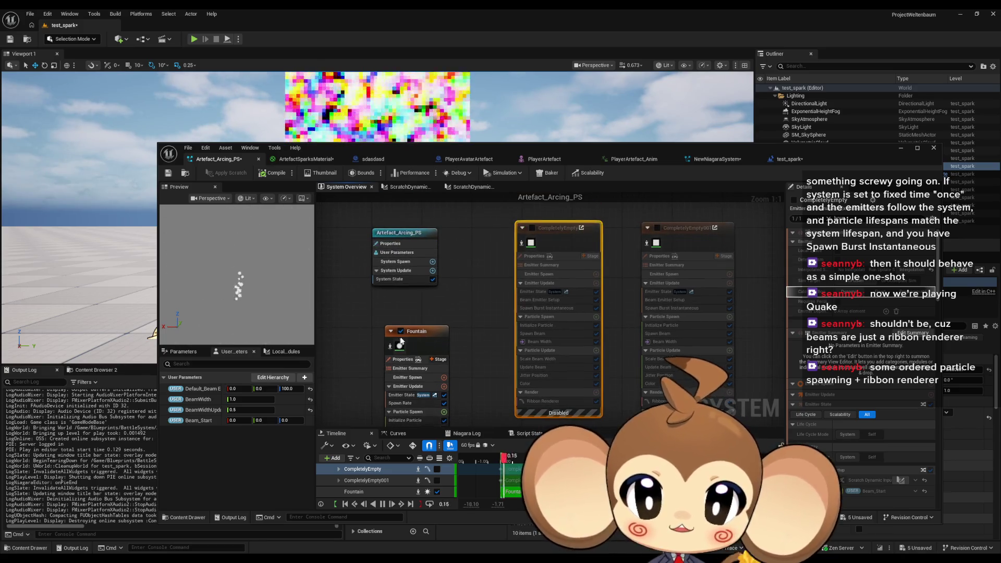
pyautogui.click(400, 331)
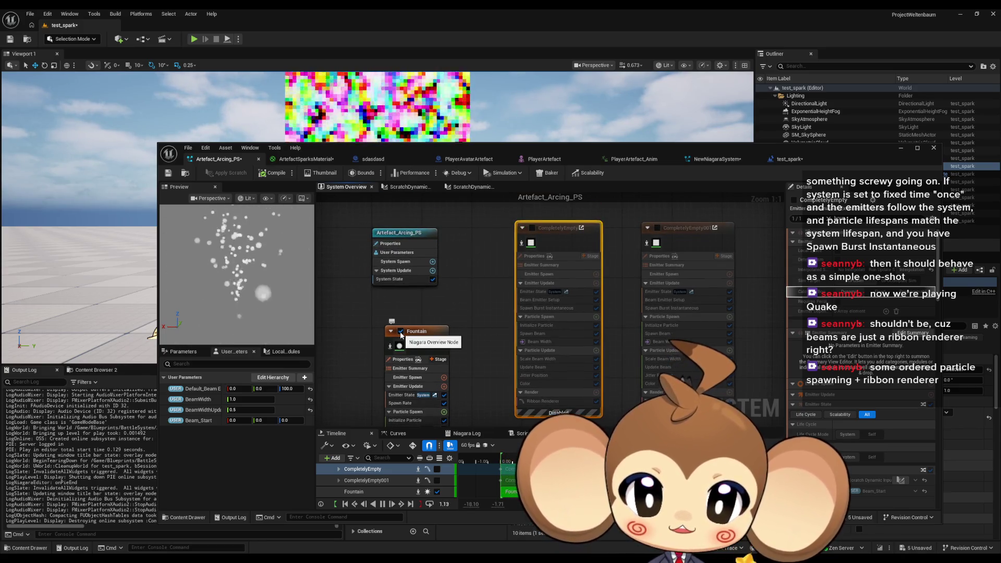
pyautogui.click(532, 227)
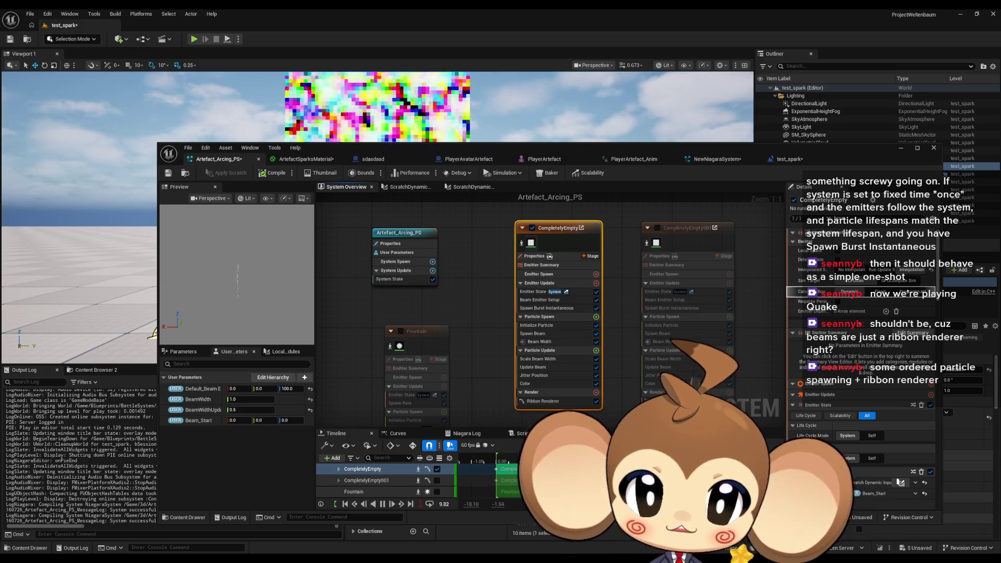
# Review CompletelyEmpty's Color, Initialize Particle and Beam Width modules, then disable the Color module.
pyautogui.click(538, 388)
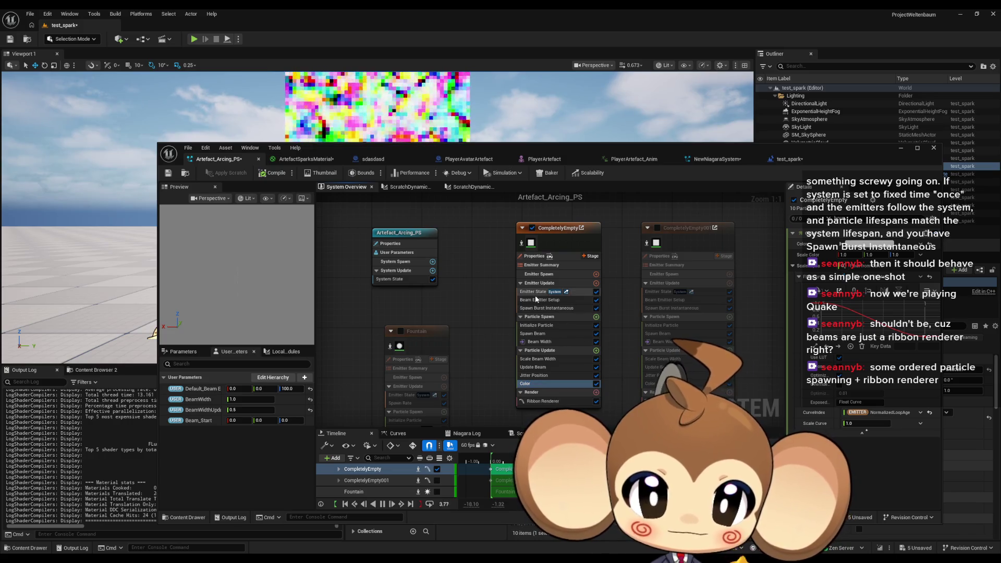
pyautogui.click(535, 325)
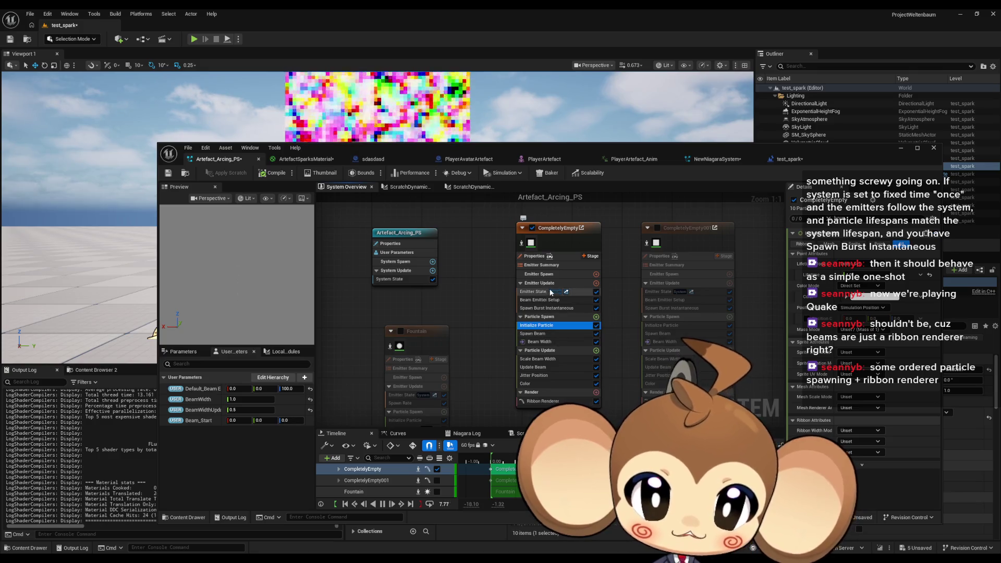
pyautogui.click(547, 342)
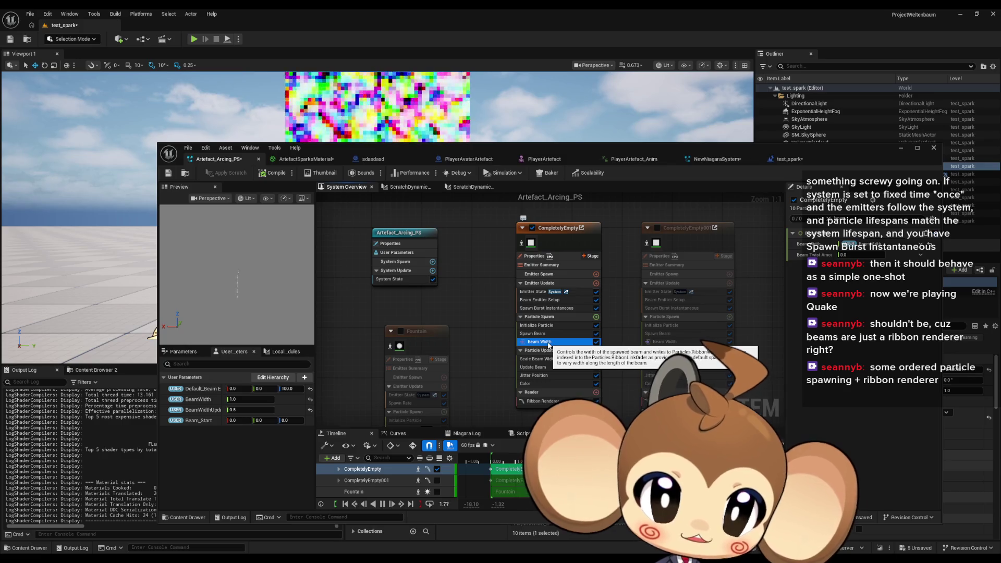
pyautogui.click(539, 326)
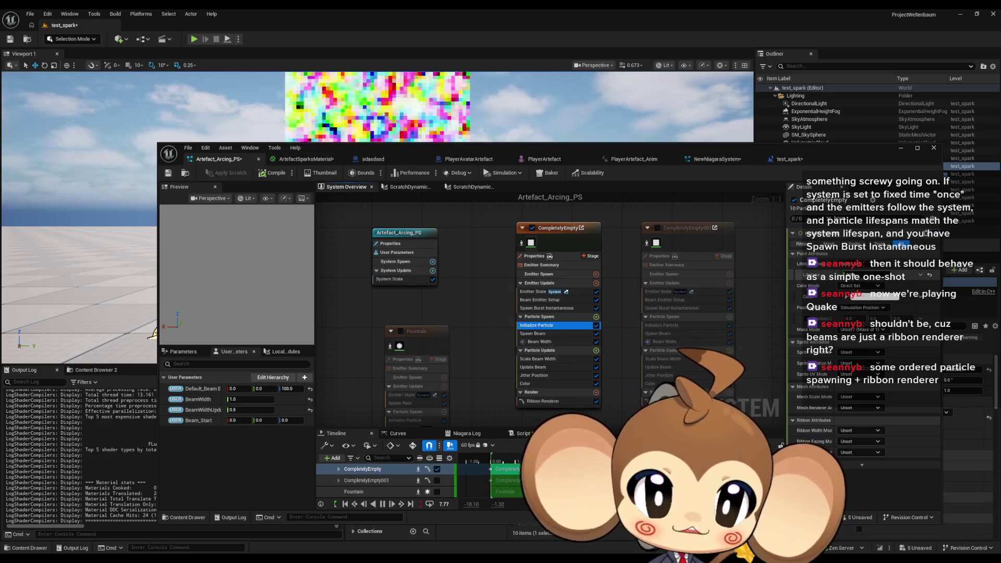
pyautogui.click(537, 384)
pyautogui.click(596, 384)
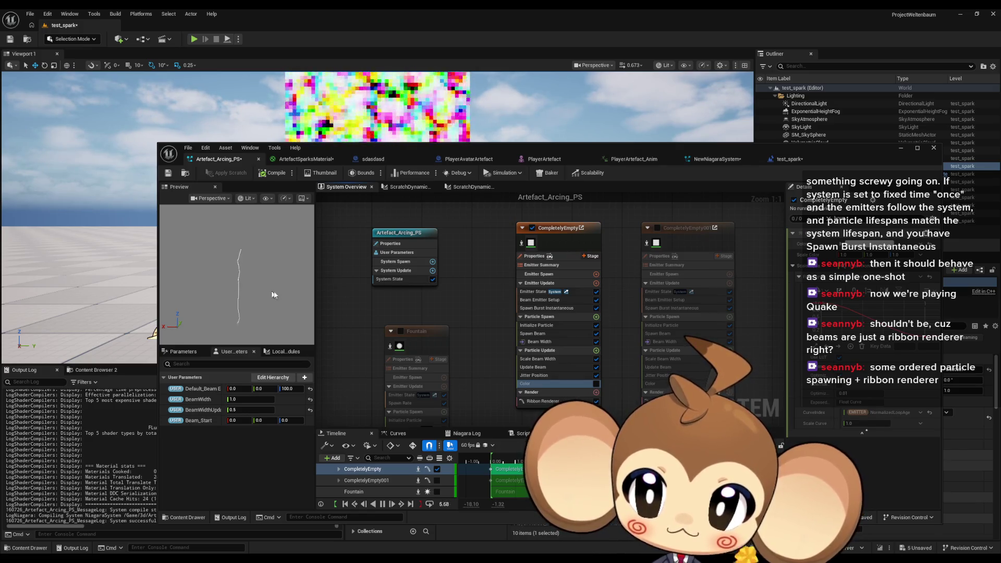
# Check Spawn Burst Instantaneous timing, then search 'kill' for a new Particle Update module.
pyautogui.click(555, 308)
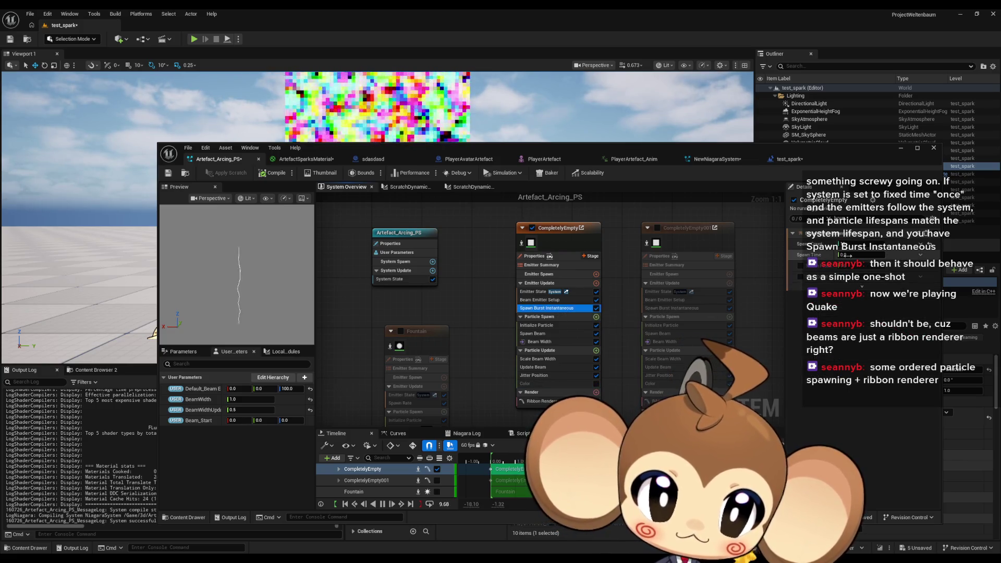
pyautogui.click(544, 324)
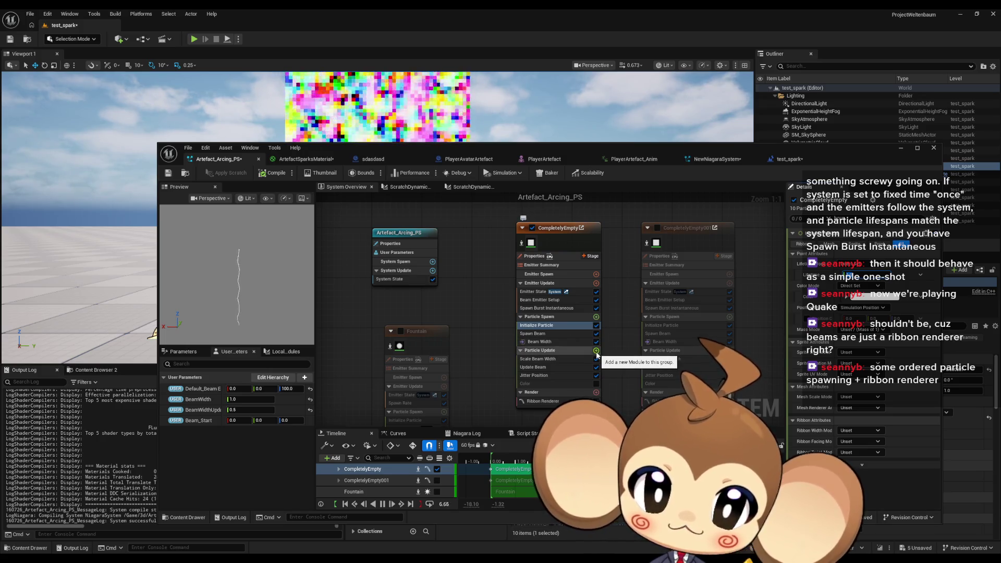
pyautogui.click(596, 350)
pyautogui.write('kill')
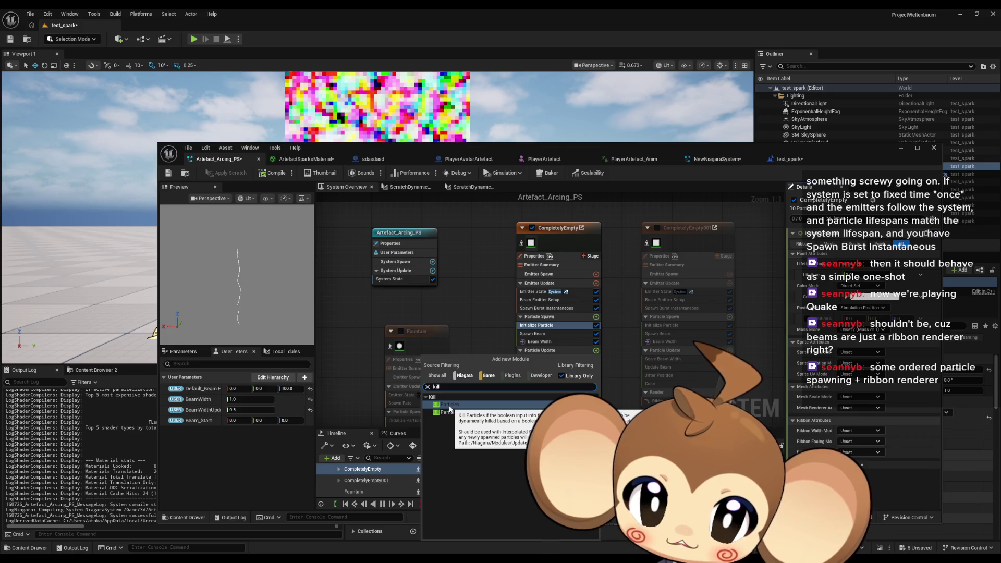
# Dismiss the module search without adding anything and open the Add Emitter browser from the graph.
pyautogui.click(449, 405)
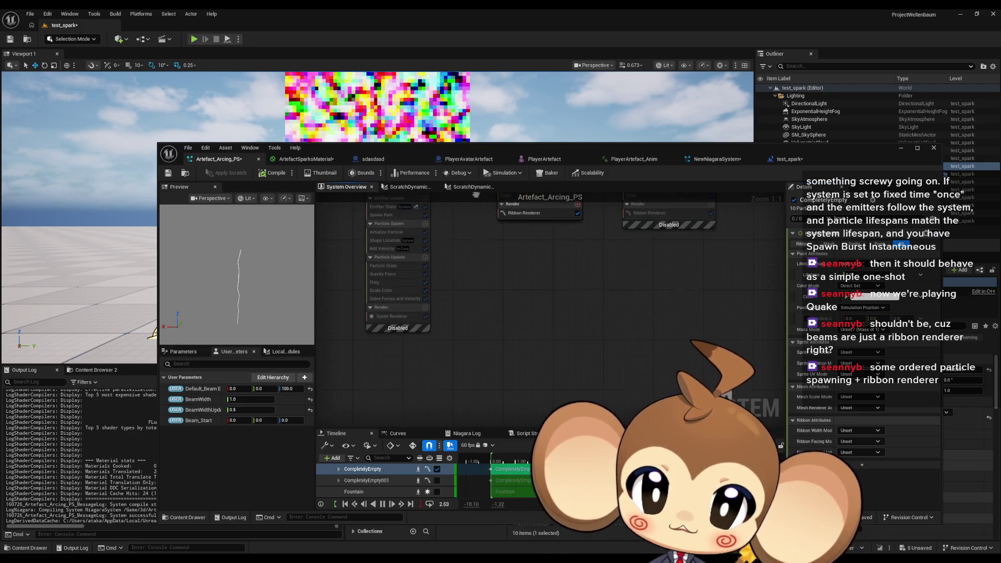
pyautogui.moveTo(476, 195); pyautogui.dragTo(497, 208)
pyautogui.moveTo(504, 260); pyautogui.dragTo(518, 355)
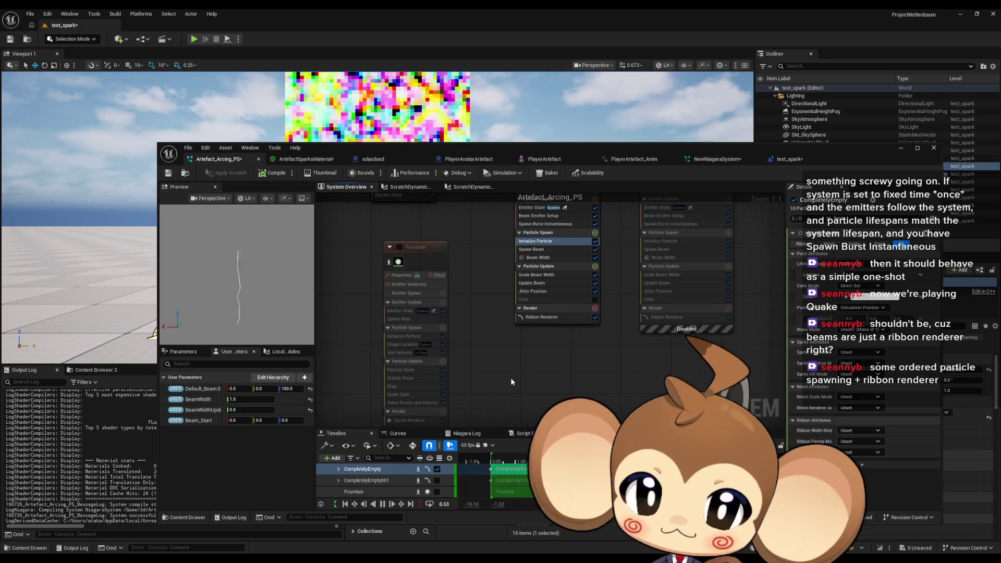
pyautogui.rightClick(490, 371)
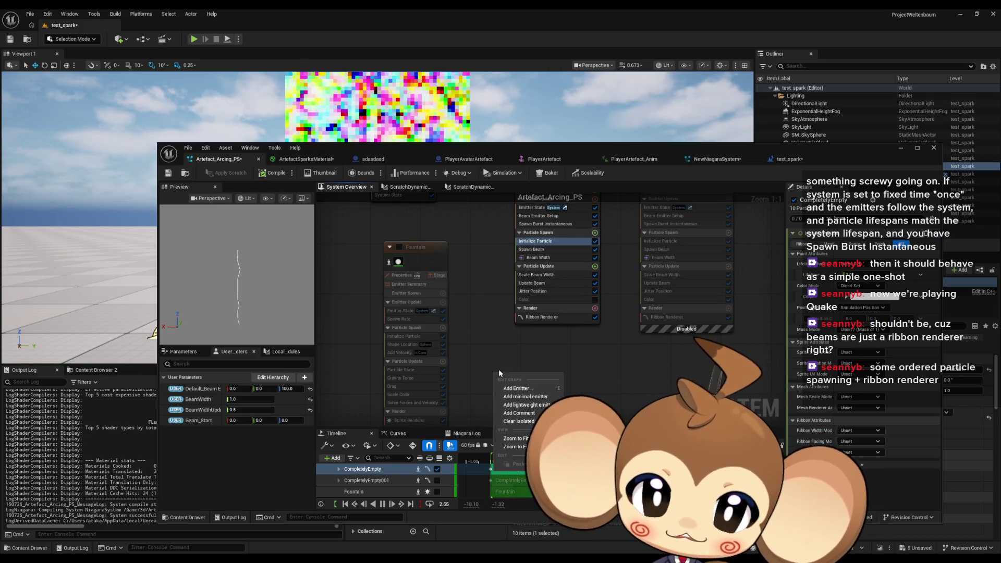
pyautogui.click(524, 388)
# Add the DynamicBeam emitter to Artefact_Arcing_PS from a 'dynam' search.
pyautogui.write('d')
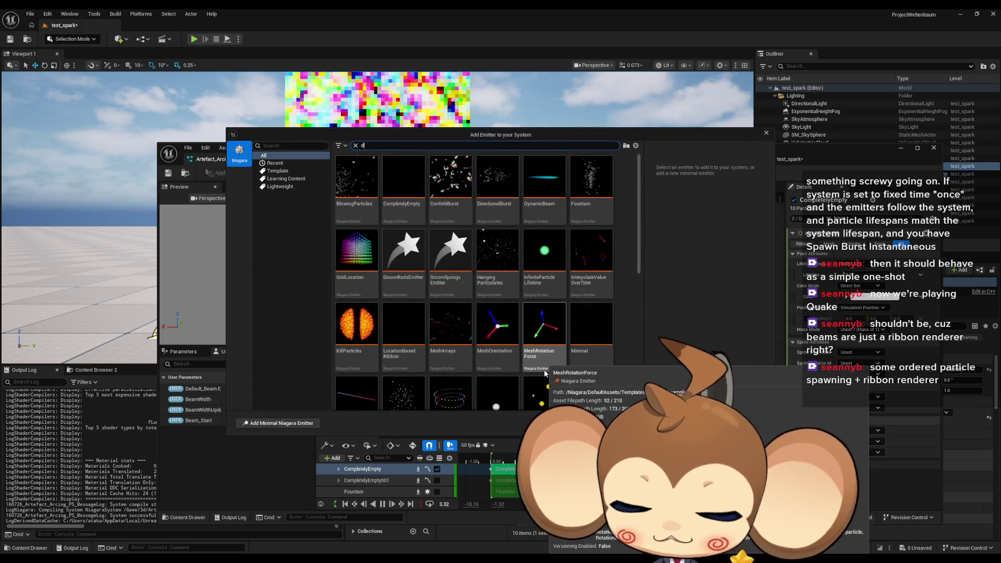
pyautogui.write('ynam')
pyautogui.press('Down')
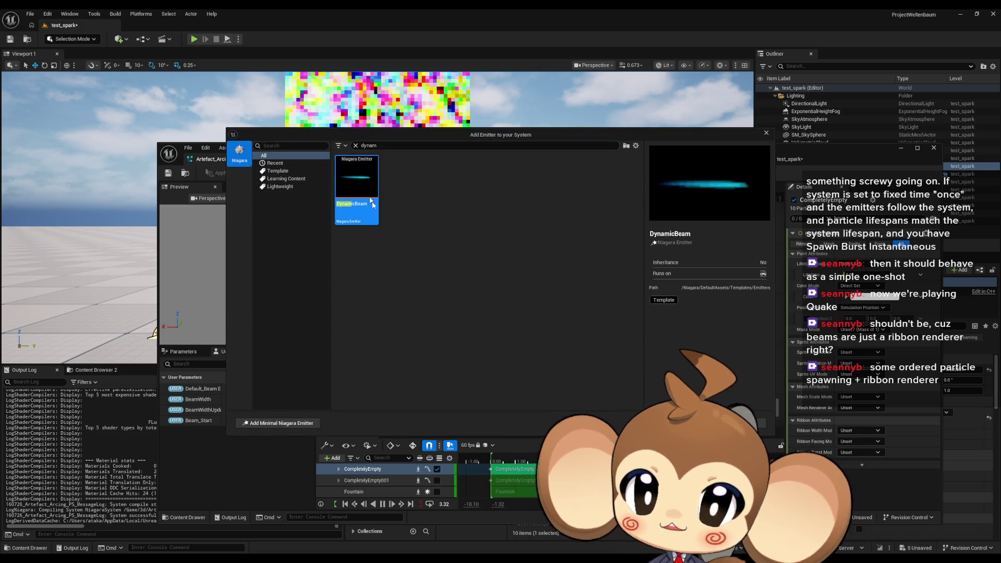
pyautogui.press('Return')
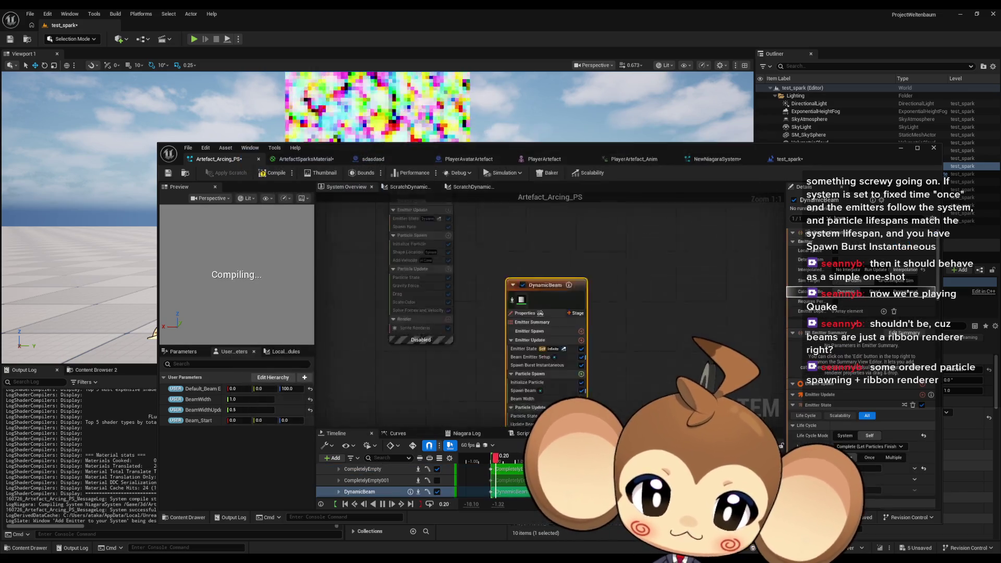
pyautogui.moveTo(589, 318); pyautogui.dragTo(558, 370)
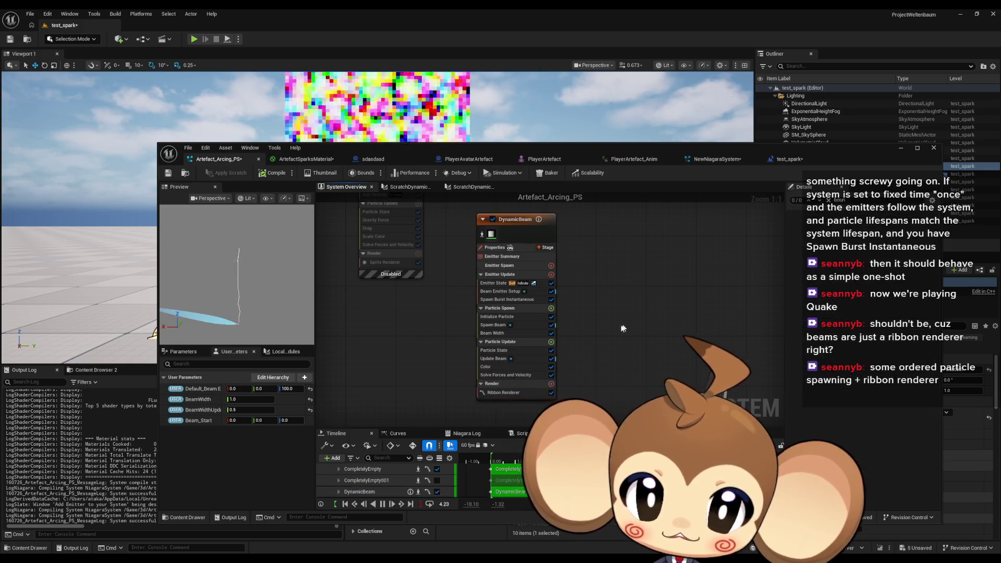
# Add a StaticBeam emitter and place its node beside DynamicBeam.
pyautogui.rightClick(544, 296)
pyautogui.click(565, 310)
pyautogui.write('sta')
pyautogui.click(450, 190)
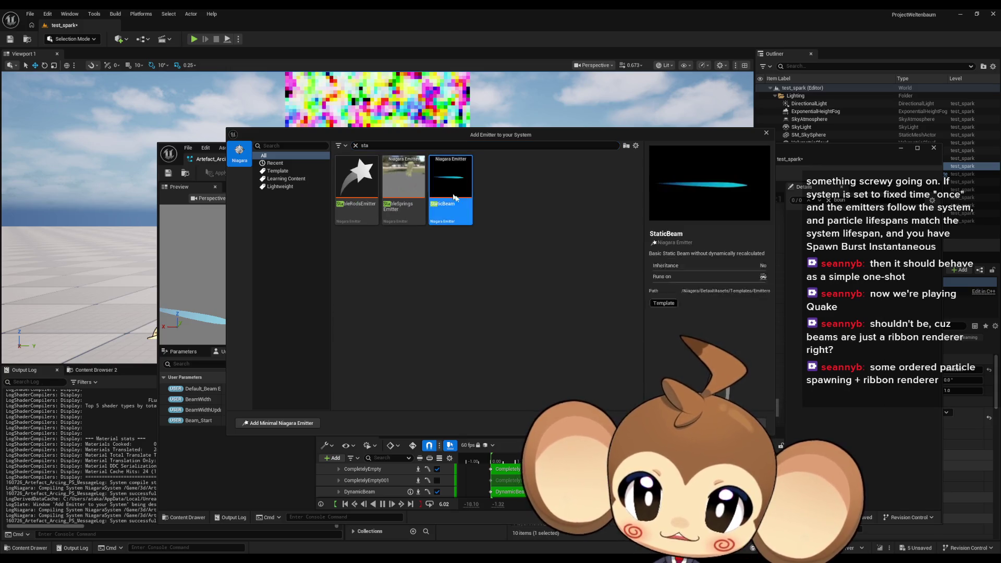
pyautogui.press('Return')
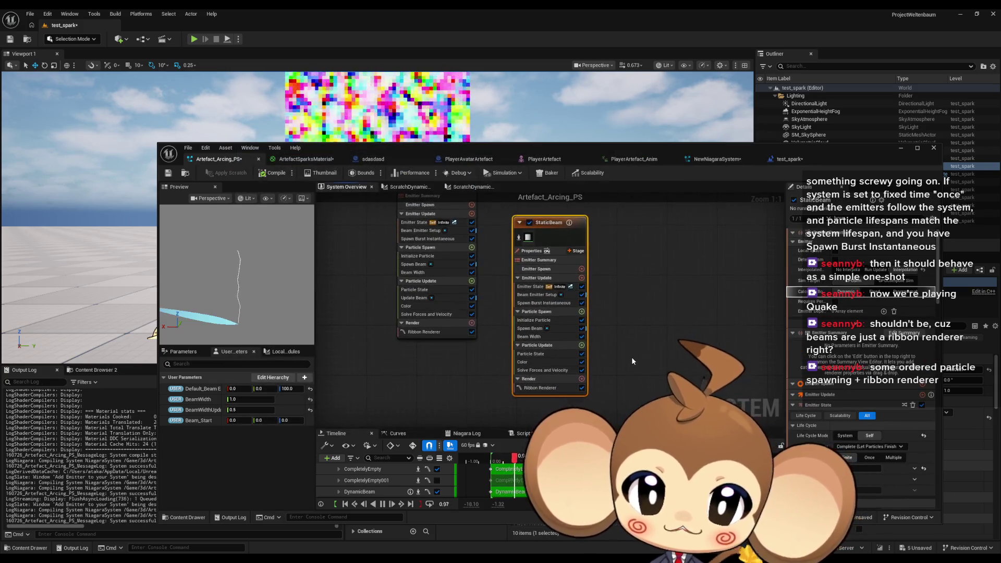
pyautogui.moveTo(551, 285); pyautogui.dragTo(523, 225)
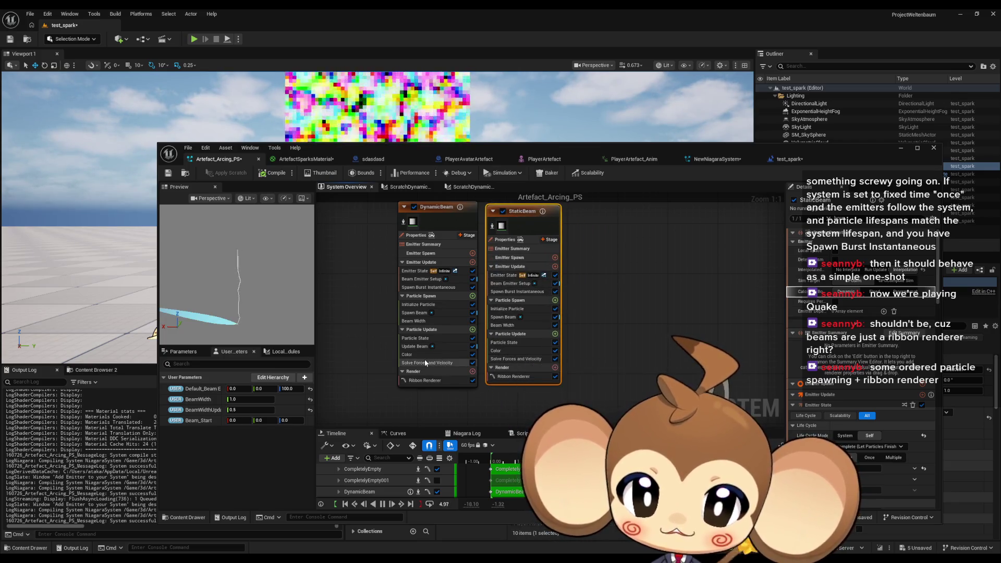
# Inspect the DynamicBeam emitter's Color and Particle State modules.
pyautogui.click(415, 355)
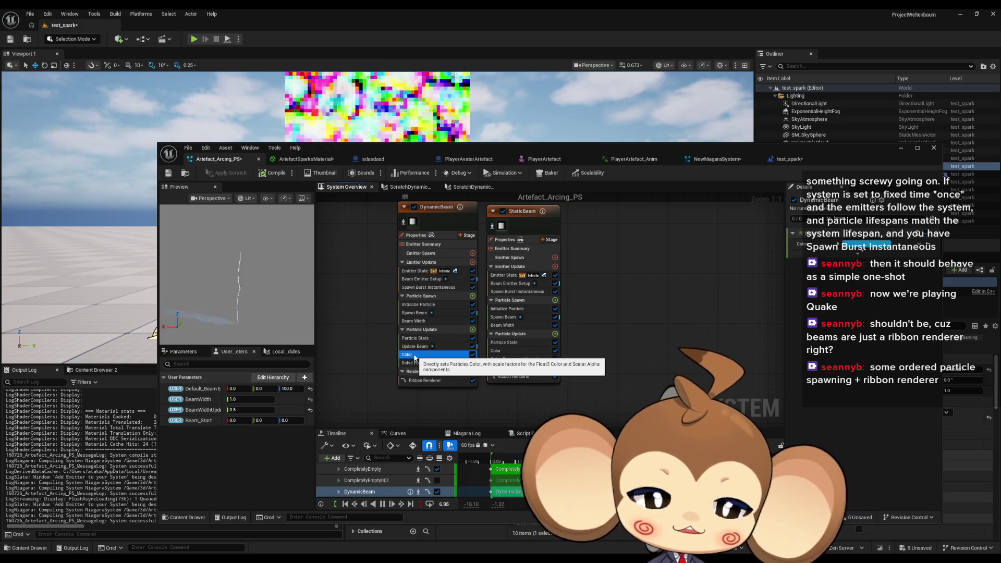
pyautogui.press('Up')
pyautogui.press('Up')
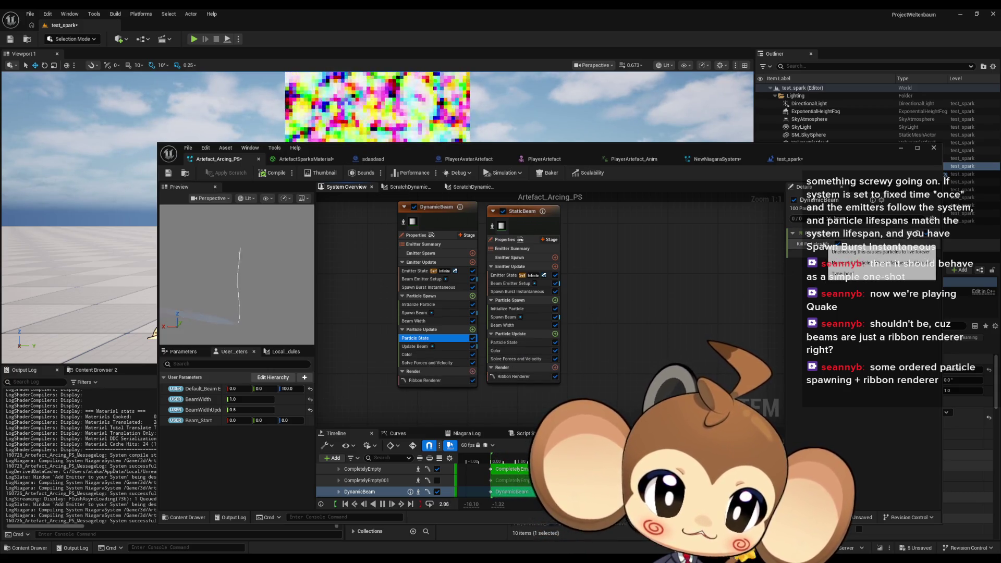
pyautogui.moveTo(593, 286)
pyautogui.mouseDown()
pyautogui.moveTo(615, 334)
pyautogui.moveTo(532, 329)
pyautogui.mouseUp()
# Add Particle State via a 'par state' search and drag it to the top of CompletelyEmpty's Particle Update.
pyautogui.scroll(-2, 531, 328)
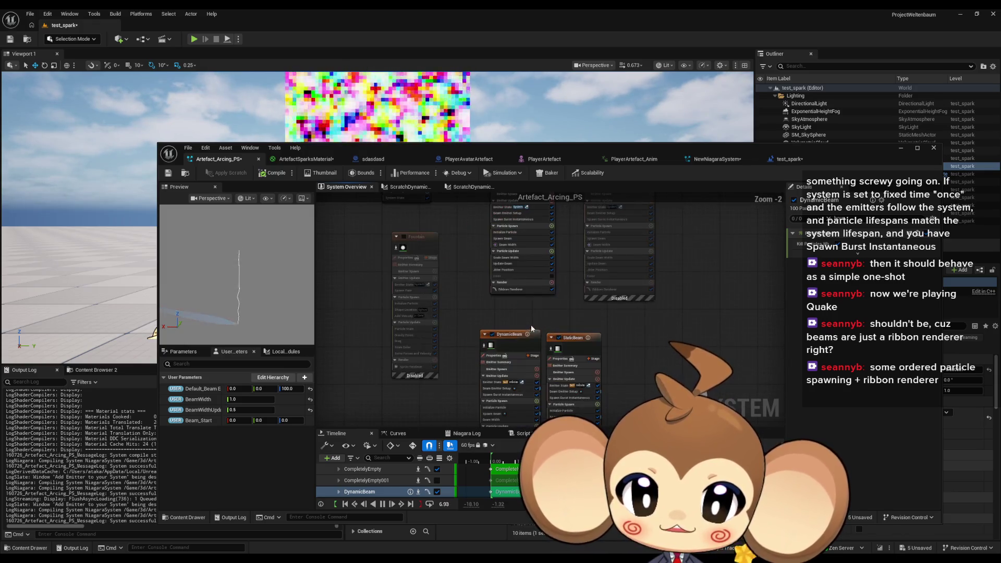
pyautogui.moveTo(533, 320); pyautogui.dragTo(568, 360)
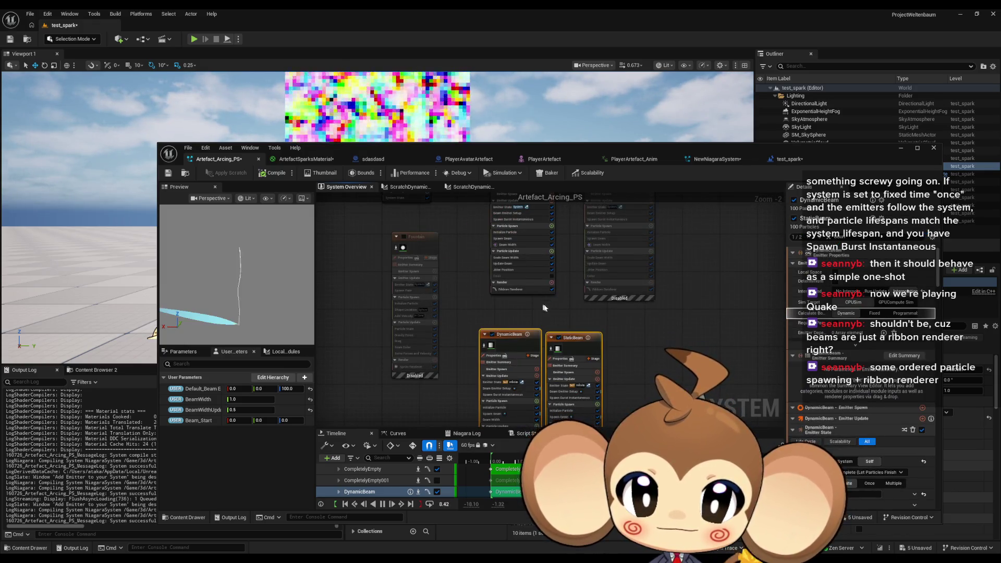
pyautogui.click(551, 253)
pyautogui.write('par st')
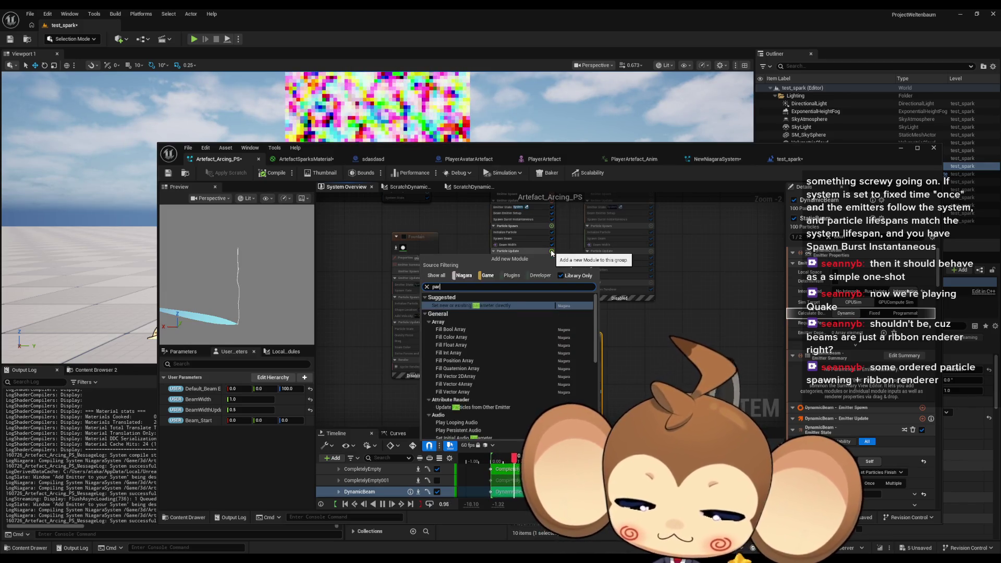
pyautogui.write('ate')
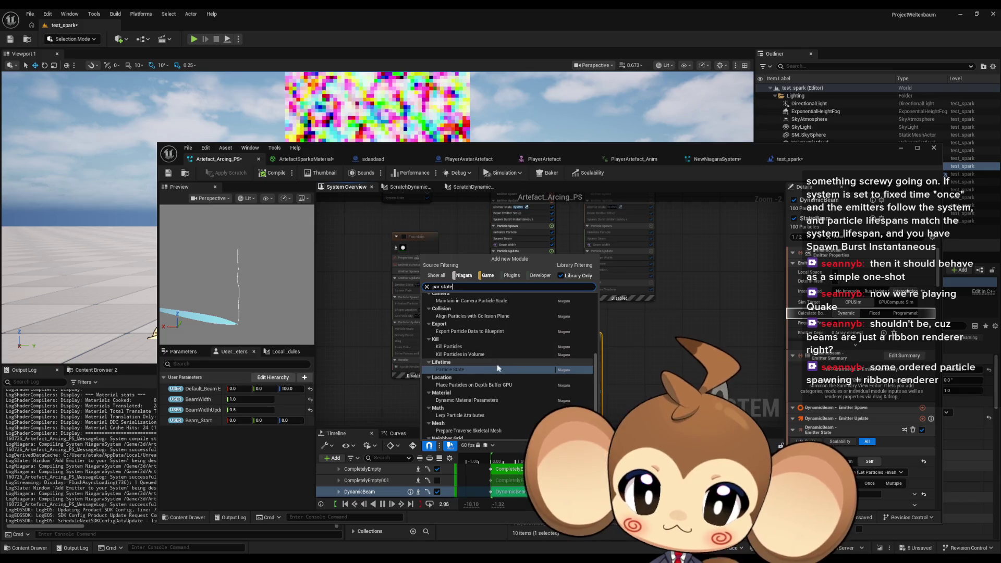
pyautogui.click(498, 369)
pyautogui.scroll(2, 500, 273)
pyautogui.moveTo(501, 298); pyautogui.dragTo(502, 267)
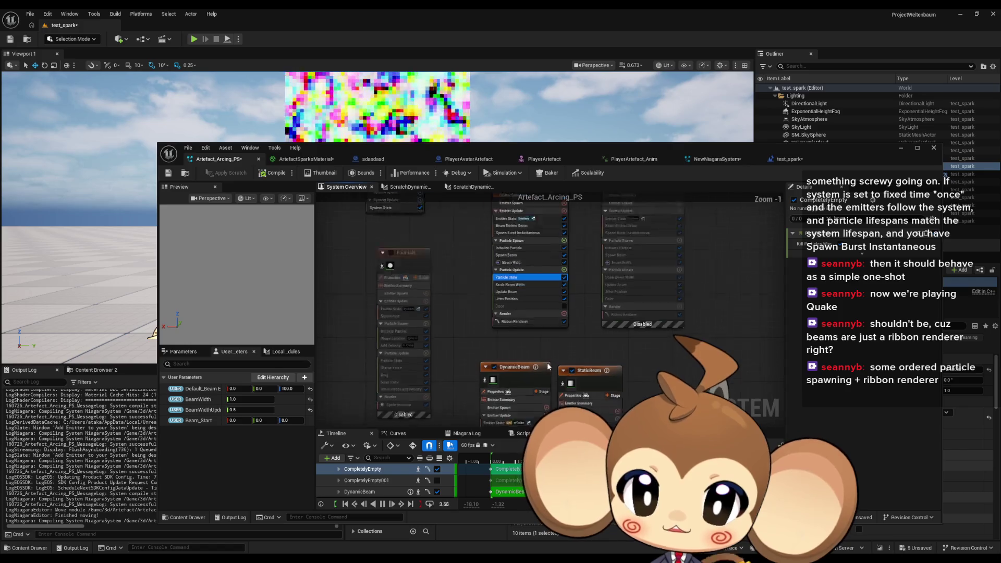
pyautogui.scroll(-2, 509, 336)
pyautogui.scroll(2, 527, 289)
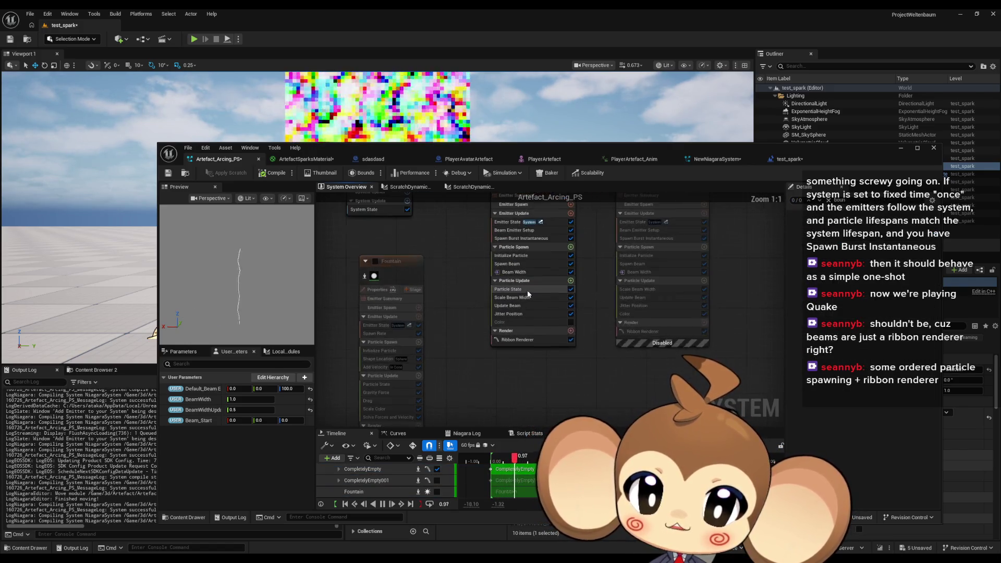
pyautogui.click(518, 290)
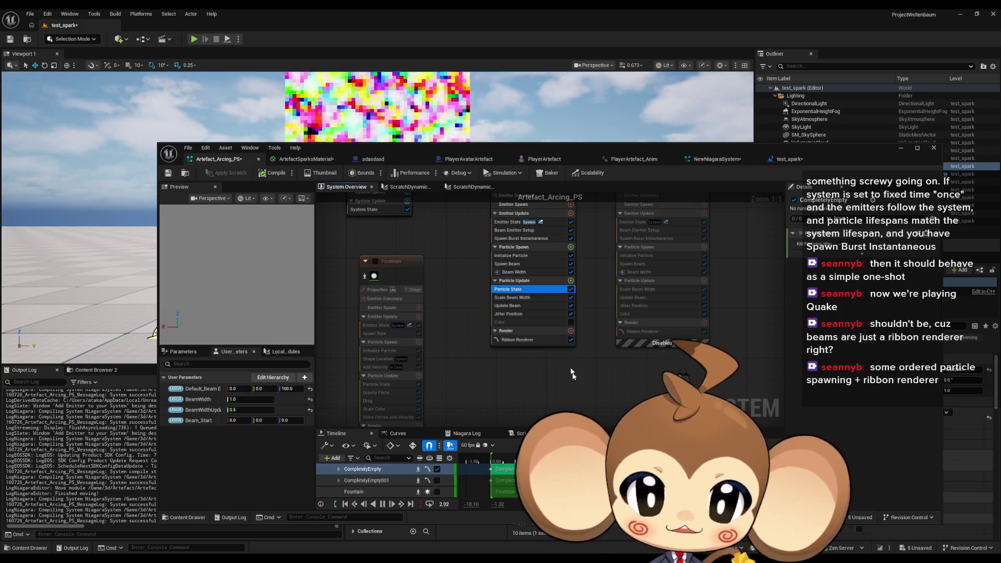
pyautogui.press('Home')
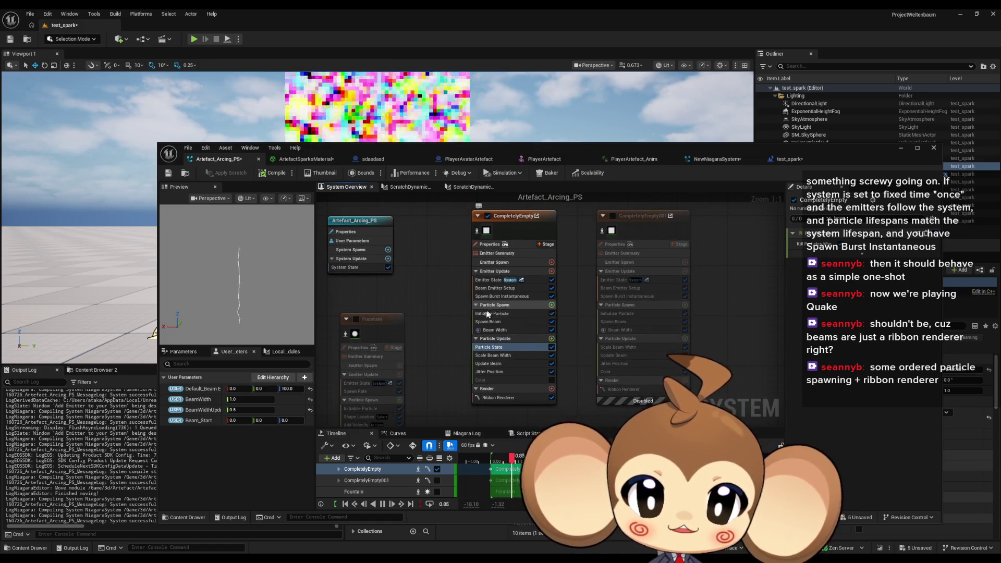
# Set Initialize Particle Lifetime to 4, enable the Color module, and enable CompletelyEmpty001.
pyautogui.click(492, 313)
pyautogui.click(857, 273)
pyautogui.write('4')
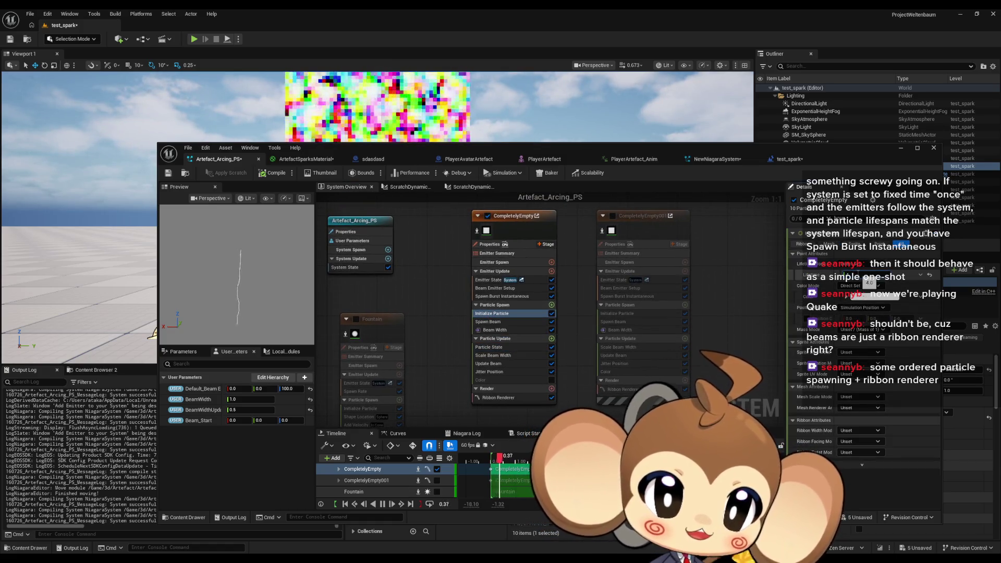
pyautogui.press('Return')
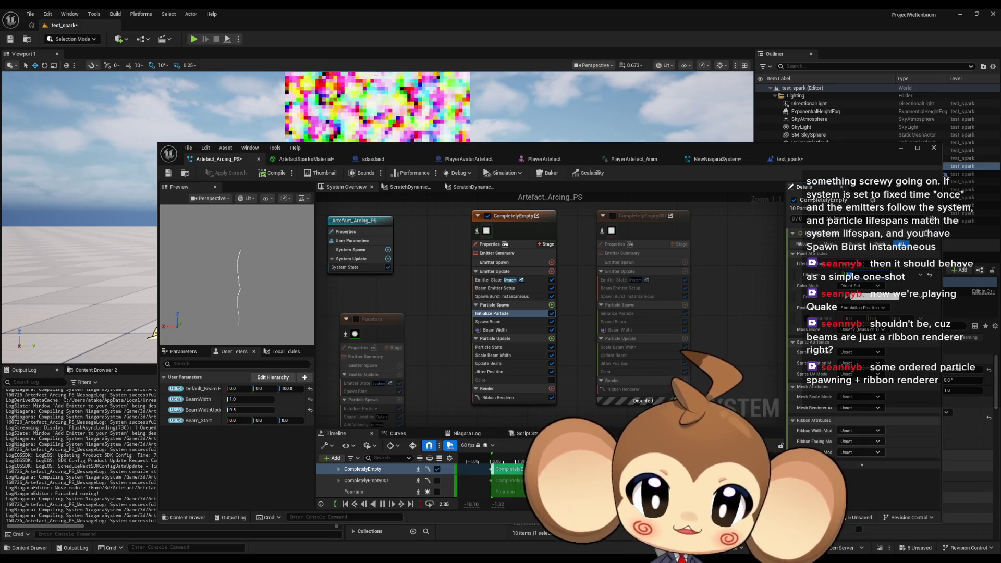
pyautogui.click(551, 380)
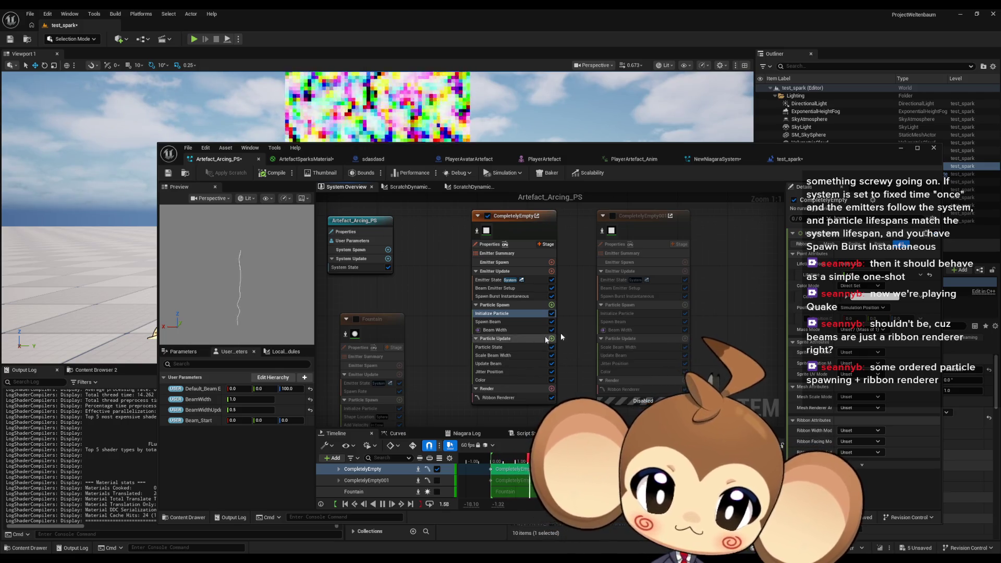
pyautogui.click(612, 216)
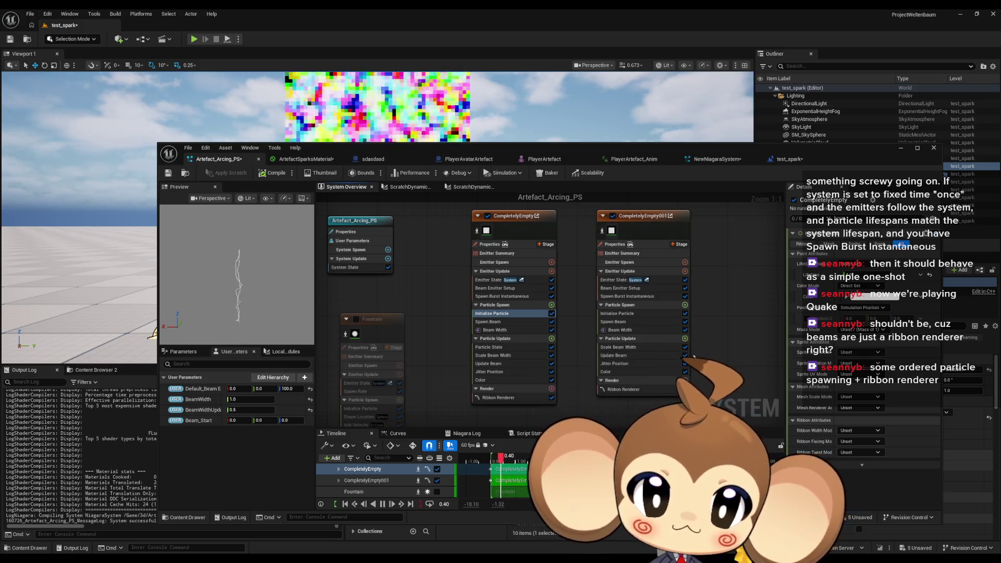
# Add Particle State at the top of CompletelyEmpty001's Particle Update stage.
pyautogui.click(685, 338)
pyautogui.write('par state')
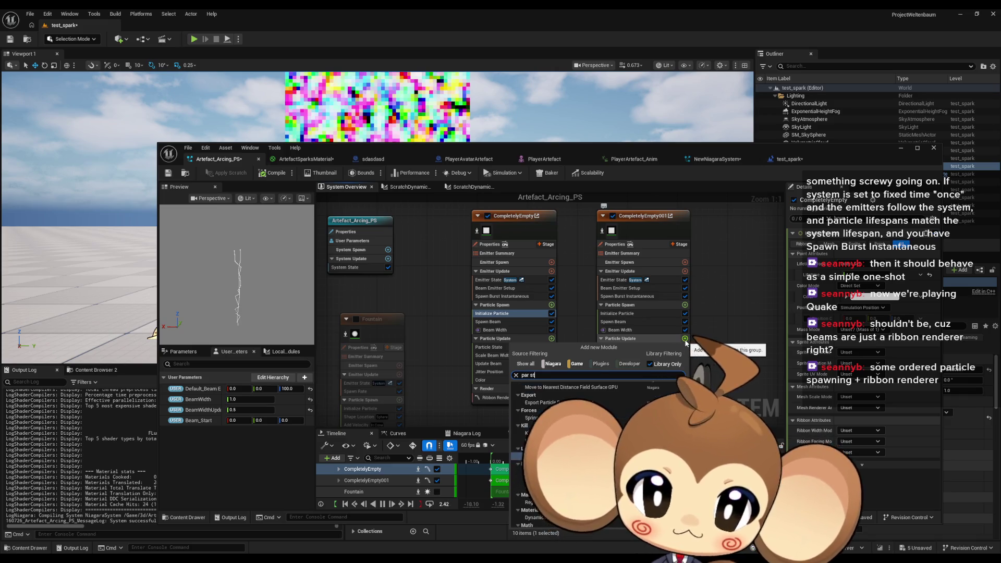
pyautogui.press('Return')
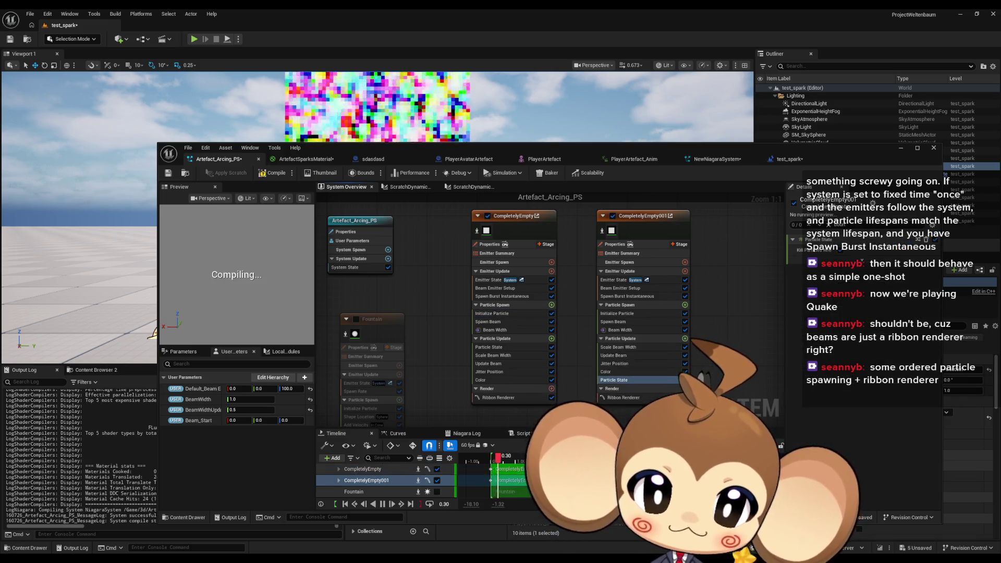
pyautogui.moveTo(623, 386); pyautogui.dragTo(619, 349)
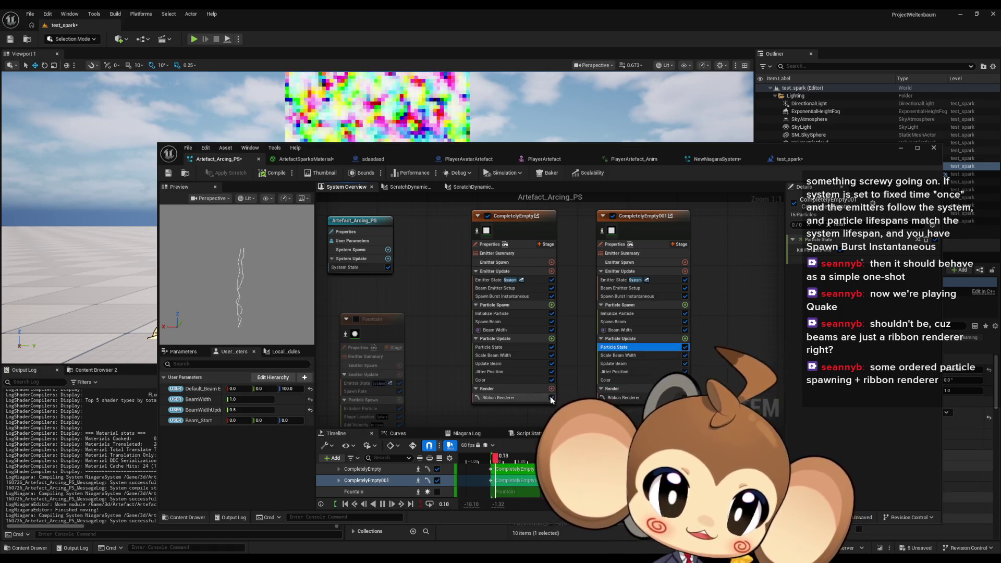
# Save the Niagara system and start a play-test in the level editor.
pyautogui.hotkey('ctrl', 's')
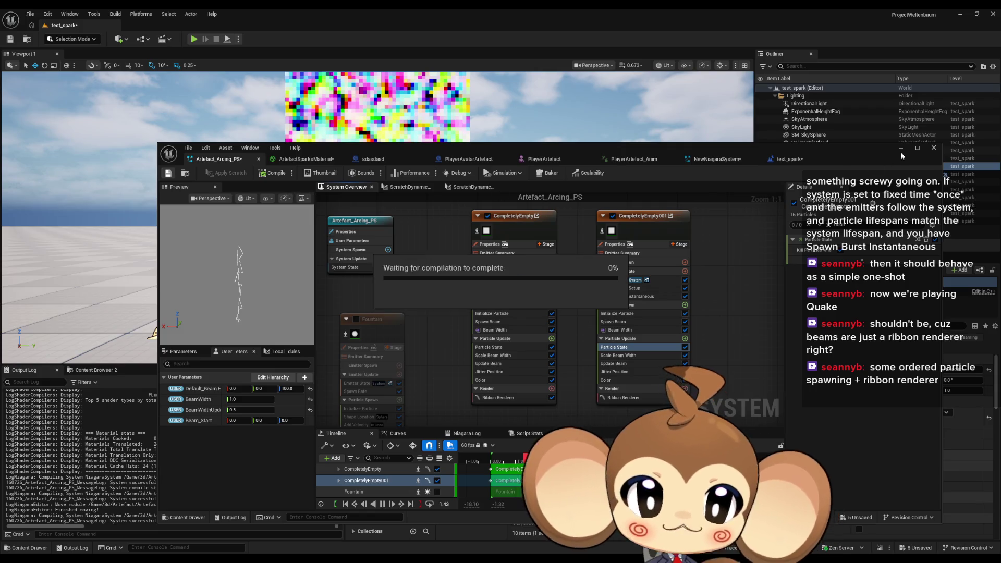
pyautogui.click(233, 23)
pyautogui.click(194, 39)
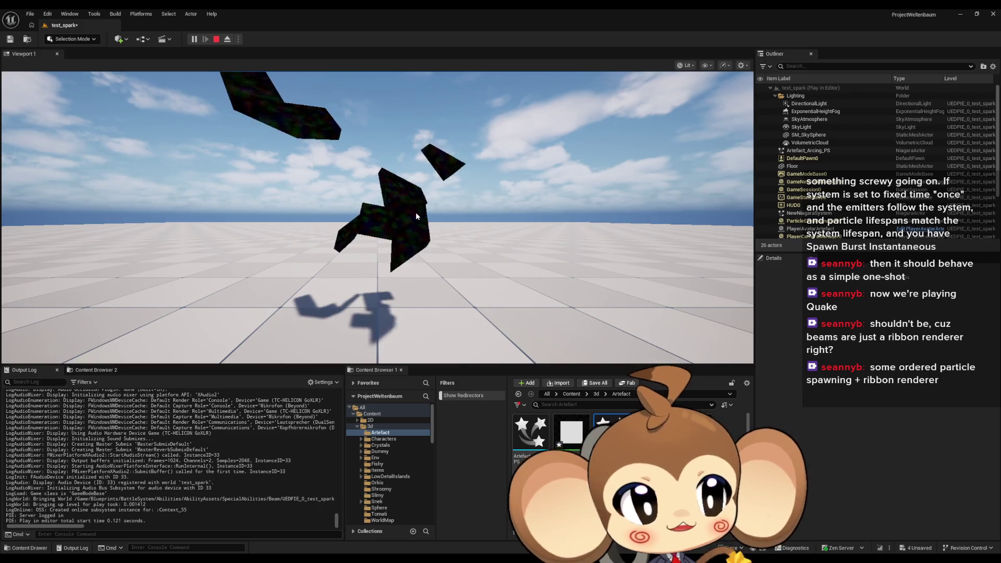
# Stop the play-test and select the NewNiagaraSystem actor in the level.
pyautogui.click(216, 41)
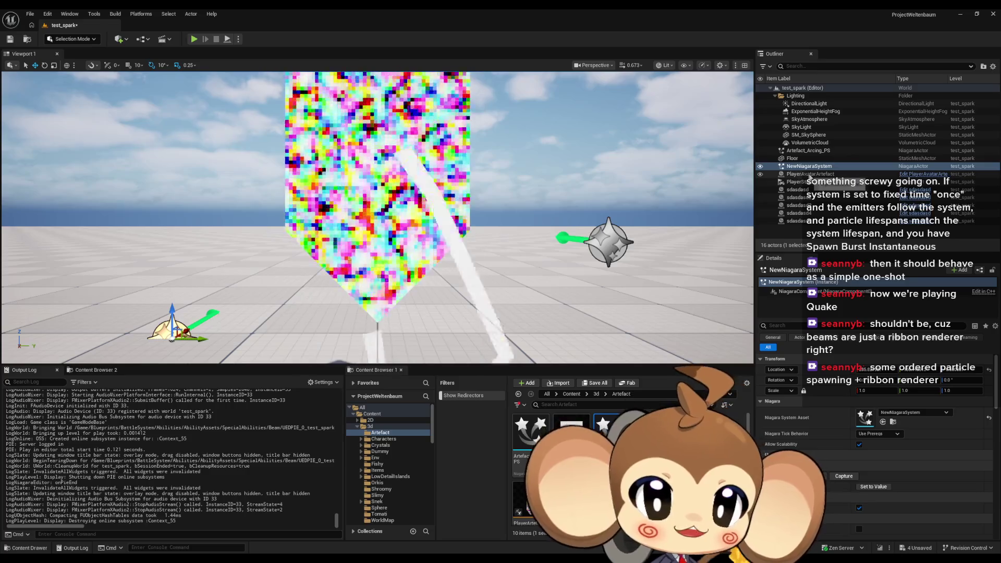
pyautogui.click(800, 167)
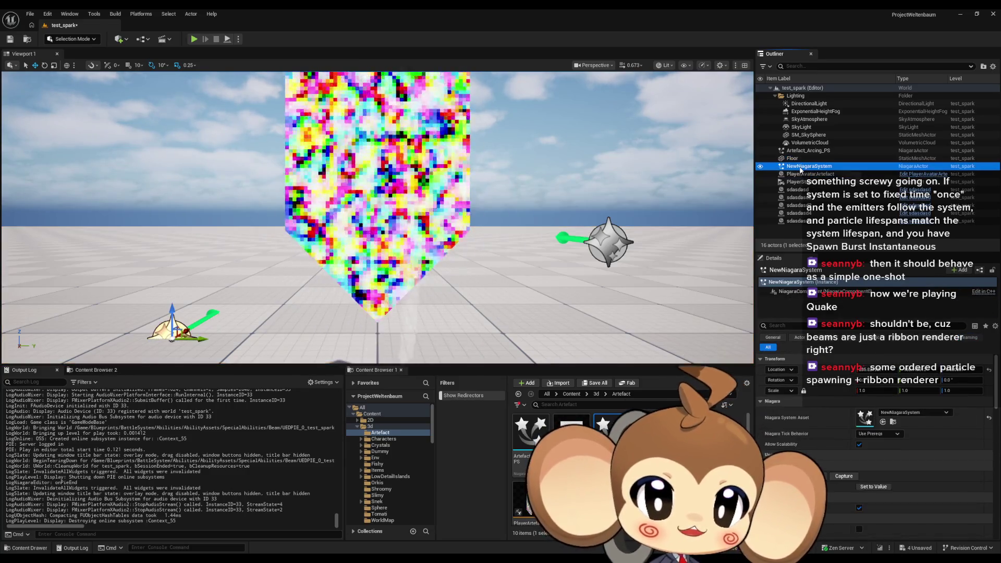
# Delete the NewNiagaraSystem and Artefact_Arcing_PS actors from the level and play-test again.
pyautogui.press('Delete')
pyautogui.click(814, 151)
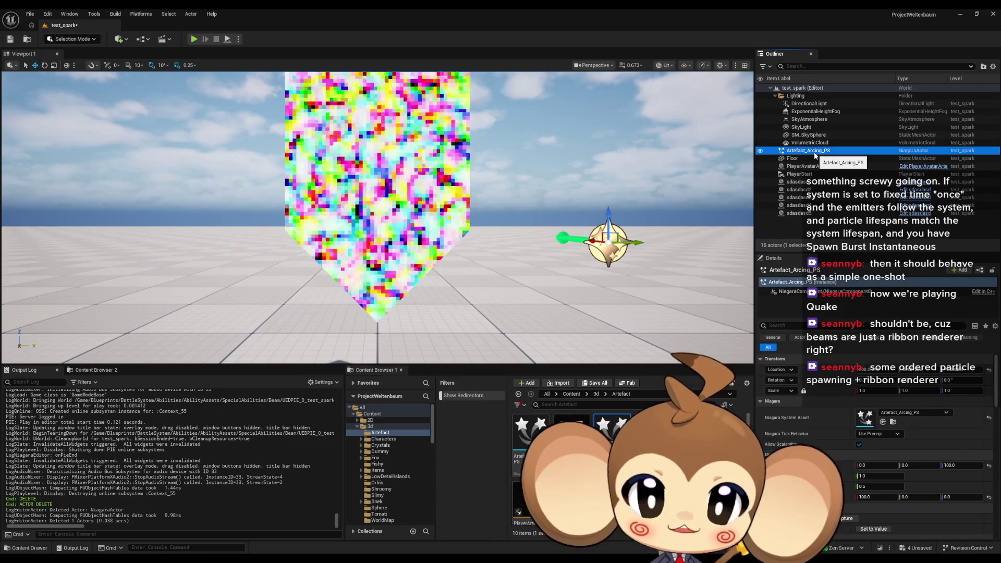
pyautogui.press('Delete')
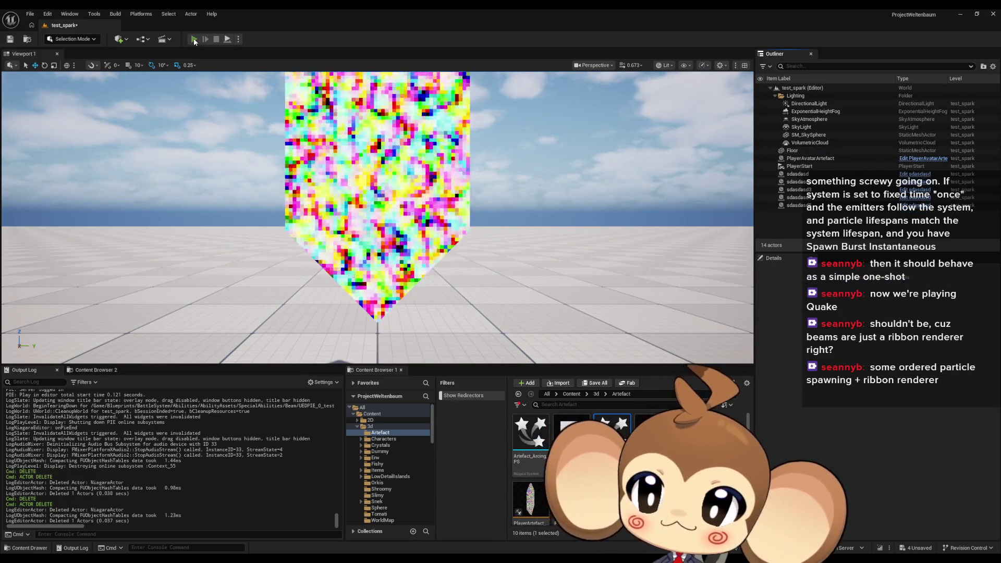
pyautogui.click(194, 40)
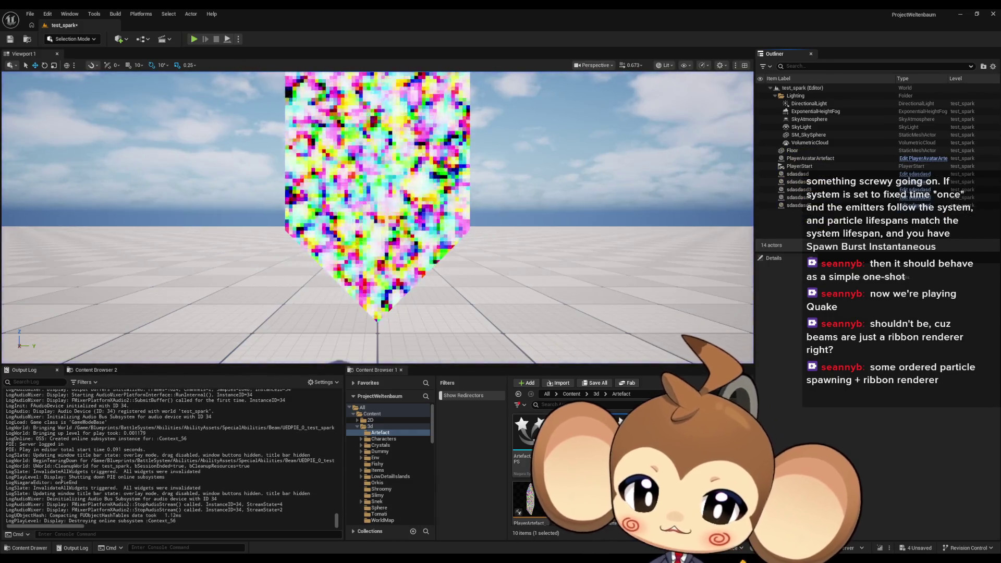
# Delete the Fountain emitter node in the Artefact_Arcing_PS Niagara editor.
pyautogui.moveTo(376, 557)
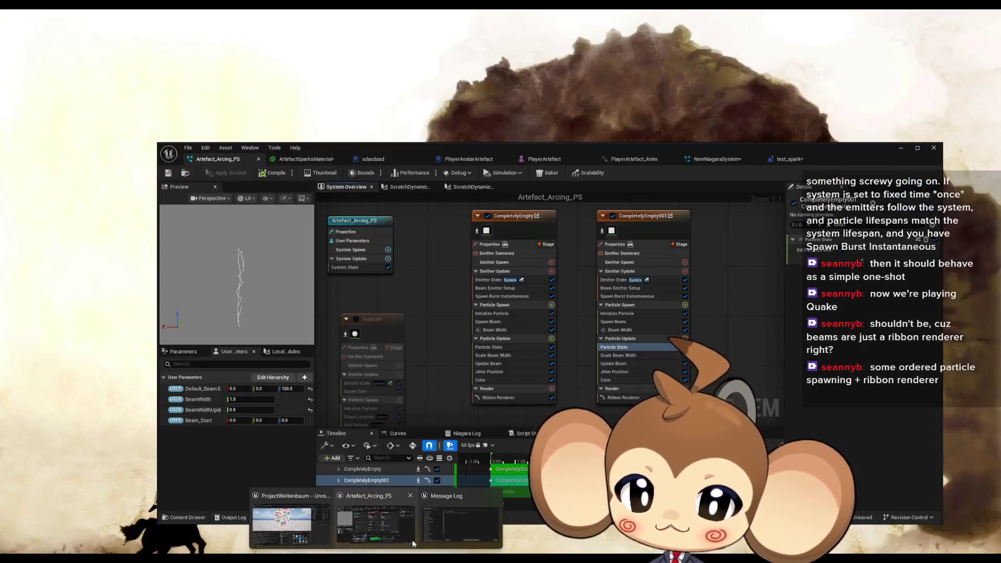
pyautogui.click(412, 542)
pyautogui.moveTo(379, 311); pyautogui.dragTo(403, 353)
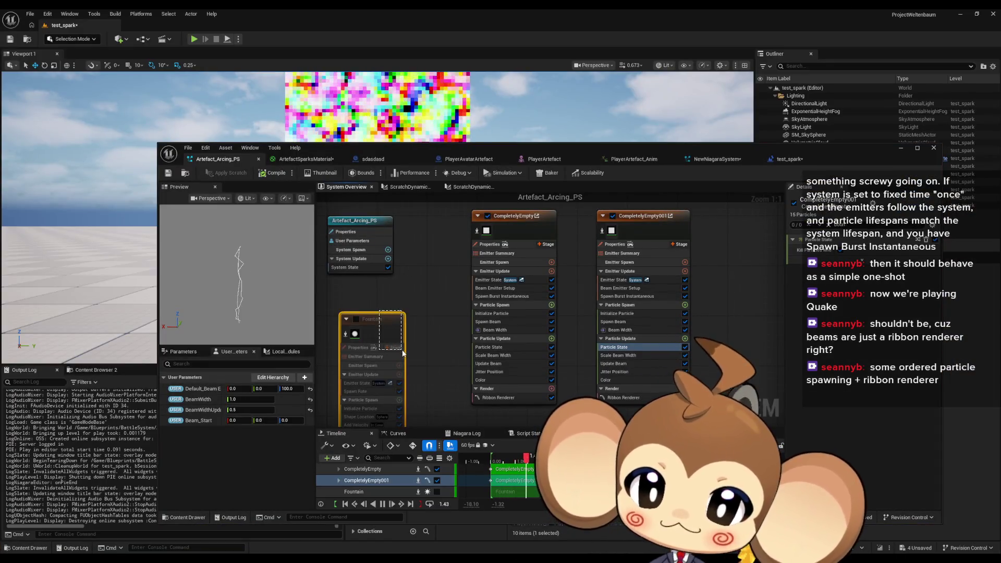
pyautogui.press('Delete')
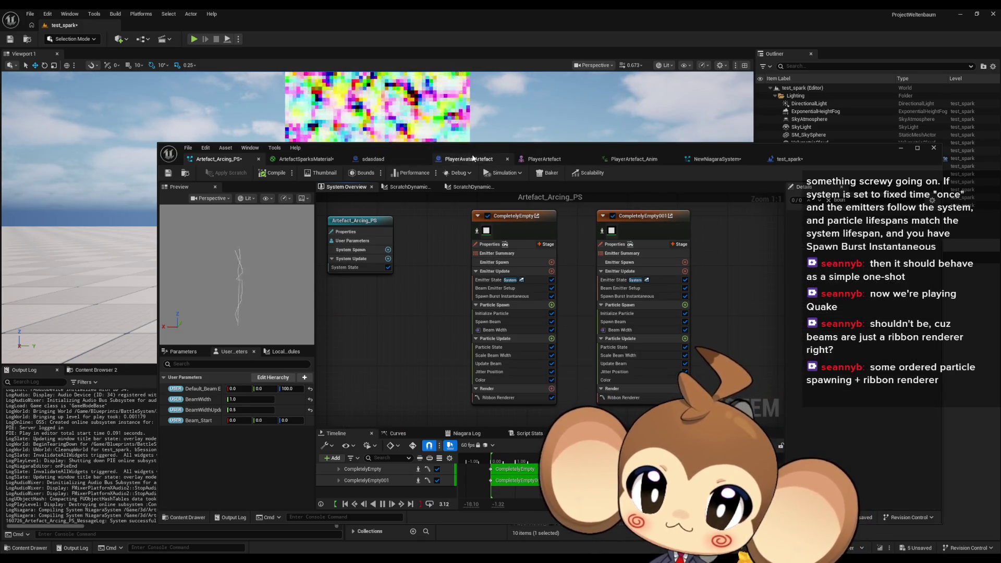
# Switch to the test_spark event graph and bring the Delay and Sequence nodes into view.
pyautogui.click(788, 159)
pyautogui.moveTo(579, 286); pyautogui.dragTo(483, 311)
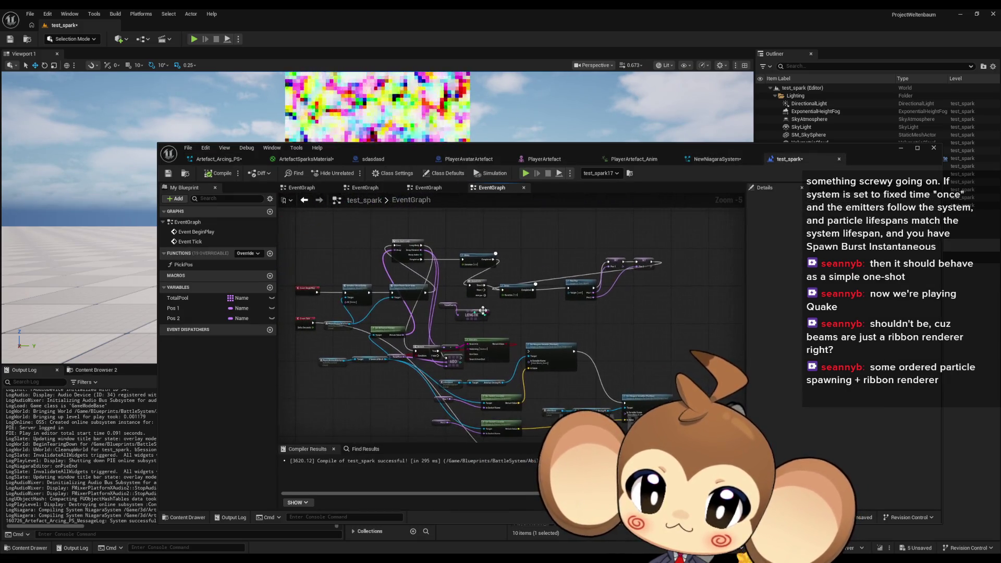
pyautogui.scroll(2, 596, 301)
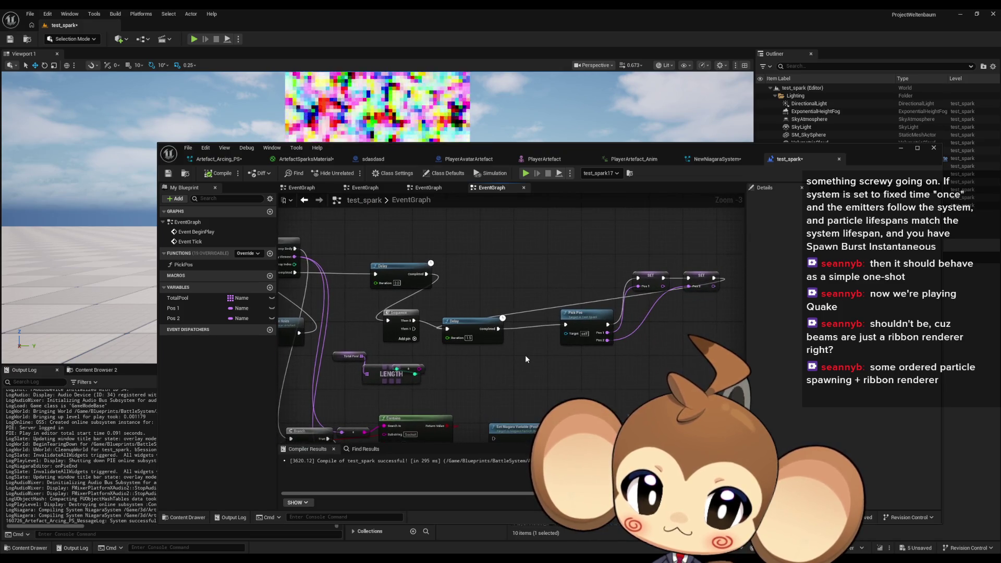
pyautogui.moveTo(524, 354)
pyautogui.mouseDown()
pyautogui.moveTo(623, 352)
pyautogui.moveTo(533, 347)
pyautogui.mouseUp()
pyautogui.scroll(-3, 607, 345)
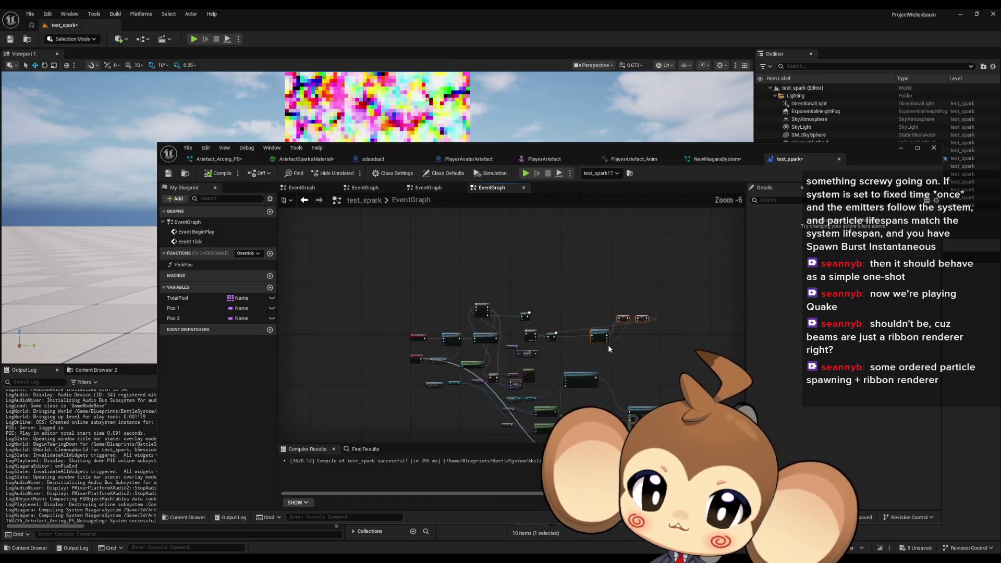
pyautogui.moveTo(564, 279); pyautogui.dragTo(561, 271)
pyautogui.scroll(2, 552, 276)
pyautogui.scroll(-2, 543, 282)
pyautogui.scroll(5, 544, 281)
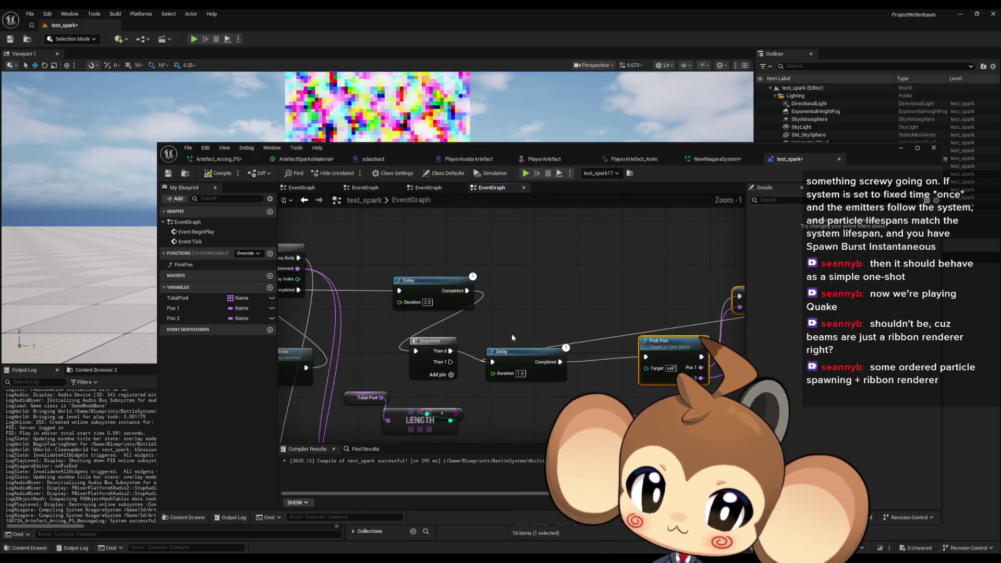
pyautogui.moveTo(530, 366)
pyautogui.mouseDown()
pyautogui.moveTo(417, 300)
pyautogui.moveTo(383, 292)
pyautogui.mouseUp()
# Move the Pick Pos and SET nodes higher in the event graph.
pyautogui.moveTo(562, 304); pyautogui.dragTo(562, 216)
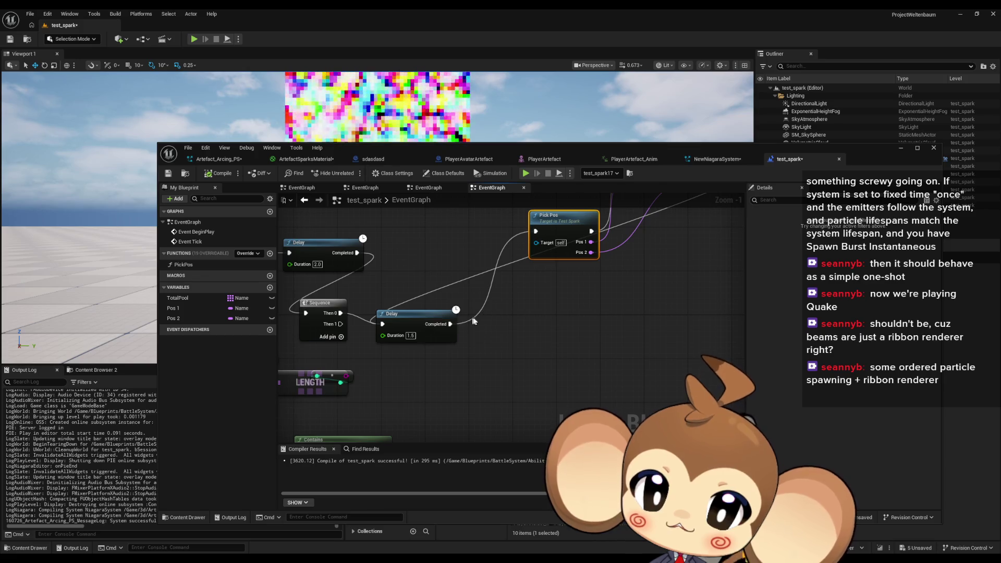
pyautogui.scroll(-3, 472, 322)
pyautogui.moveTo(442, 301)
pyautogui.mouseDown()
pyautogui.moveTo(484, 286)
pyautogui.moveTo(422, 271)
pyautogui.mouseUp()
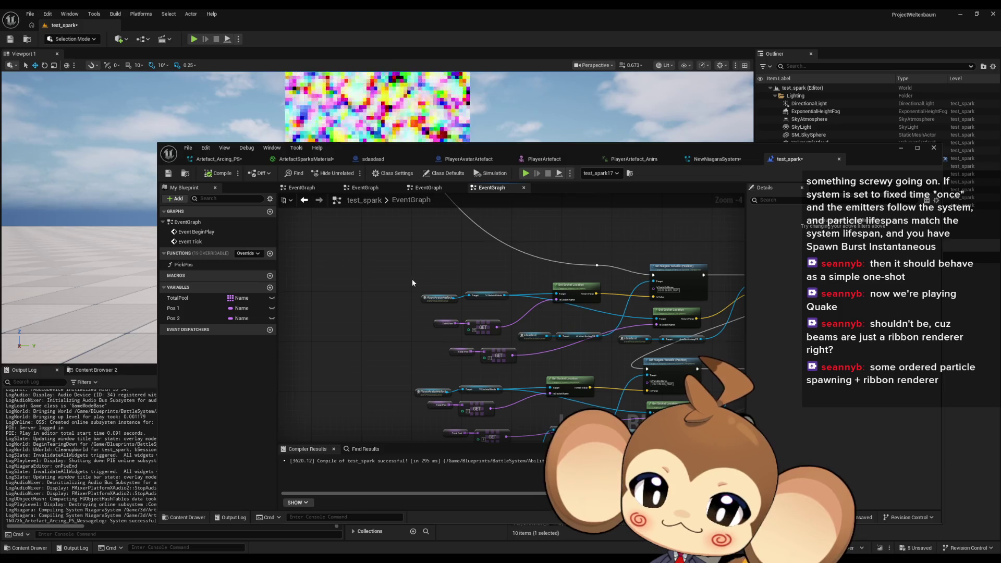
pyautogui.scroll(2, 412, 282)
pyautogui.scroll(-6, 419, 280)
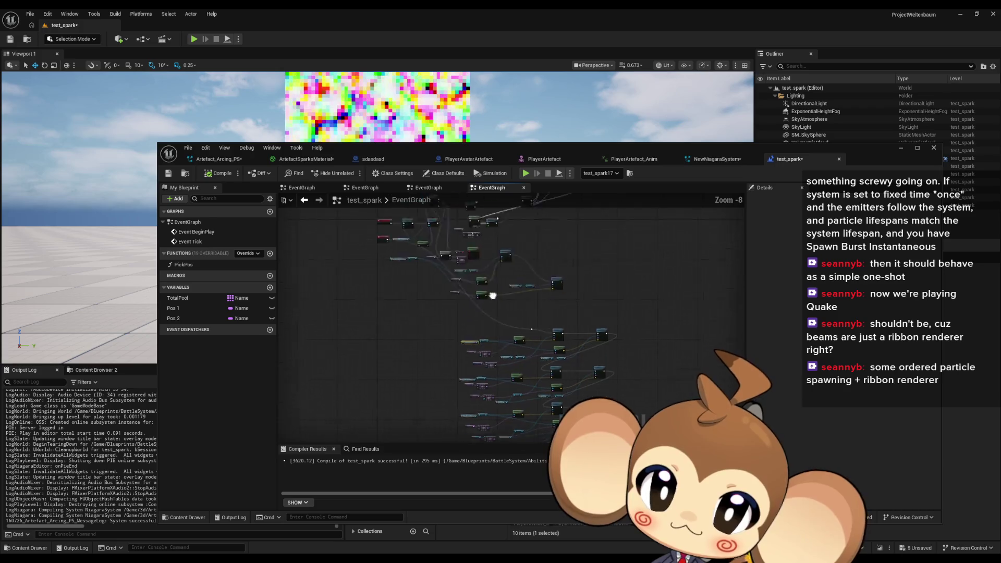
pyautogui.scroll(5, 475, 324)
pyautogui.scroll(2, 457, 294)
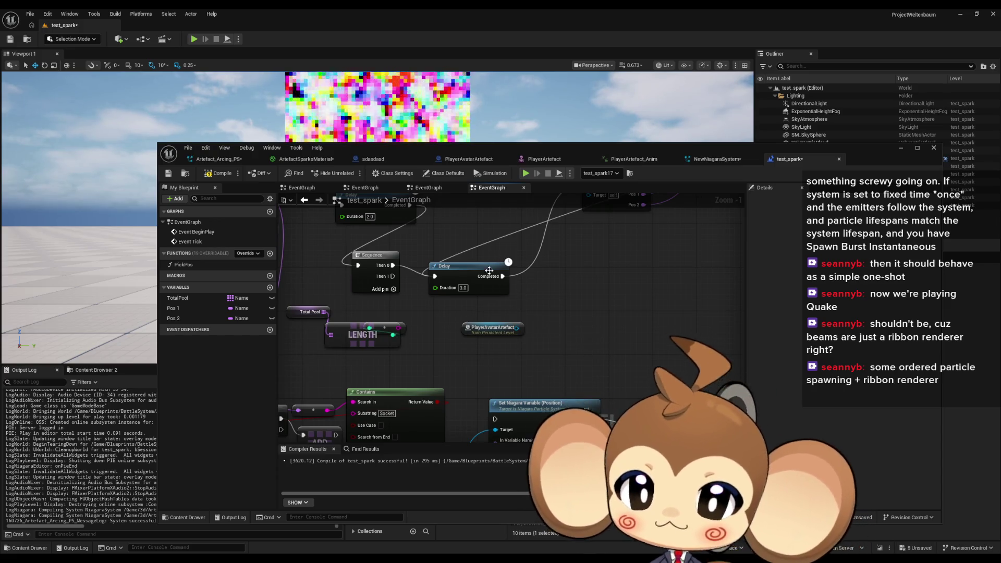
pyautogui.scroll(-3, 551, 346)
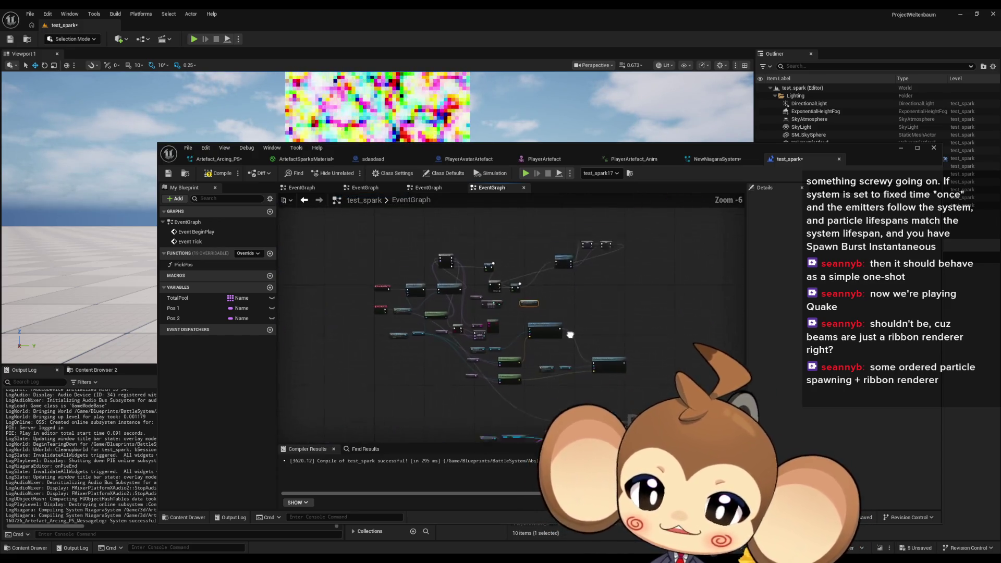
pyautogui.scroll(3, 509, 352)
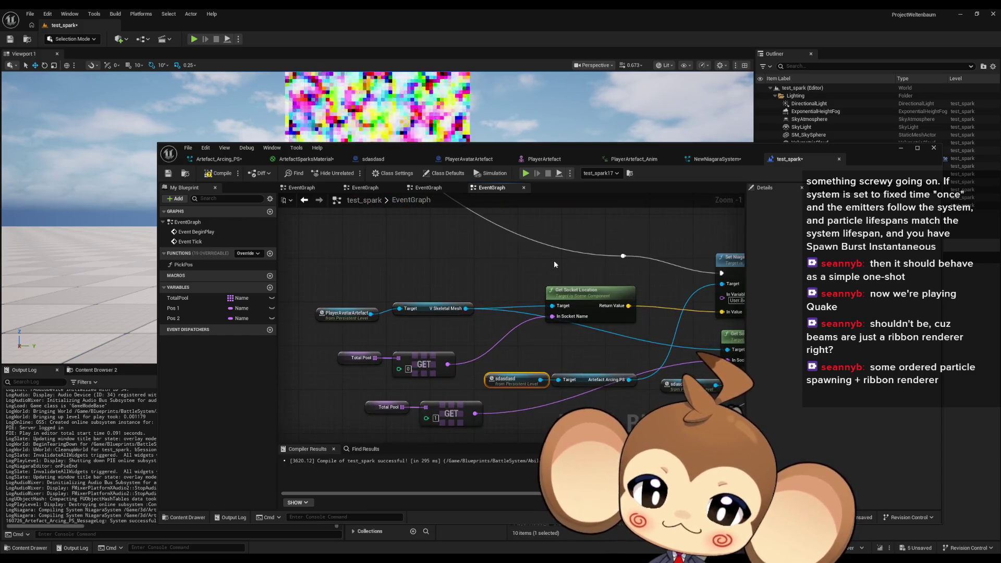
pyautogui.scroll(-3, 554, 262)
pyautogui.scroll(3, 481, 377)
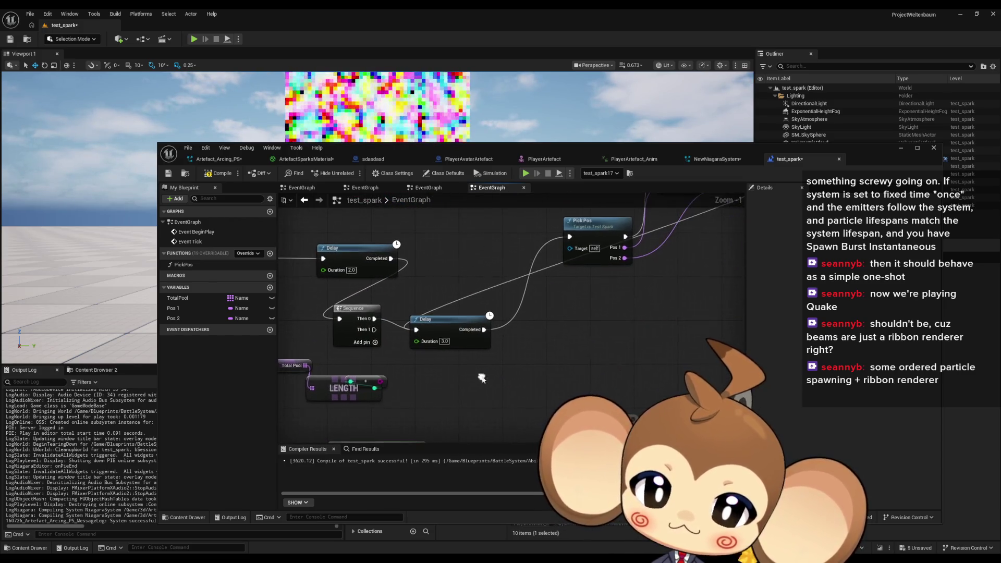
# Start a 'play' action search, then cancel it without adding a node.
pyautogui.write('play')
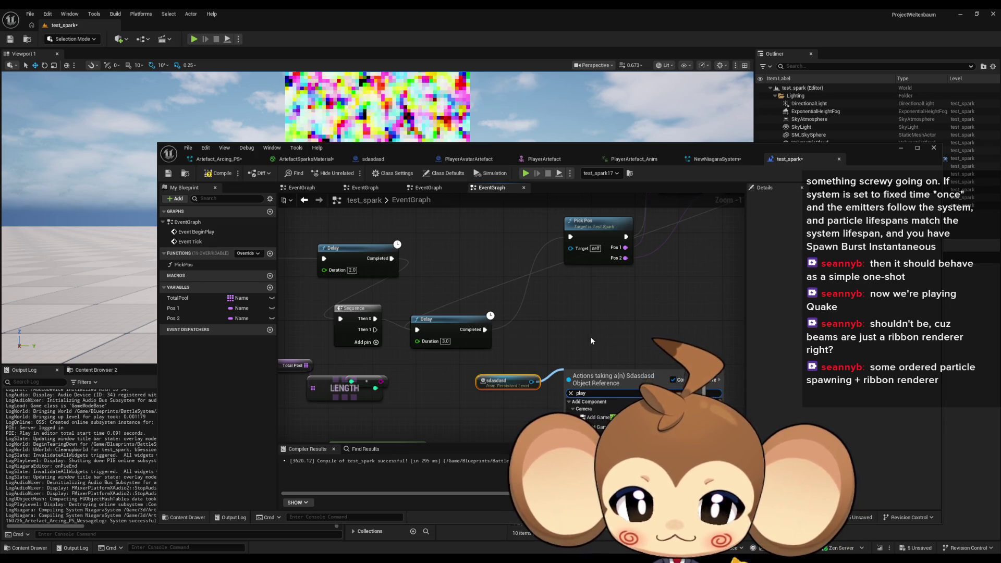
pyautogui.press('Escape')
pyautogui.scroll(-1, 541, 379)
pyautogui.scroll(-3, 541, 379)
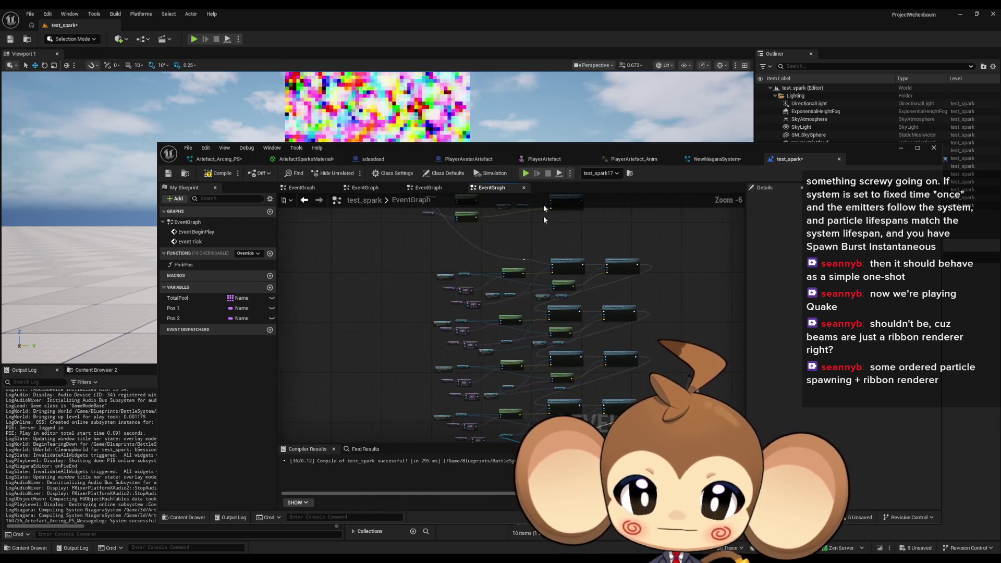
pyautogui.scroll(4, 515, 250)
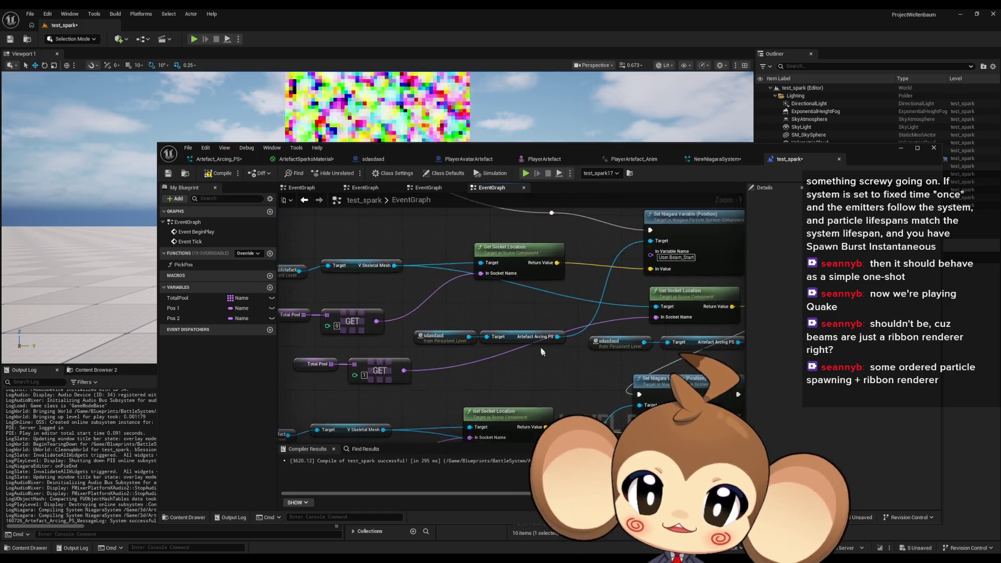
# Add a getter for the Artefact Arcing PS component from an 'arte' search.
pyautogui.scroll(-3, 542, 261)
pyautogui.scroll(3, 534, 285)
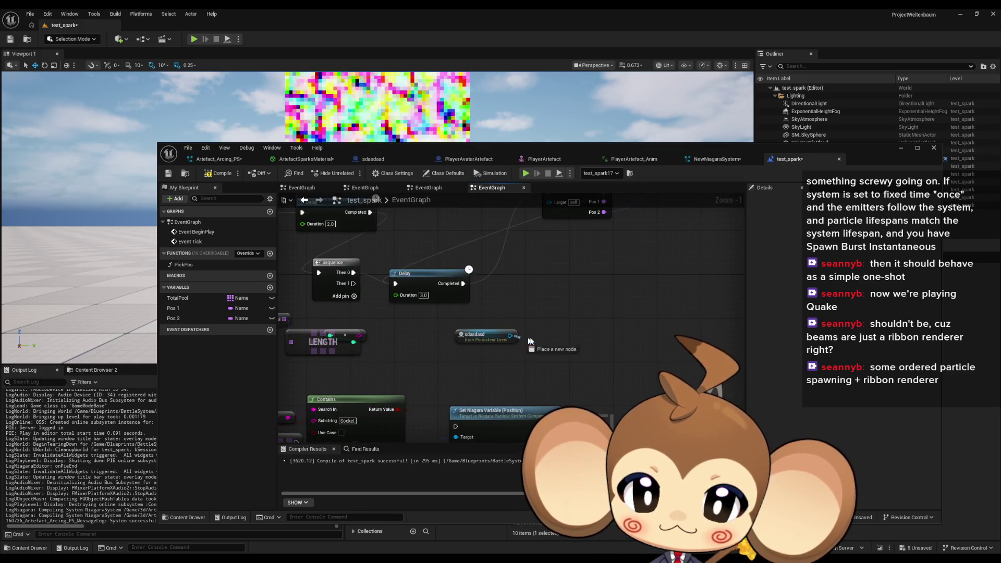
pyautogui.moveTo(510, 336); pyautogui.dragTo(539, 339)
pyautogui.write('arte')
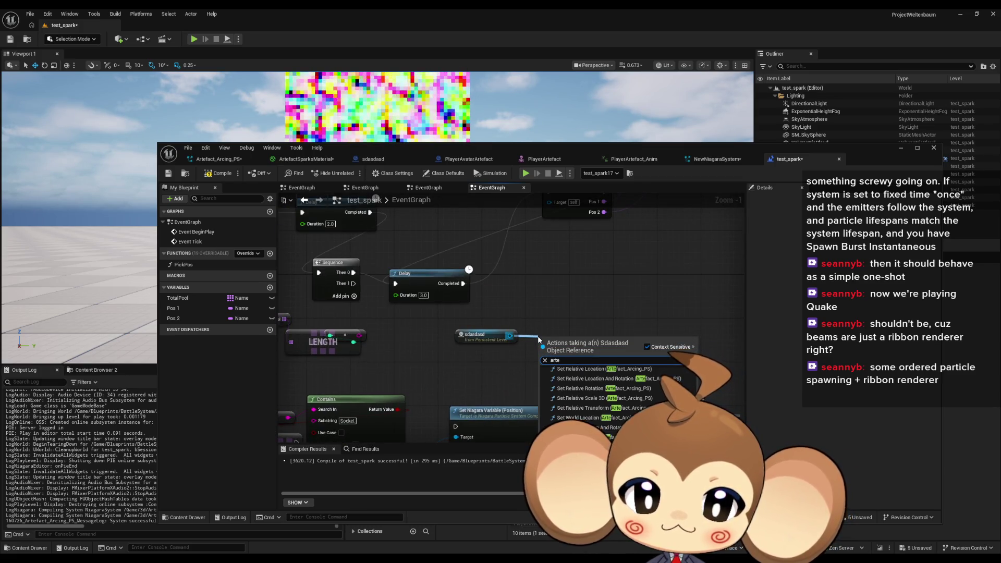
pyautogui.click(552, 368)
# Add a Reinitialize System node from the Artefact Arcing PS component reference.
pyautogui.moveTo(615, 341); pyautogui.dragTo(643, 336)
pyautogui.write('play')
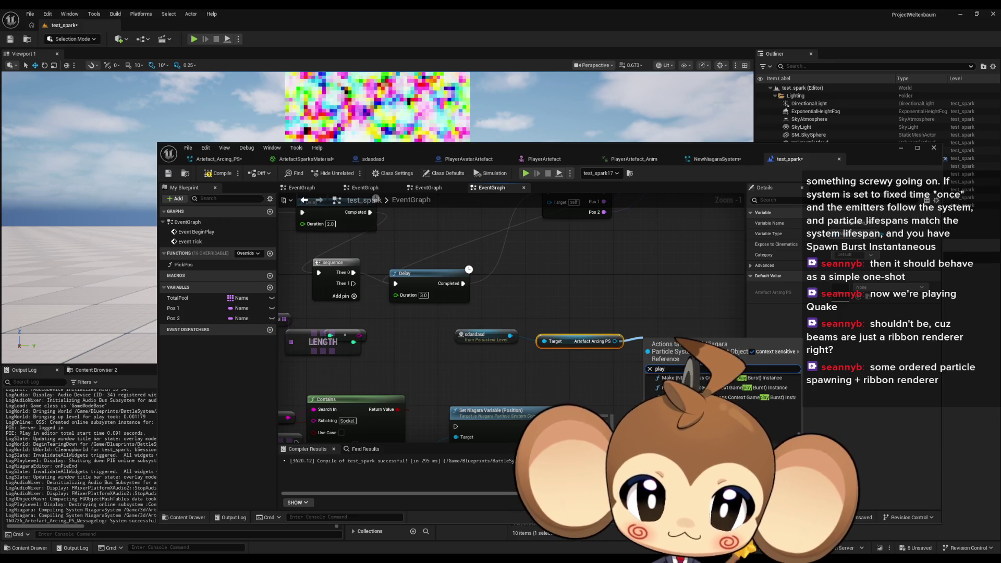
pyautogui.press('Escape')
pyautogui.moveTo(608, 341); pyautogui.dragTo(639, 289)
pyautogui.write('niagara')
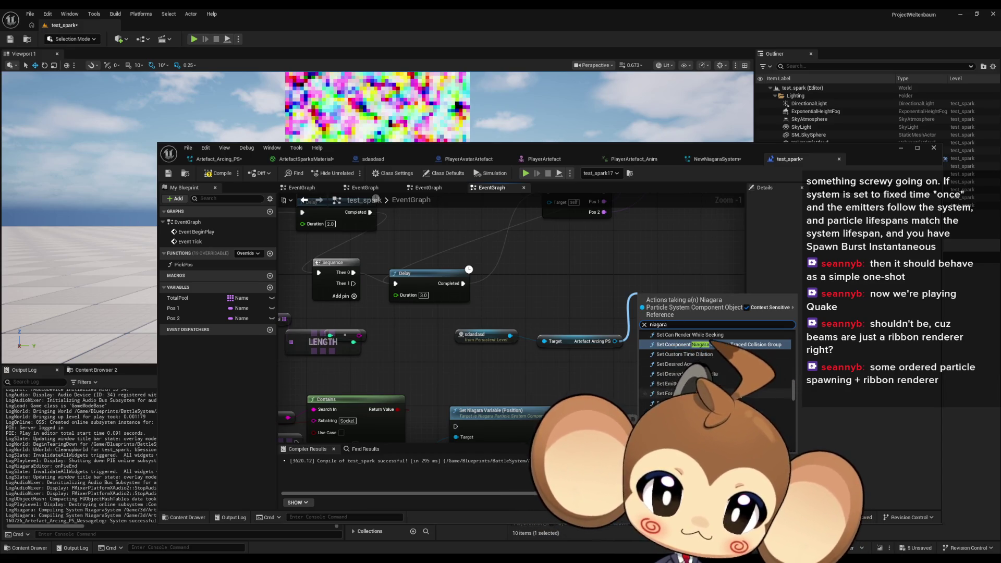
pyautogui.scroll(-5, 743, 385)
pyautogui.moveTo(790, 366); pyautogui.dragTo(794, 327)
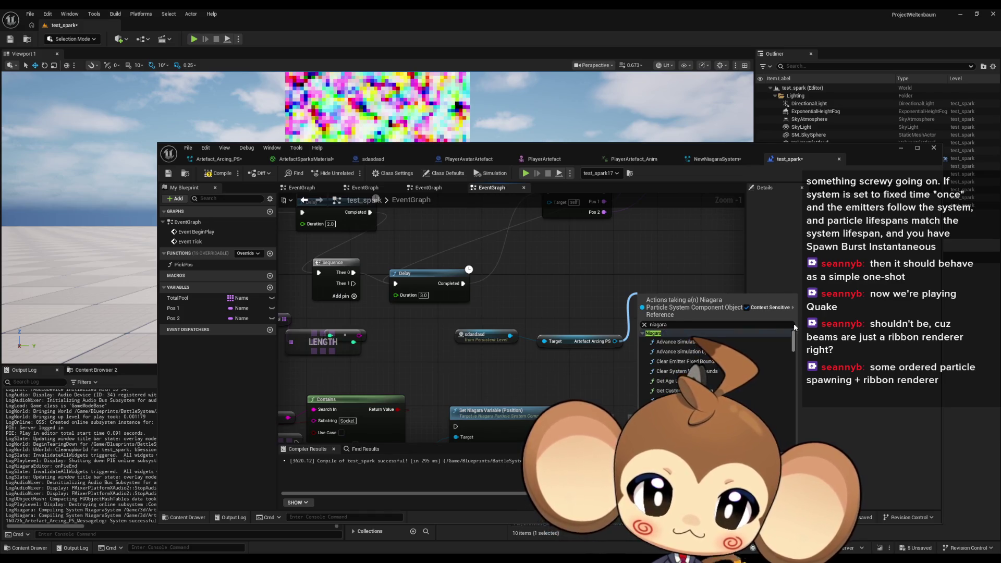
pyautogui.click(669, 326)
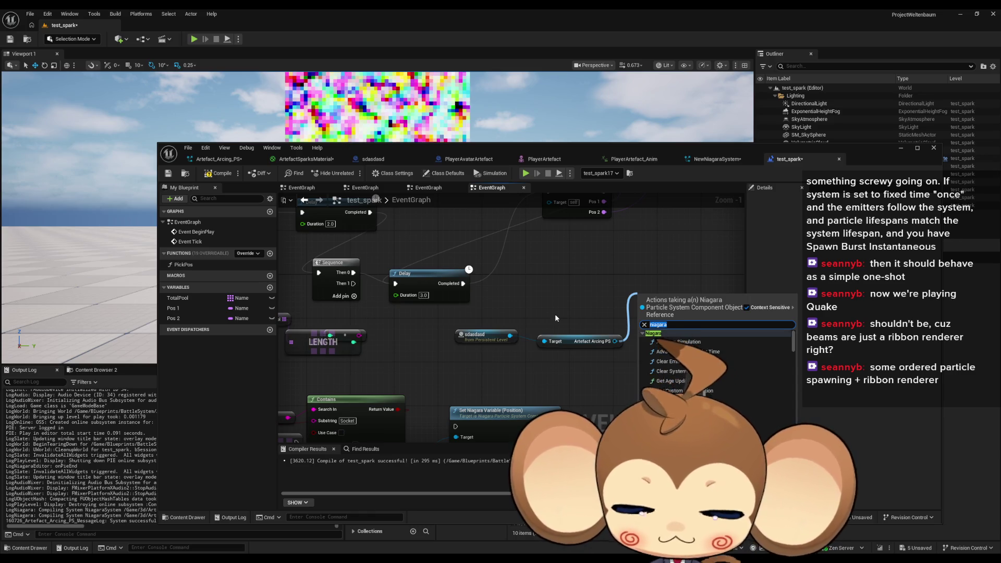
pyautogui.write('ini')
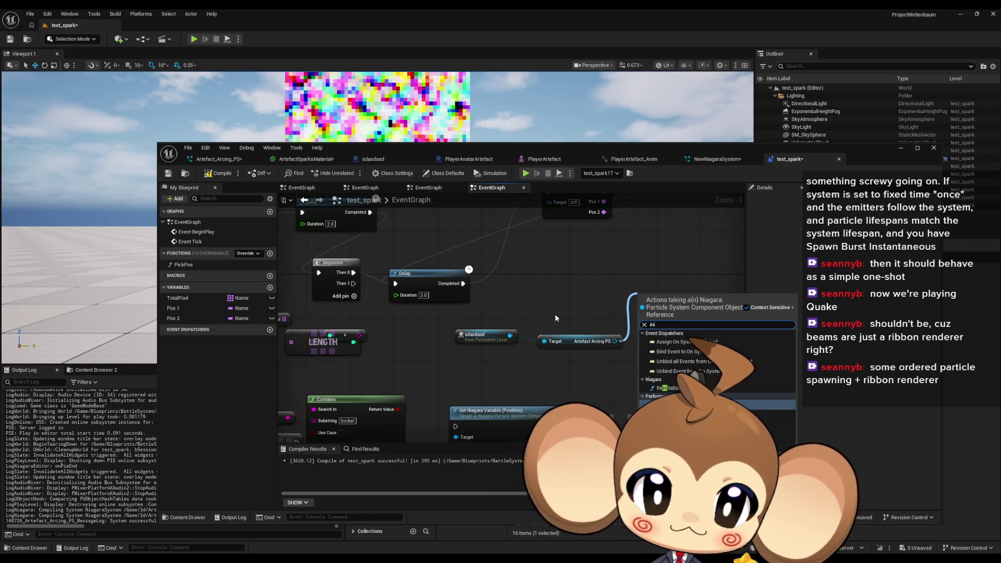
pyautogui.press('Return')
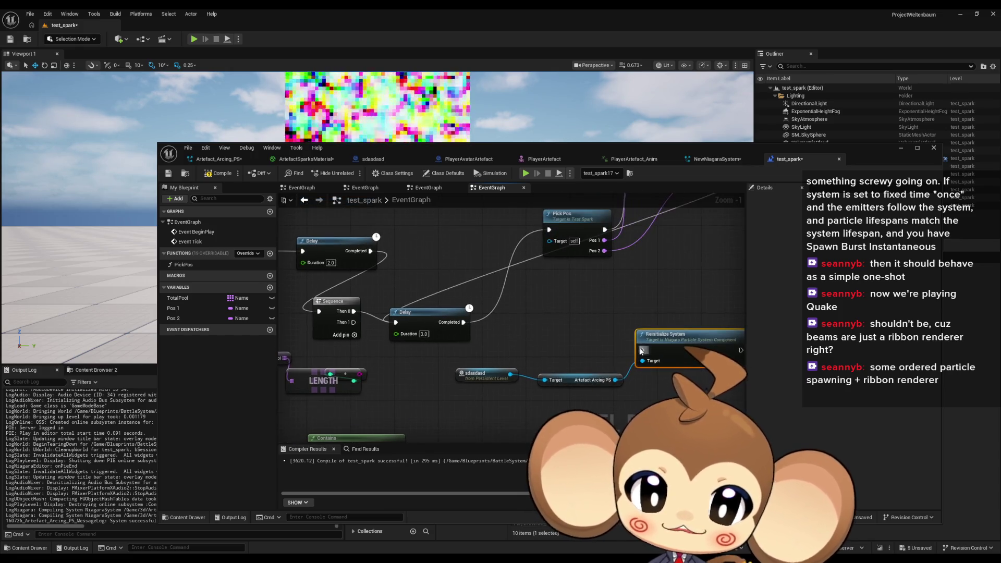
# Wire Reinitialize System to run after the Delay completes, then return to the level editor.
pyautogui.moveTo(642, 348); pyautogui.dragTo(464, 321)
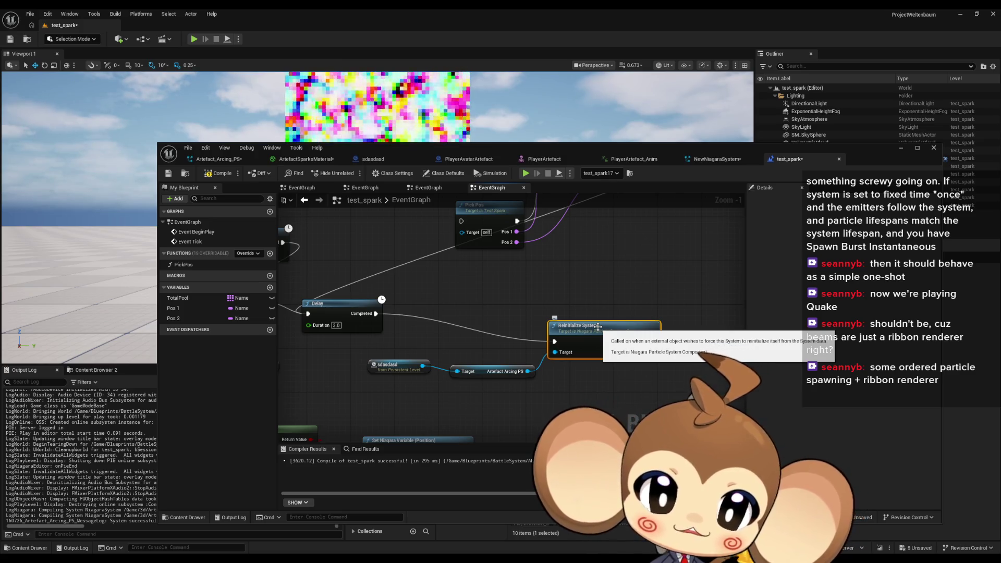
pyautogui.moveTo(554, 341)
pyautogui.mouseDown()
pyautogui.moveTo(333, 325)
pyautogui.moveTo(313, 314)
pyautogui.mouseUp()
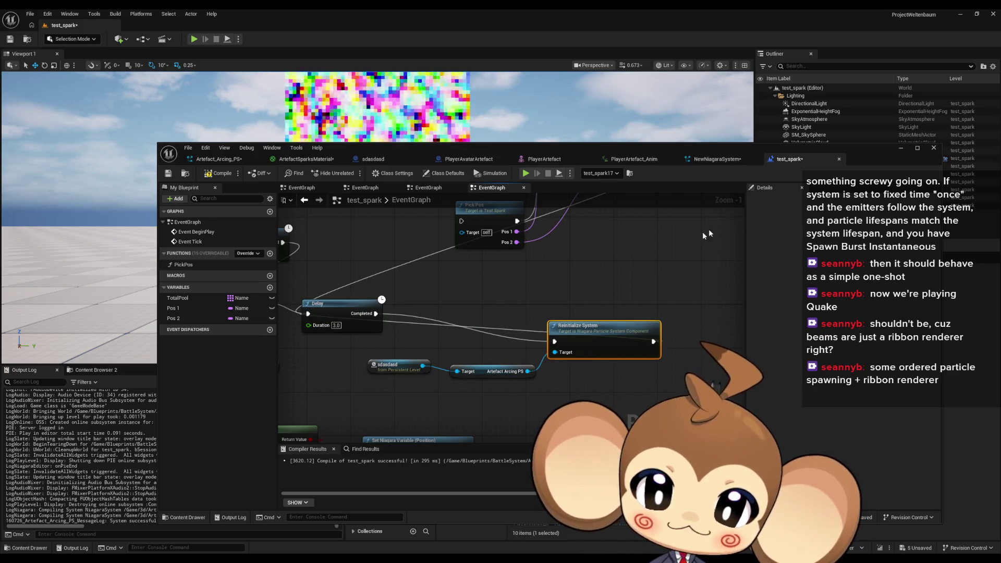
pyautogui.click(134, 46)
# Play-test the level, then set the test_spark Delay duration to 5.0.
pyautogui.click(193, 40)
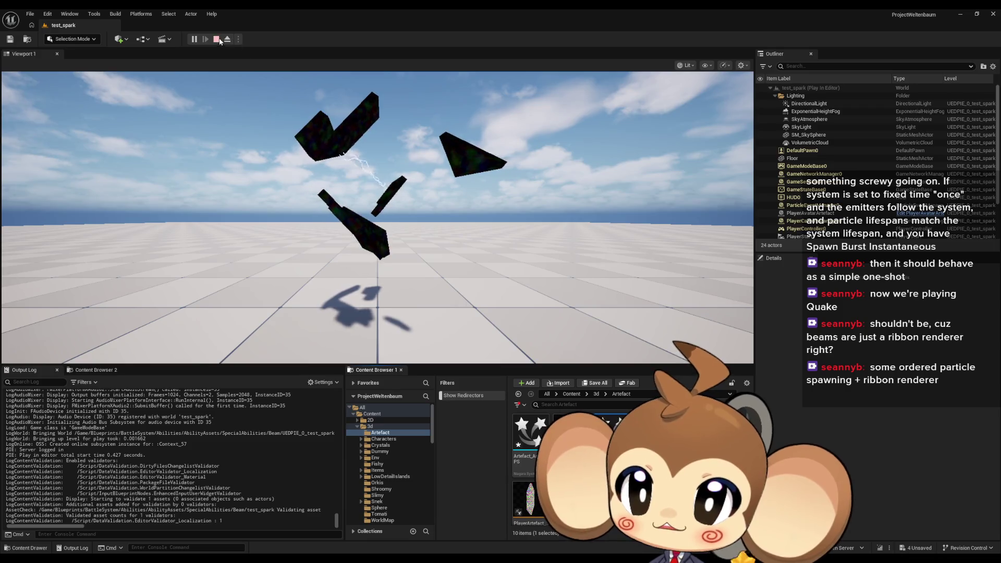
pyautogui.click(220, 40)
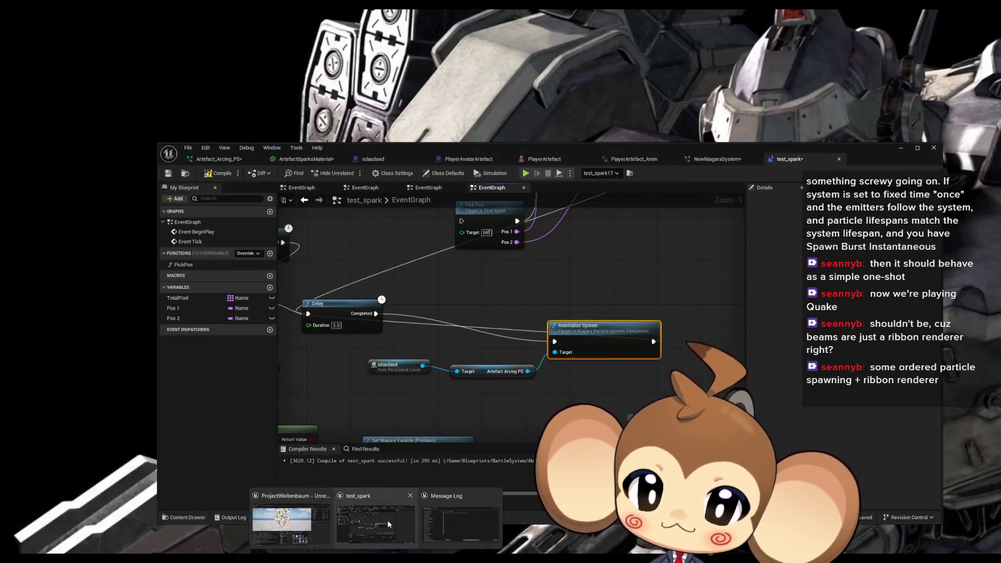
pyautogui.click(387, 520)
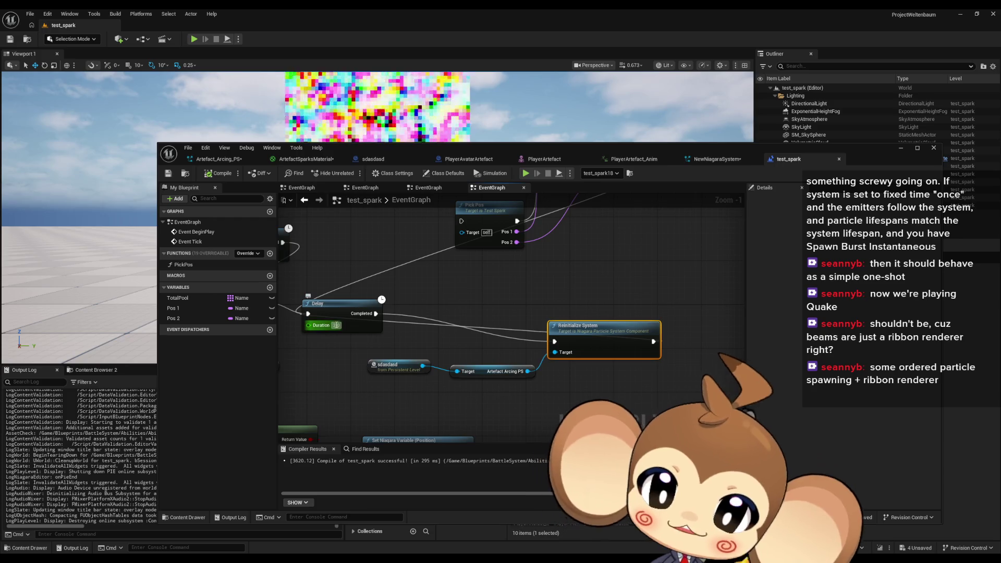
pyautogui.write('5')
pyautogui.press('Return')
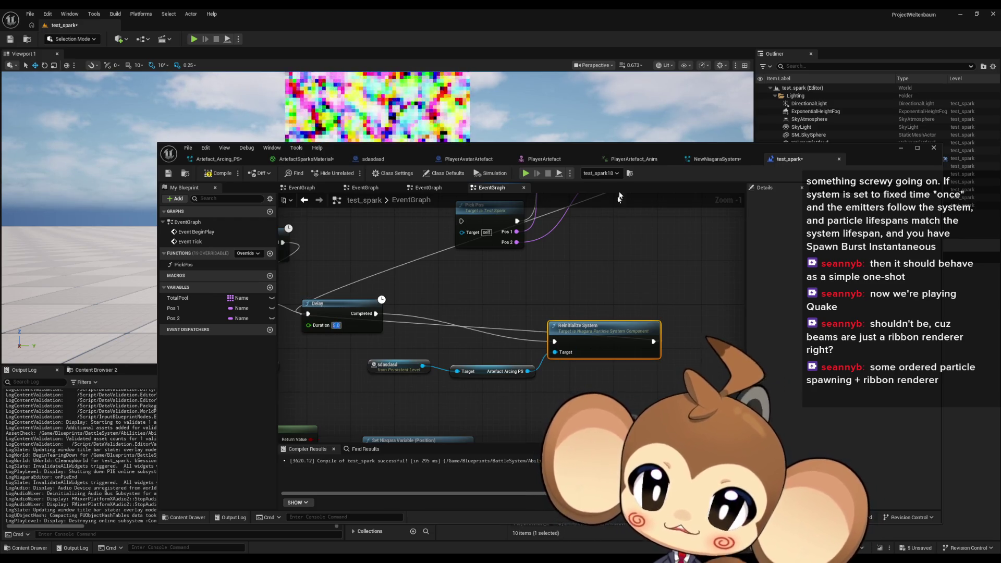
# Play-test the level again and return to the test_spark Blueprint.
pyautogui.click(194, 40)
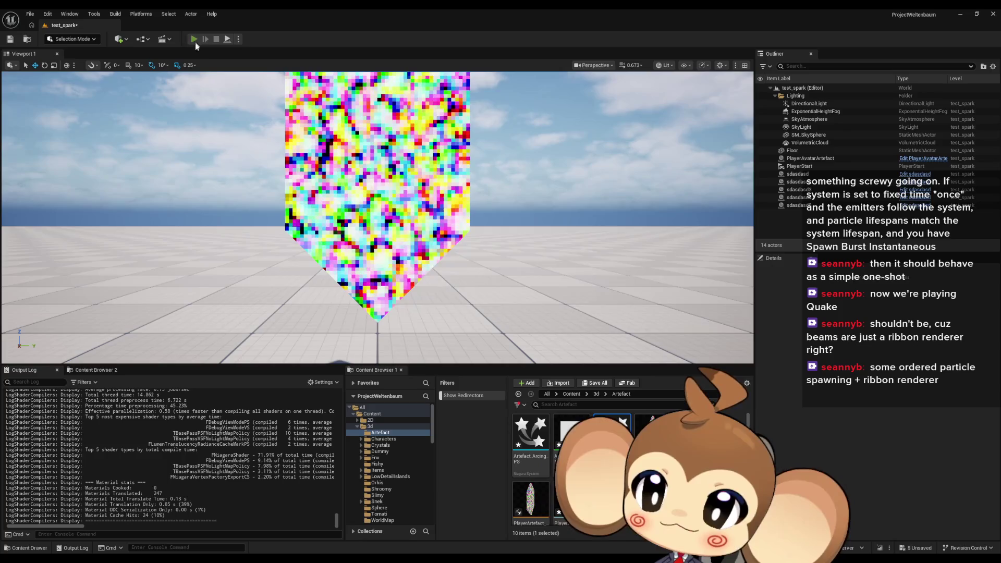
pyautogui.click(194, 39)
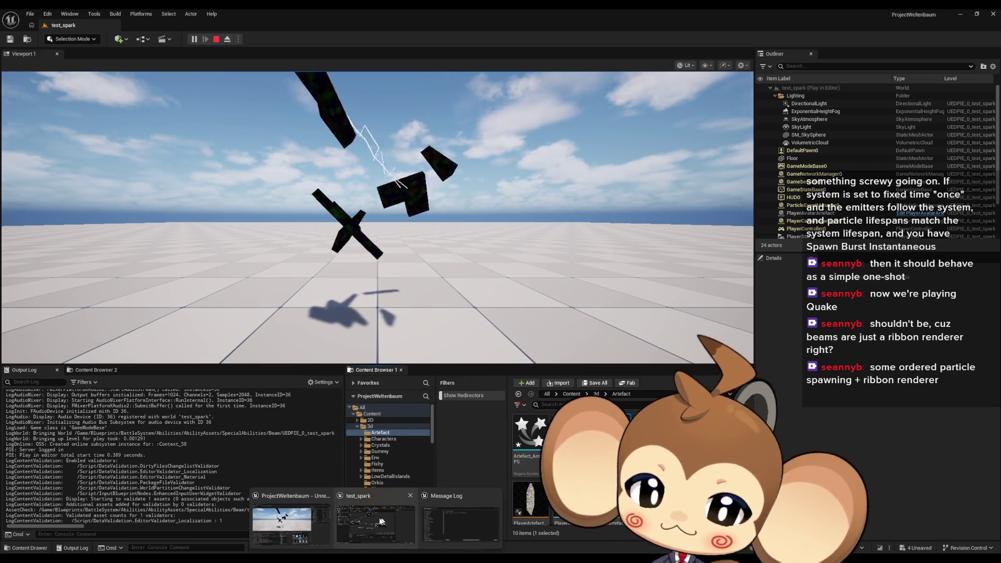
pyautogui.click(387, 520)
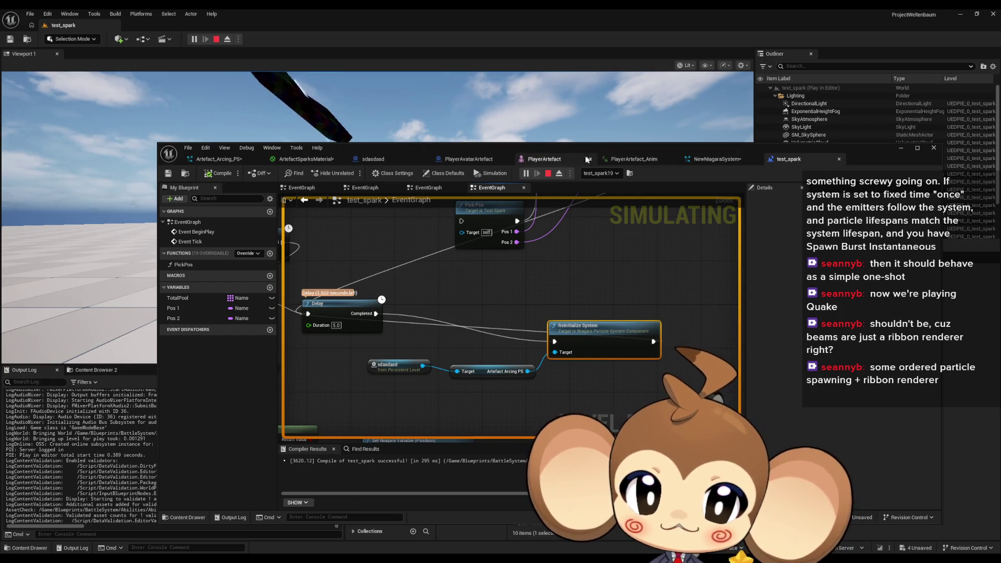
# Open Artefact_Arcing_PS and inspect Jitter Position and both emitters' Spawn Burst Instantaneous settings.
pyautogui.click(713, 159)
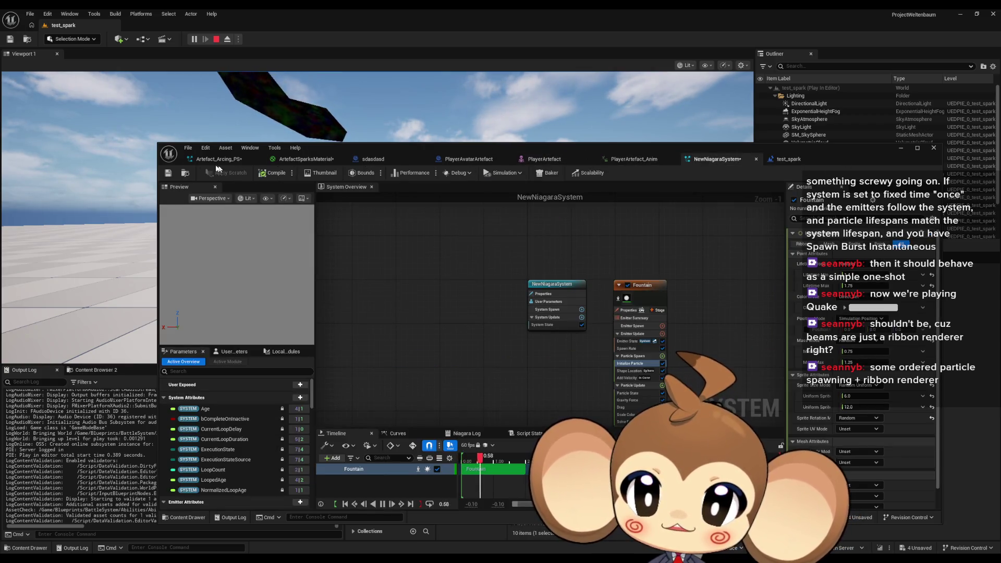
pyautogui.click(245, 159)
pyautogui.moveTo(385, 148); pyautogui.dragTo(319, 172)
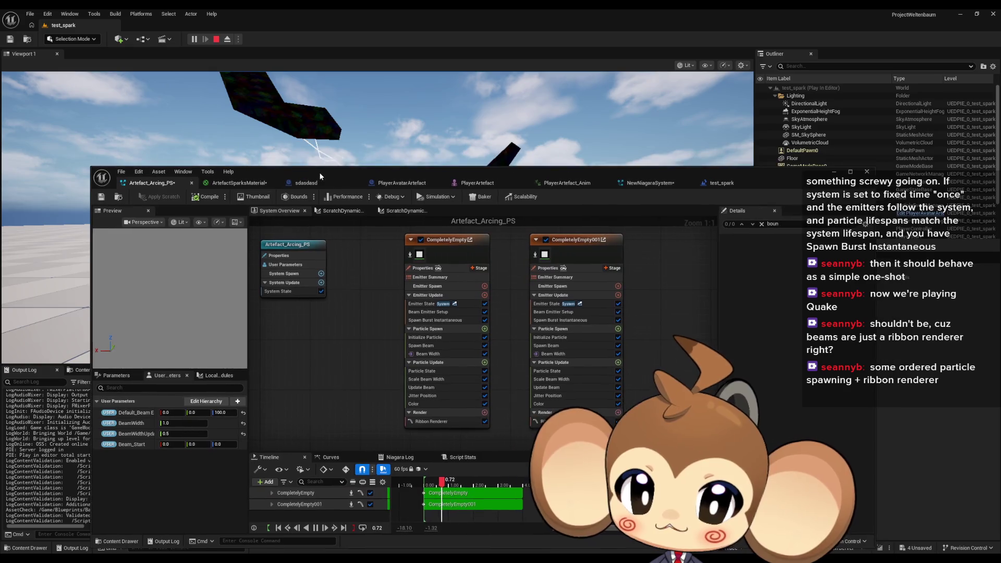
pyautogui.click(437, 397)
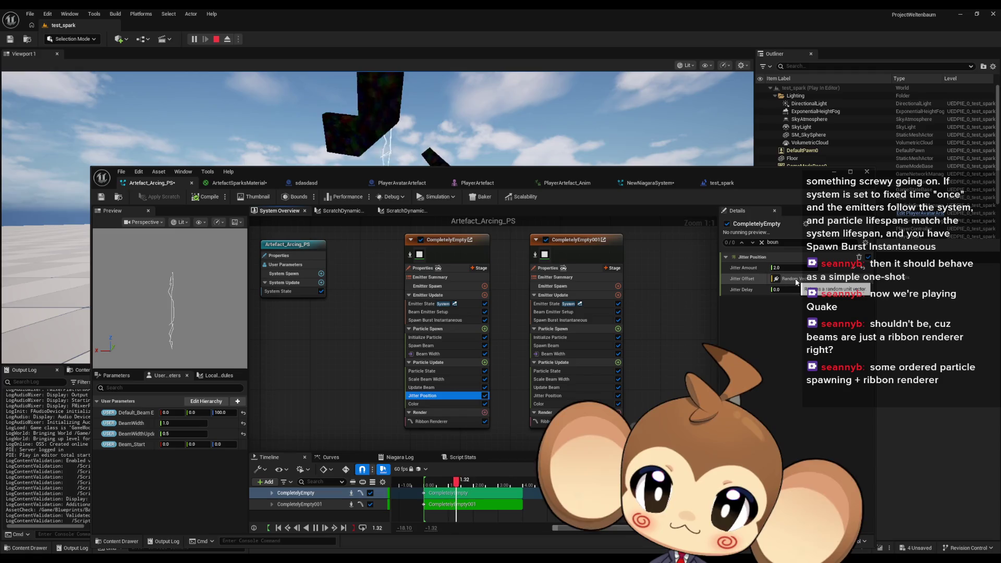
pyautogui.click(439, 321)
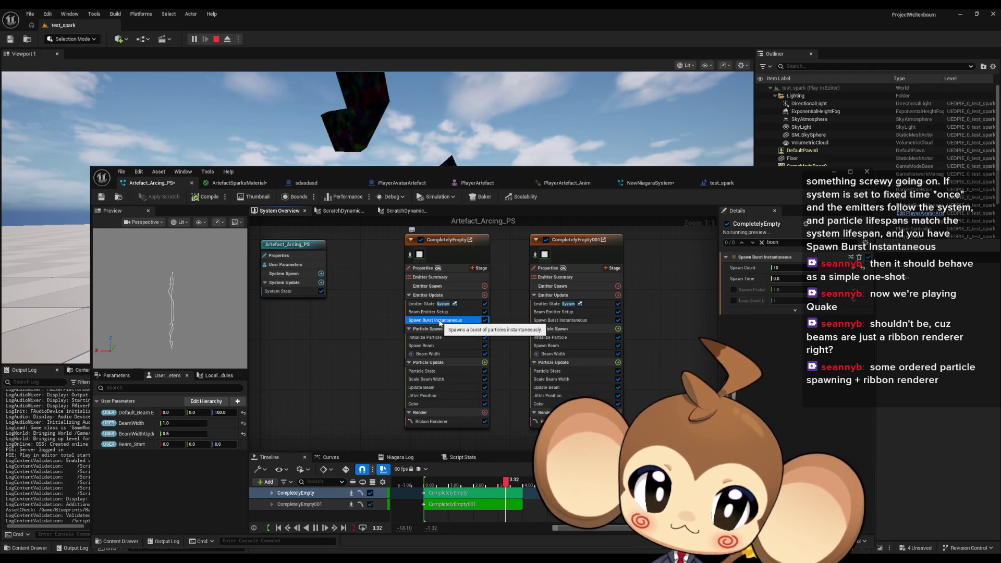
pyautogui.click(550, 321)
# Set CompletelyEmpty's burst Spawn Count to 5 and stop the play-in-editor session.
pyautogui.click(784, 275)
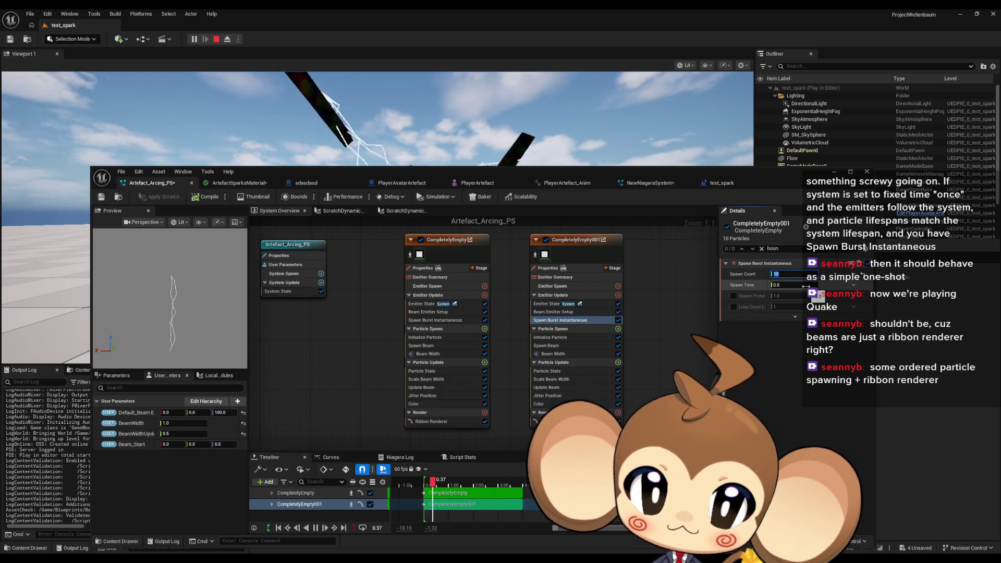
pyautogui.click(439, 320)
pyautogui.click(784, 267)
pyautogui.write('5')
pyautogui.moveTo(450, 173)
pyautogui.mouseDown()
pyautogui.moveTo(442, 241)
pyautogui.moveTo(422, 287)
pyautogui.mouseUp()
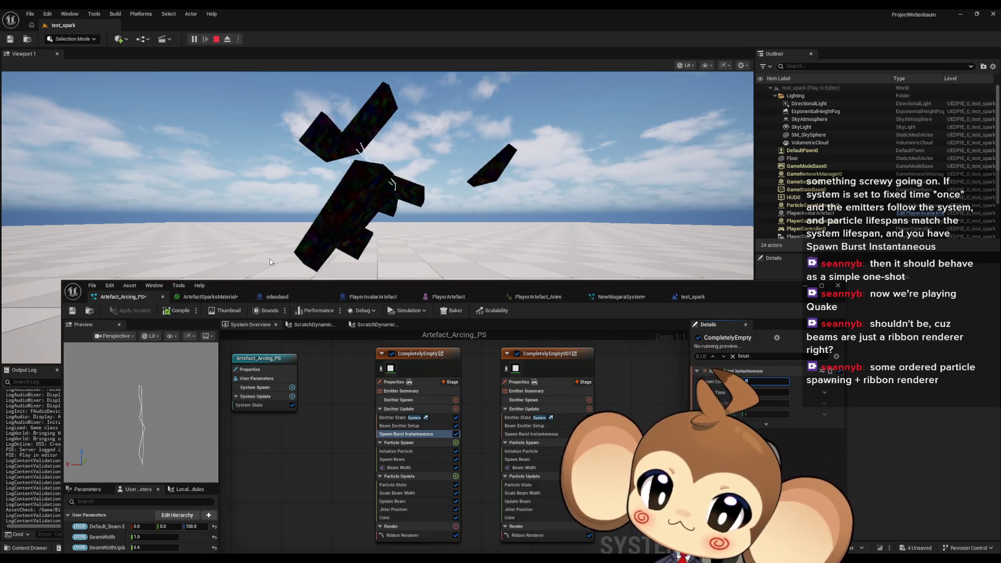
pyautogui.press('Escape')
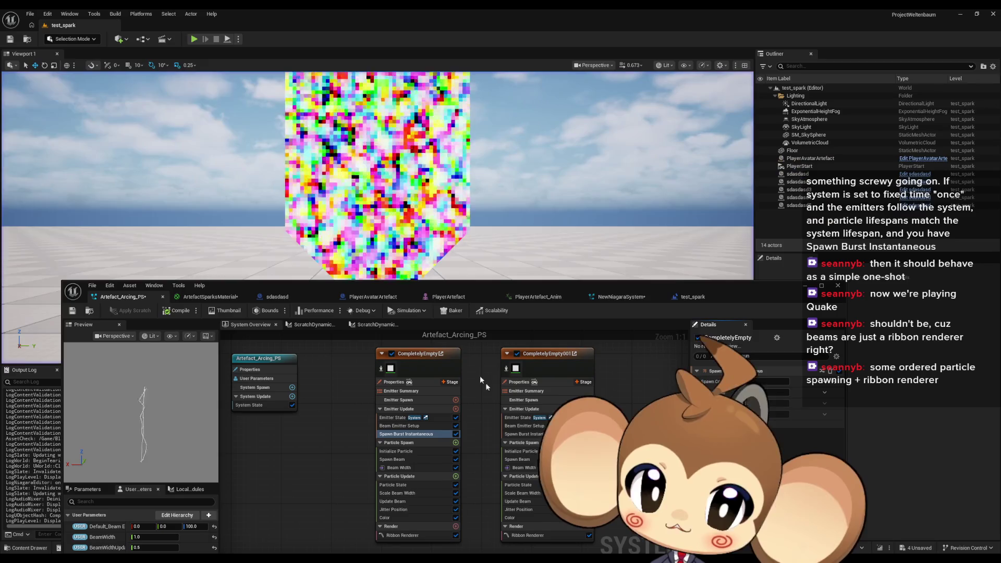
pyautogui.moveTo(563, 284)
pyautogui.mouseDown()
pyautogui.moveTo(509, 204)
pyautogui.moveTo(573, 171)
pyautogui.moveTo(544, 167)
pyautogui.moveTo(544, 143)
pyautogui.mouseUp()
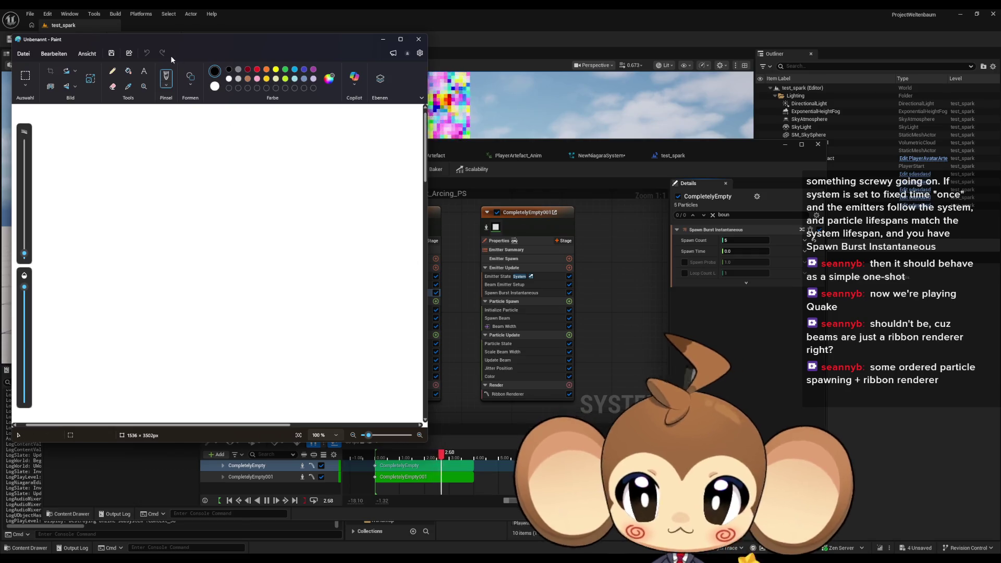
# Switch to a 9px pencil and draw the monkey's right and left ears.
pyautogui.moveTo(176, 45); pyautogui.dragTo(375, 60)
pyautogui.click(310, 87)
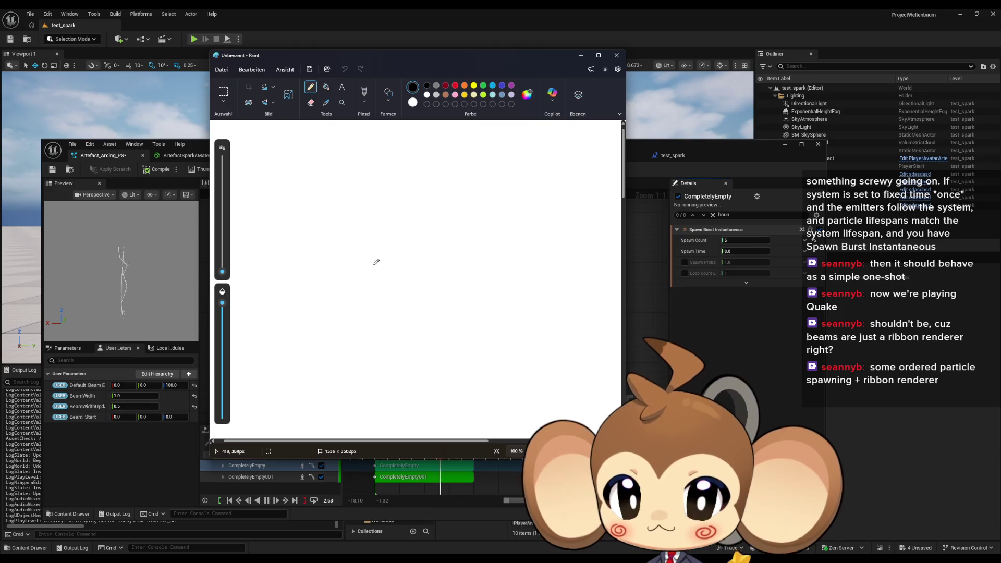
pyautogui.click(417, 282)
pyautogui.moveTo(222, 271); pyautogui.dragTo(224, 269)
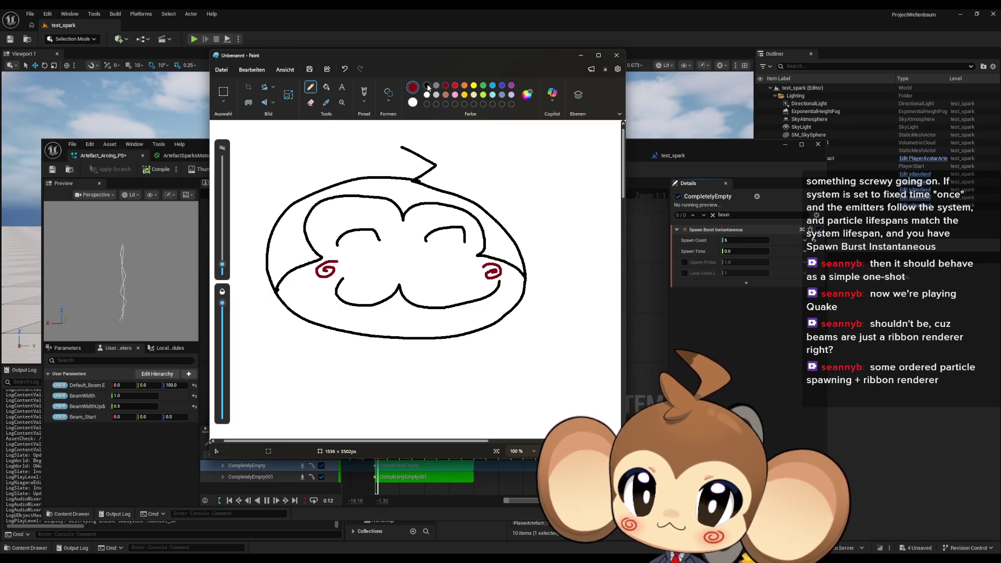
pyautogui.moveTo(487, 216)
pyautogui.mouseDown()
pyautogui.moveTo(513, 205)
pyautogui.moveTo(600, 255)
pyautogui.moveTo(528, 280)
pyautogui.mouseUp()
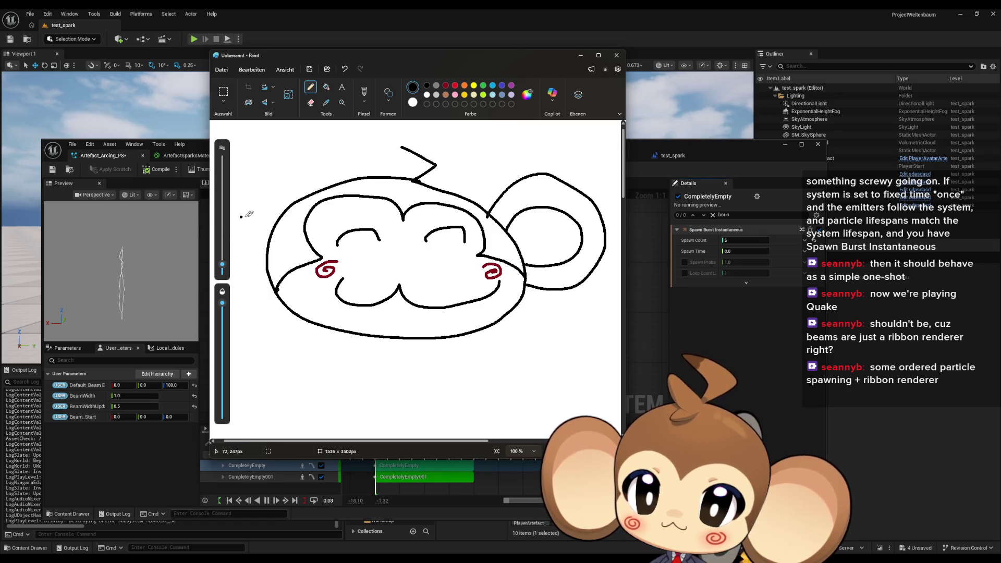
pyautogui.moveTo(271, 254); pyautogui.dragTo(230, 232)
pyautogui.moveTo(305, 197); pyautogui.dragTo(213, 158)
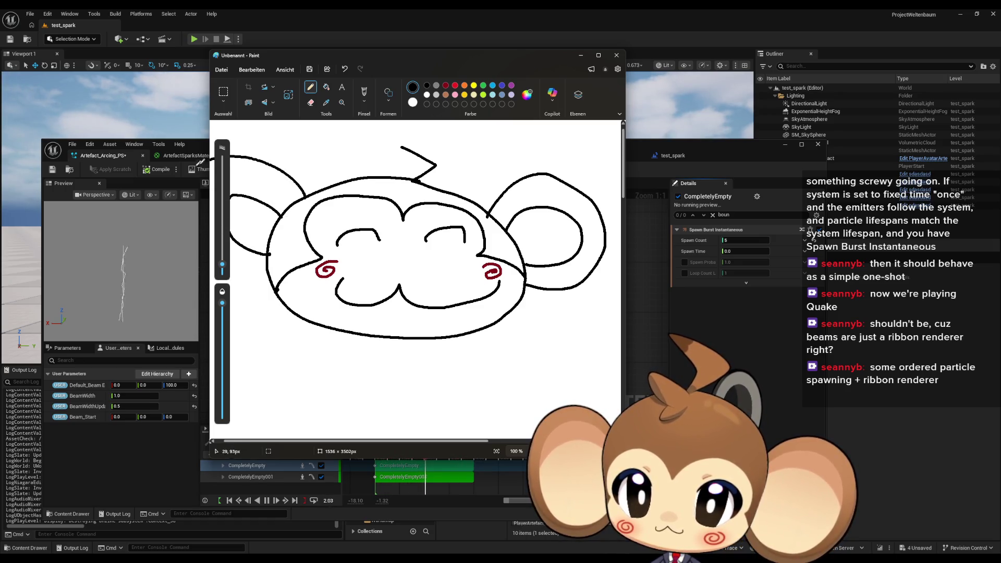
pyautogui.moveTo(268, 269); pyautogui.dragTo(211, 264)
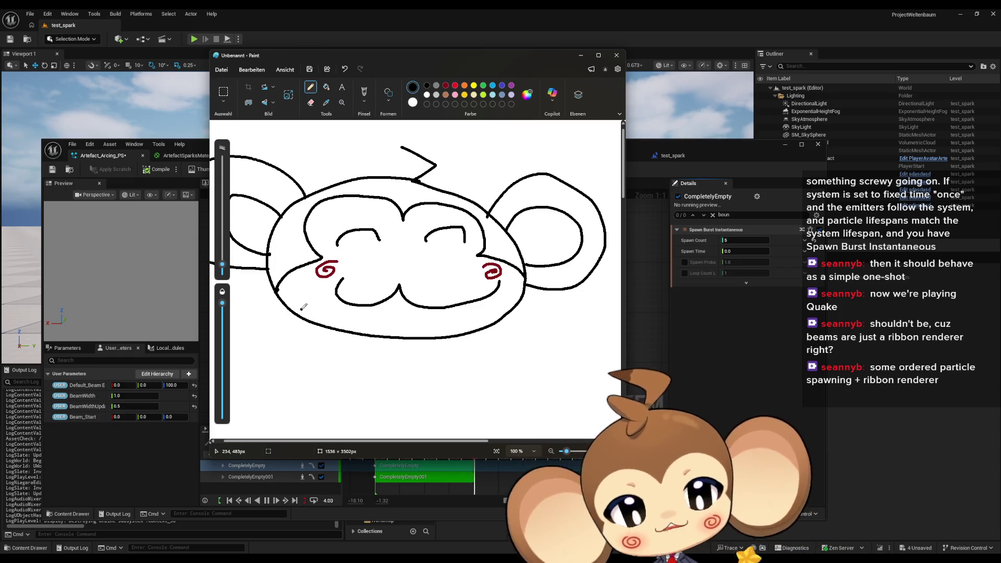
# Write BRB beneath the monkey head and bring the Niagara editor back to the front.
pyautogui.moveTo(256, 399)
pyautogui.mouseDown()
pyautogui.moveTo(284, 360)
pyautogui.moveTo(214, 390)
pyautogui.mouseUp()
pyautogui.moveTo(321, 354)
pyautogui.mouseDown()
pyautogui.moveTo(315, 394)
pyautogui.moveTo(352, 409)
pyautogui.mouseUp()
pyautogui.moveTo(384, 365)
pyautogui.mouseDown()
pyautogui.moveTo(373, 401)
pyautogui.moveTo(364, 402)
pyautogui.mouseUp()
pyautogui.click(567, 149)
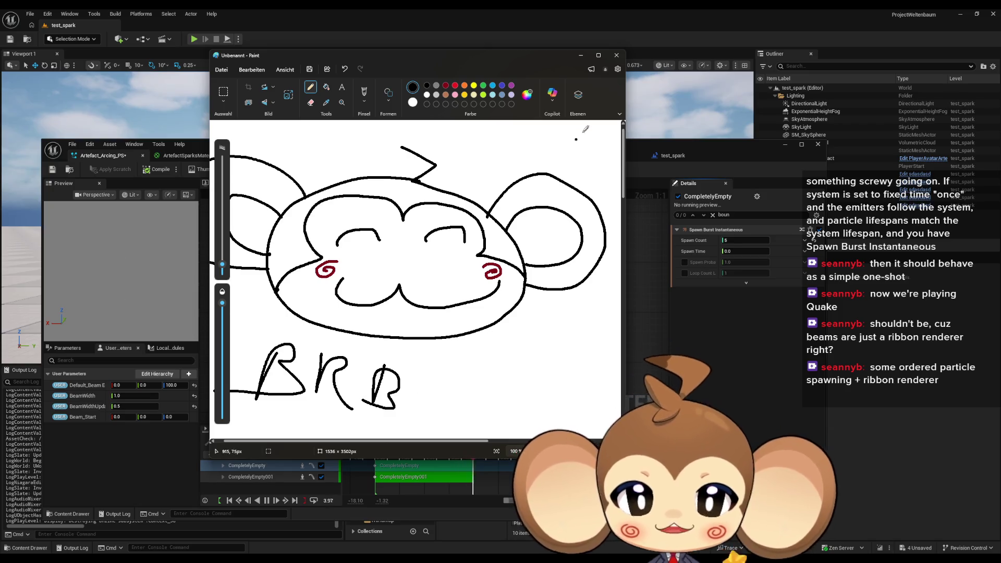
pyautogui.moveTo(490, 58); pyautogui.dragTo(819, 77)
pyautogui.click(462, 143)
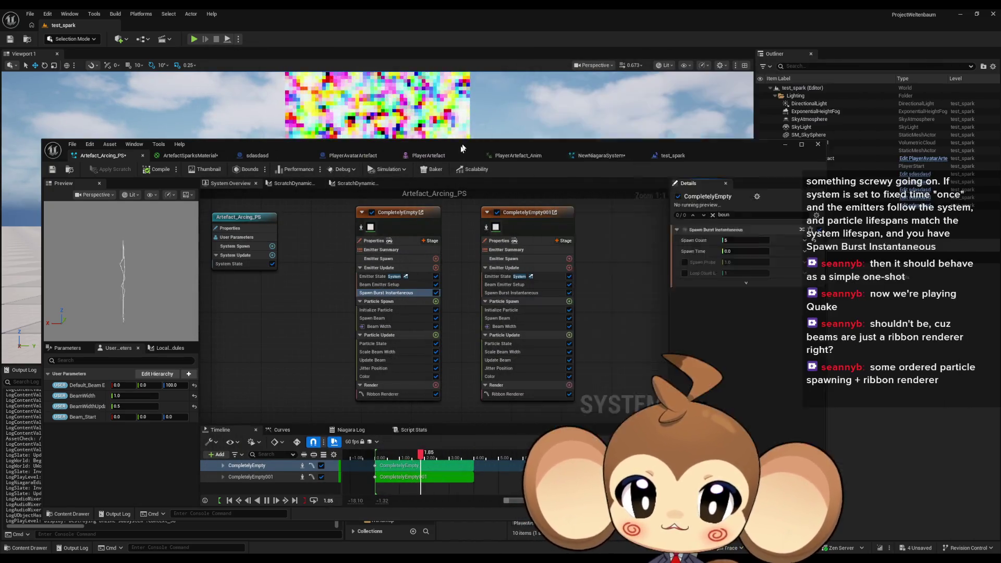
# Start a play-in-editor test and add more pencil letters to the Paint sketch.
pyautogui.moveTo(461, 143); pyautogui.dragTo(341, 364)
pyautogui.click(194, 39)
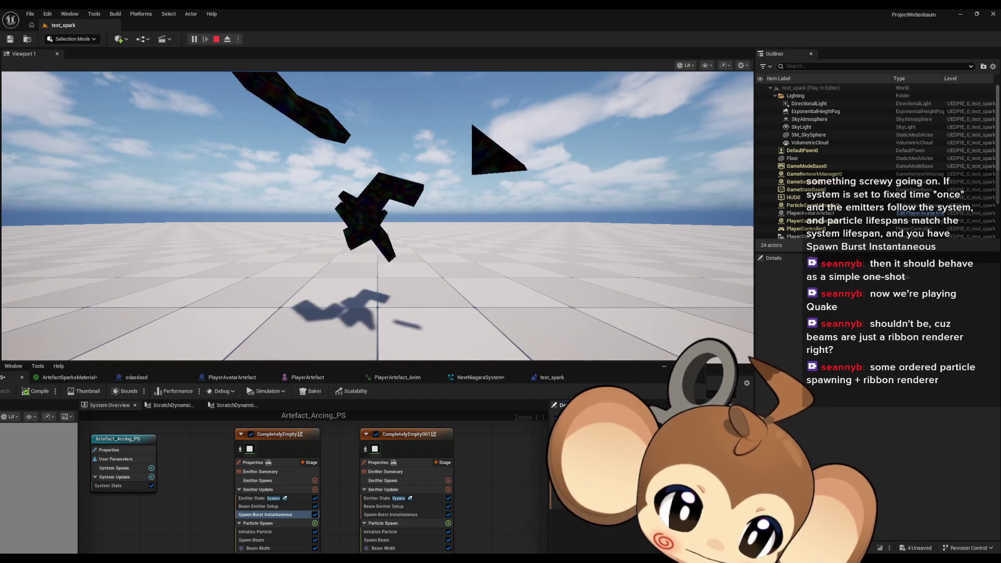
pyautogui.hotkey('alt', 'Tab')
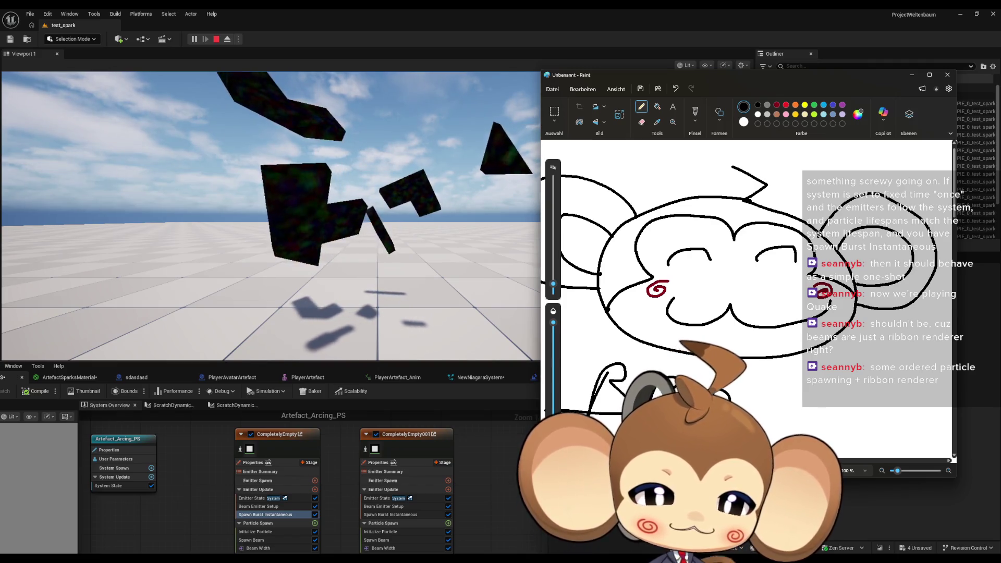
pyautogui.moveTo(663, 411)
pyautogui.mouseDown()
pyautogui.moveTo(696, 409)
pyautogui.moveTo(713, 388)
pyautogui.mouseUp()
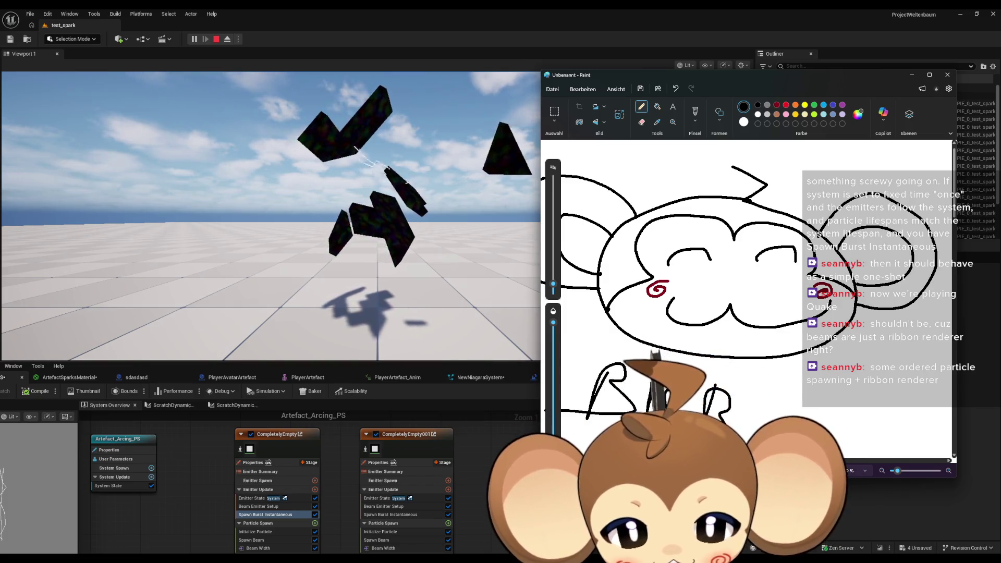
# Close Paint without saving the drawing and stop the play-in-editor session.
pyautogui.click(947, 75)
pyautogui.click(745, 293)
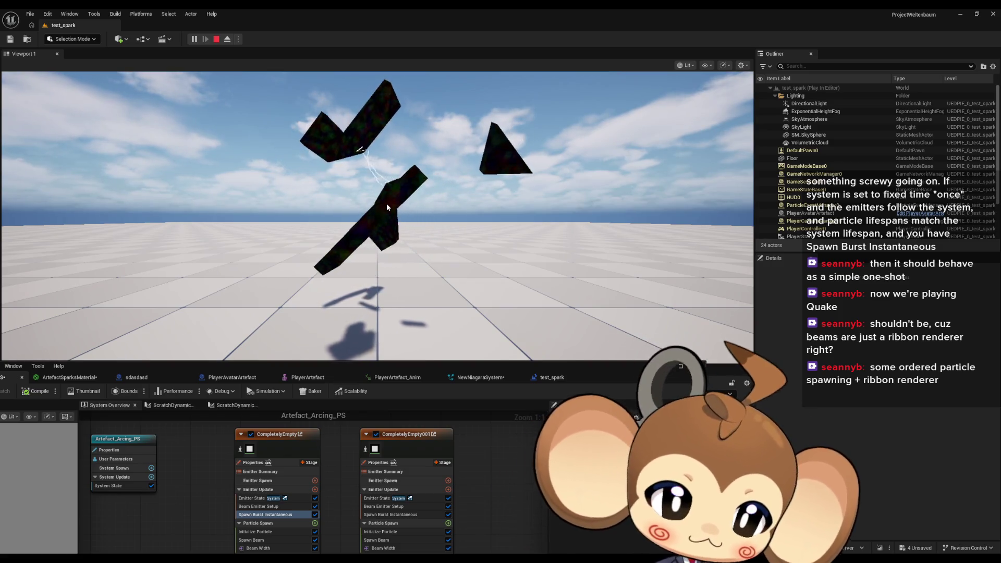
pyautogui.click(216, 39)
pyautogui.moveTo(337, 365)
pyautogui.mouseDown()
pyautogui.moveTo(565, 261)
pyautogui.moveTo(521, 2)
pyautogui.mouseUp()
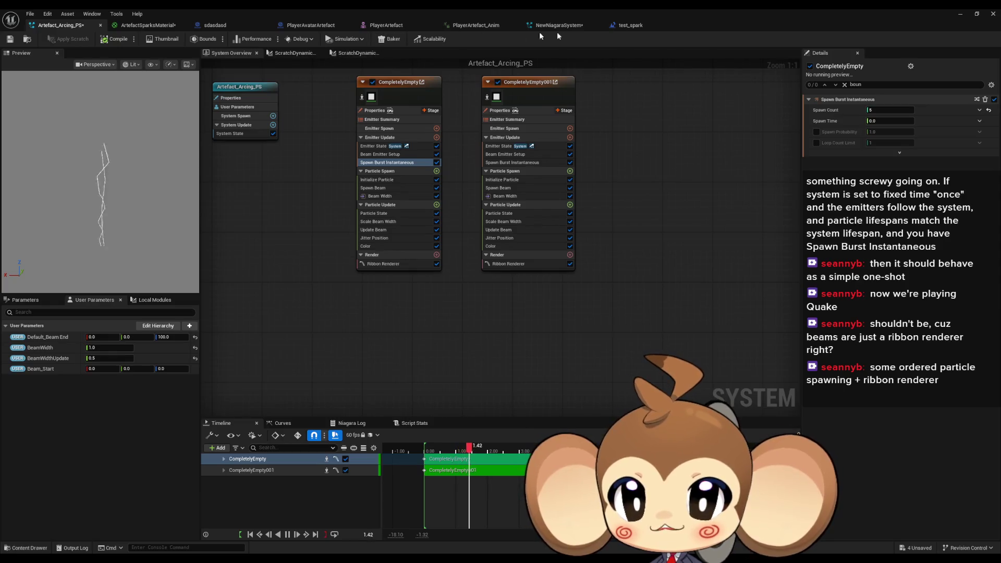
pyautogui.click(630, 25)
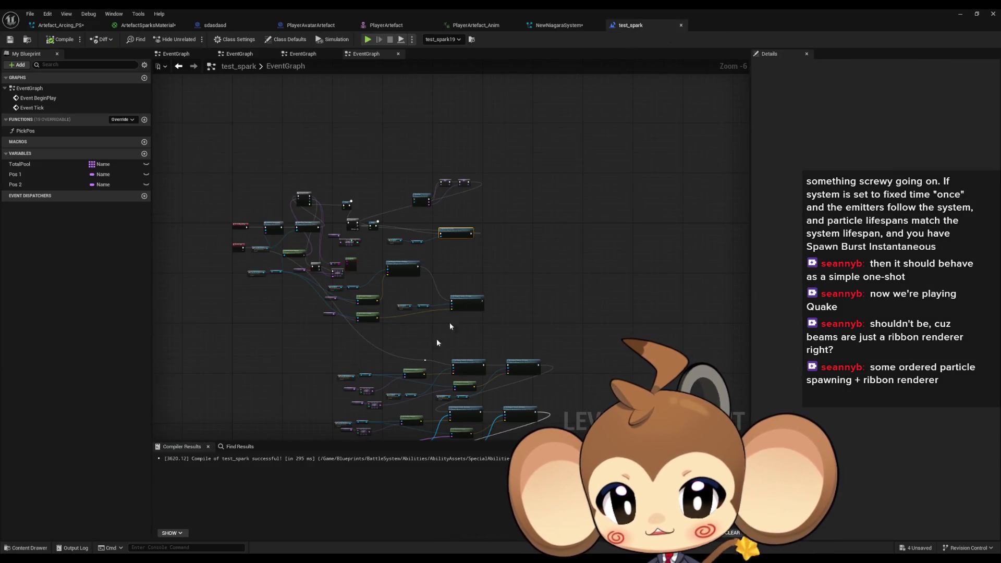
pyautogui.click(229, 27)
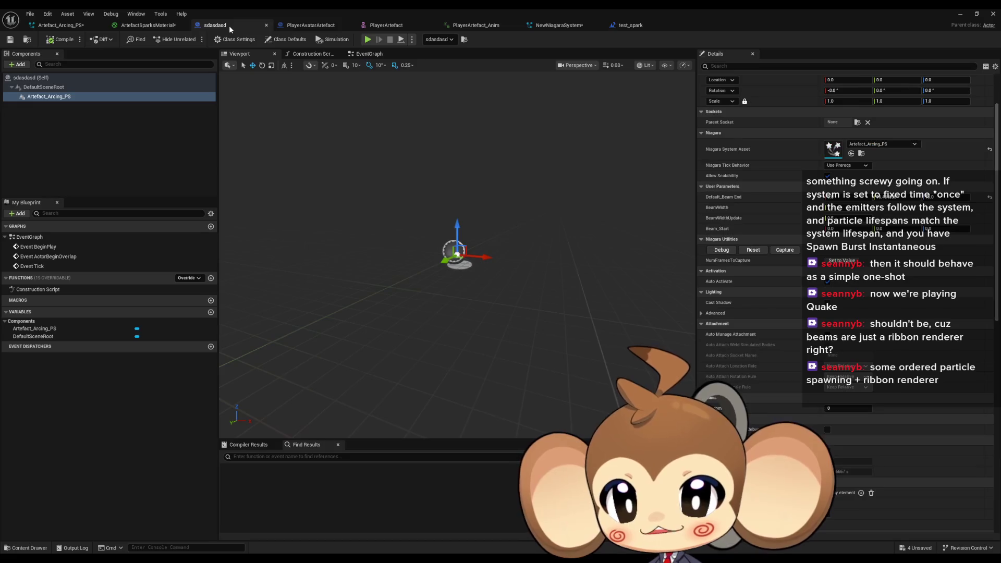
pyautogui.click(304, 26)
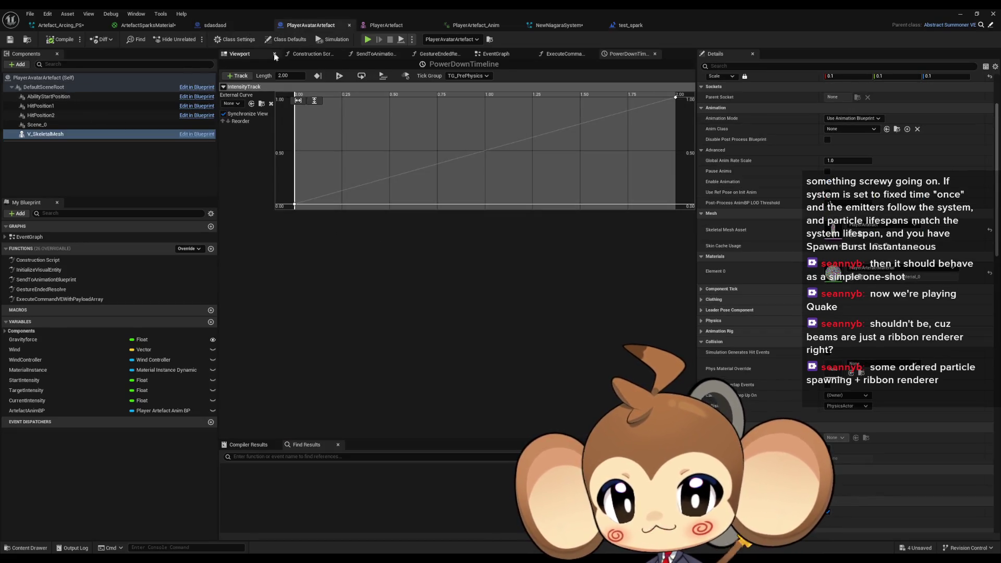
pyautogui.click(242, 54)
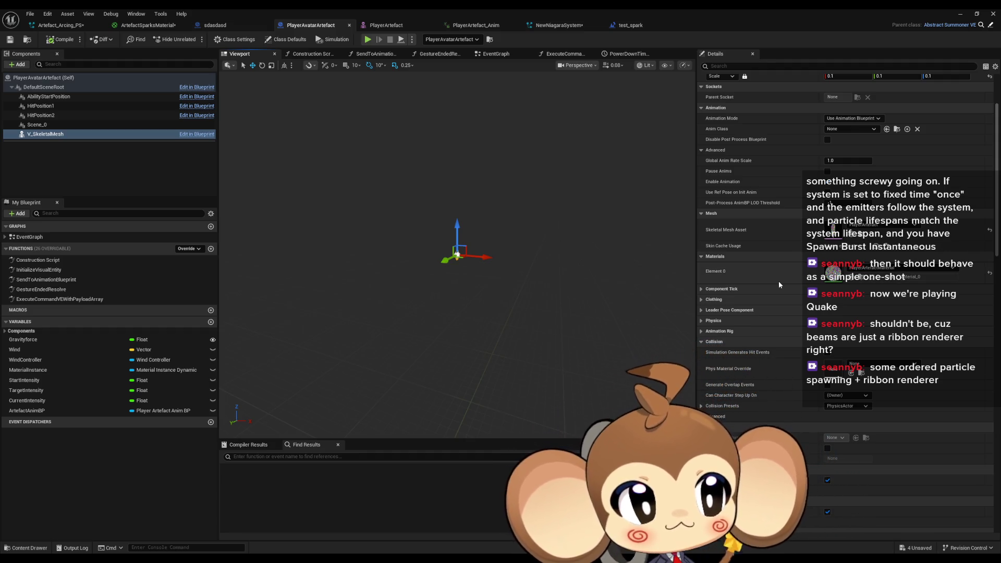
pyautogui.click(63, 25)
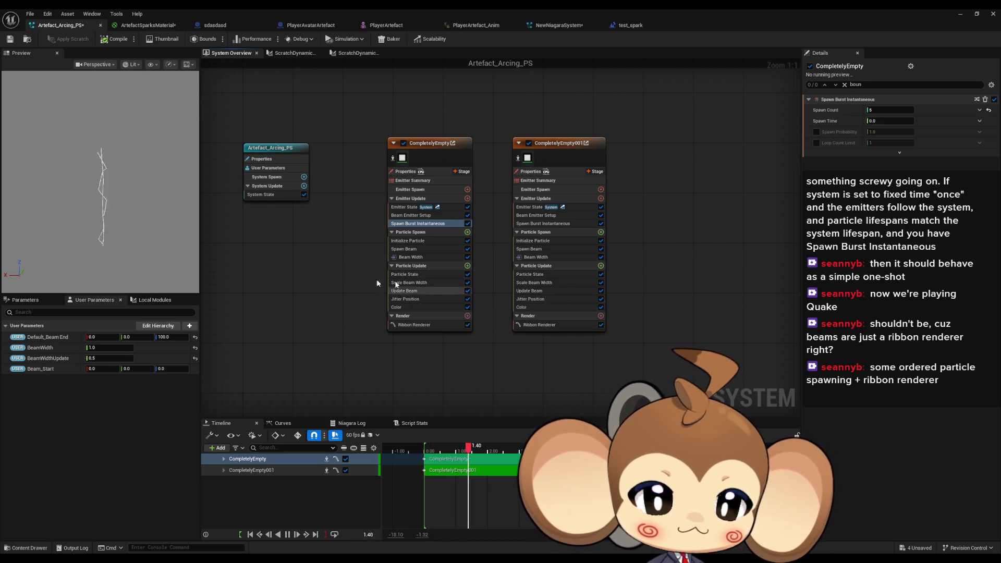
pyautogui.moveTo(257, 270); pyautogui.dragTo(273, 287)
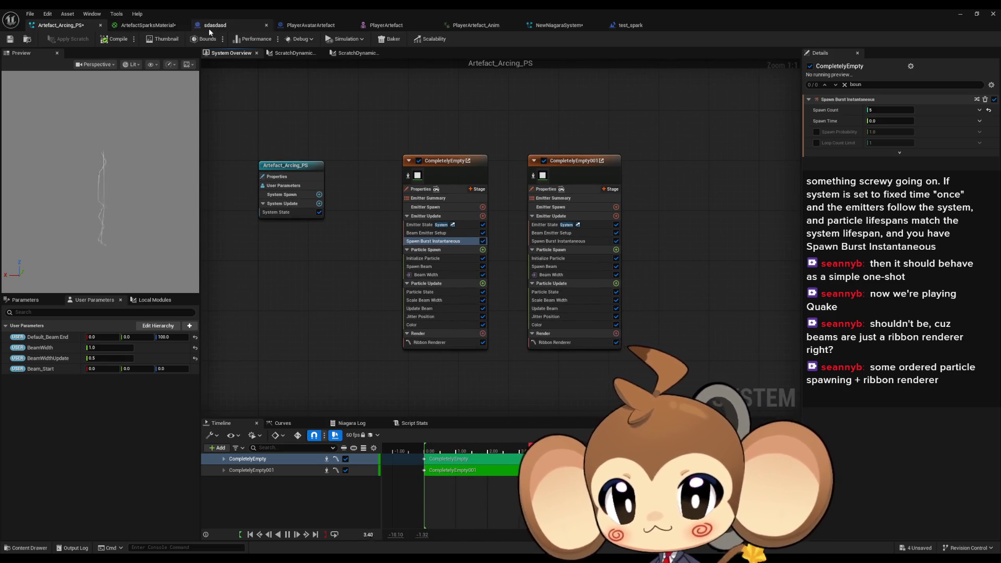
# Return from PlayerAvatarArtefact to Artefact_Arcing_PS and show its system properties, clearing the 'boun' filter.
pyautogui.click(296, 26)
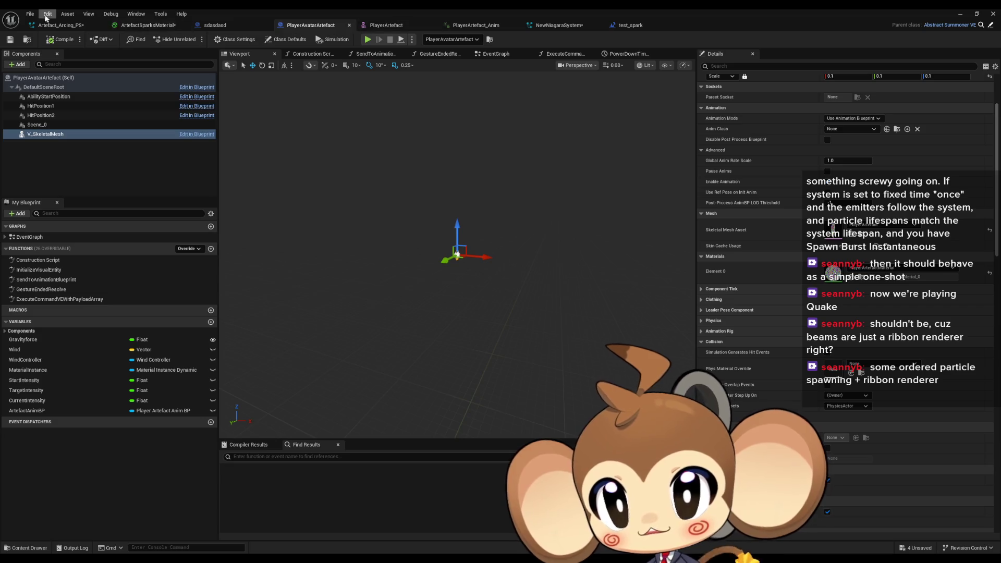
pyautogui.click(60, 25)
pyautogui.click(286, 176)
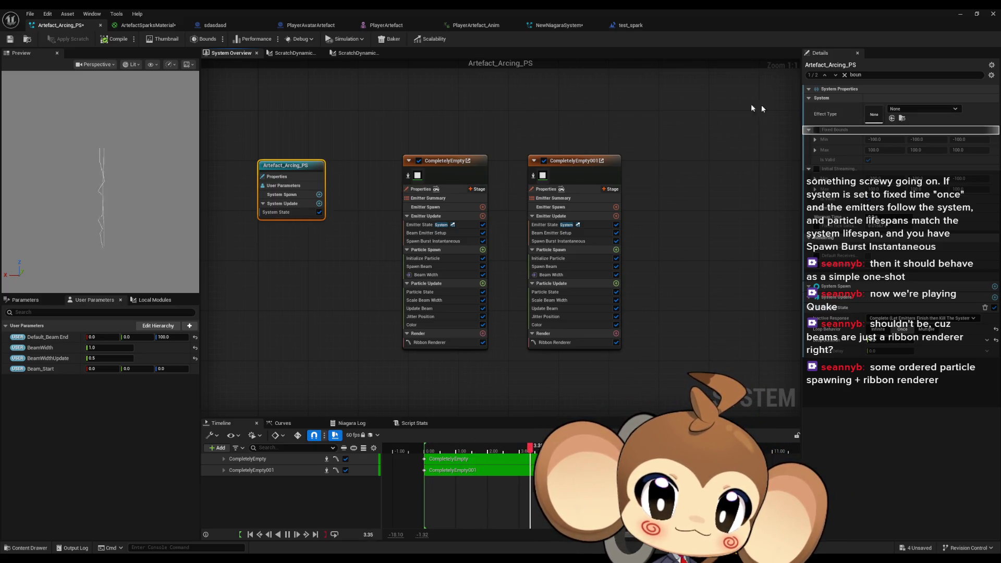
pyautogui.click(844, 75)
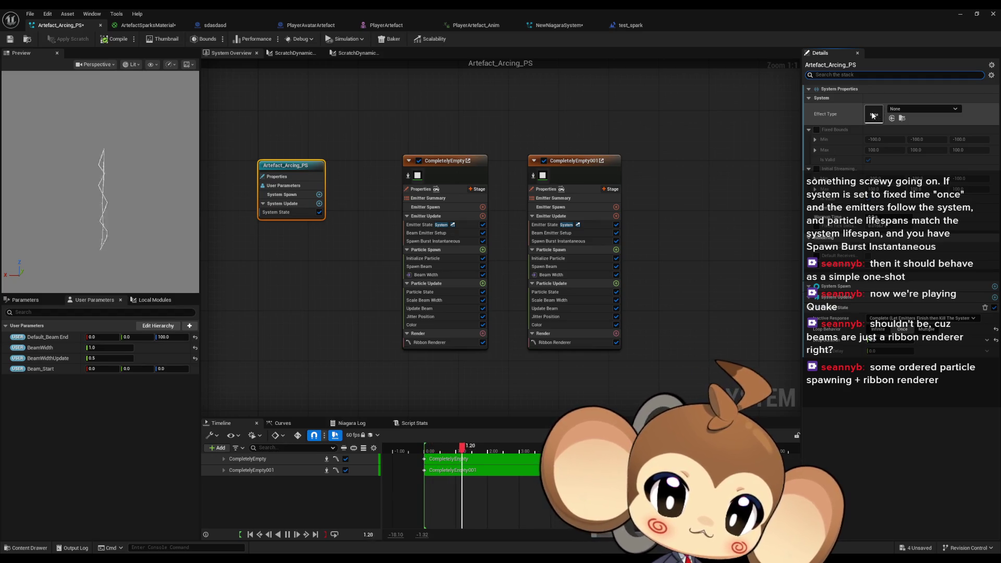
# Toggle performance timings on and off, inspect the emitter and system nodes, then shrink the Niagara window.
pyautogui.moveTo(840, 340)
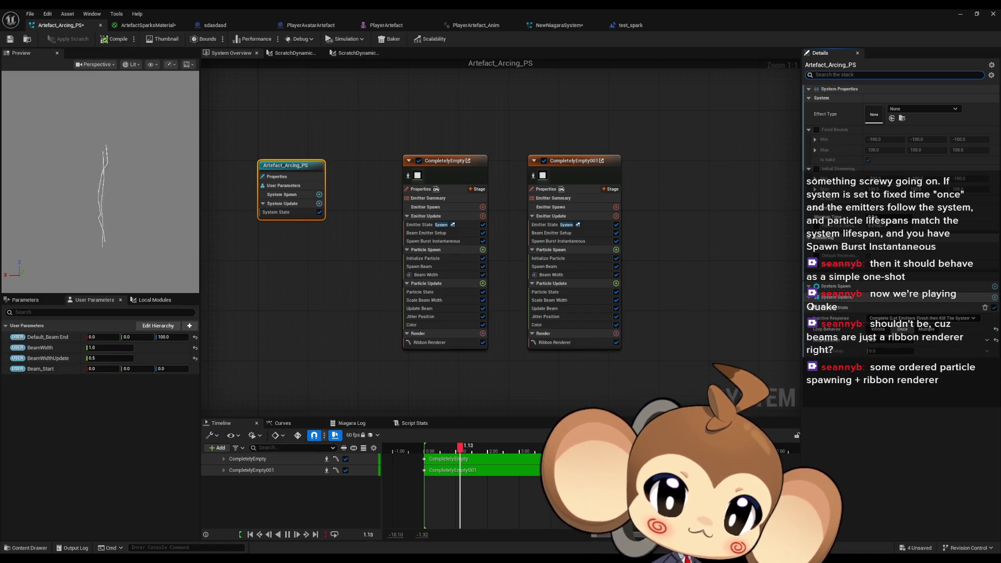
pyautogui.moveTo(809, 302)
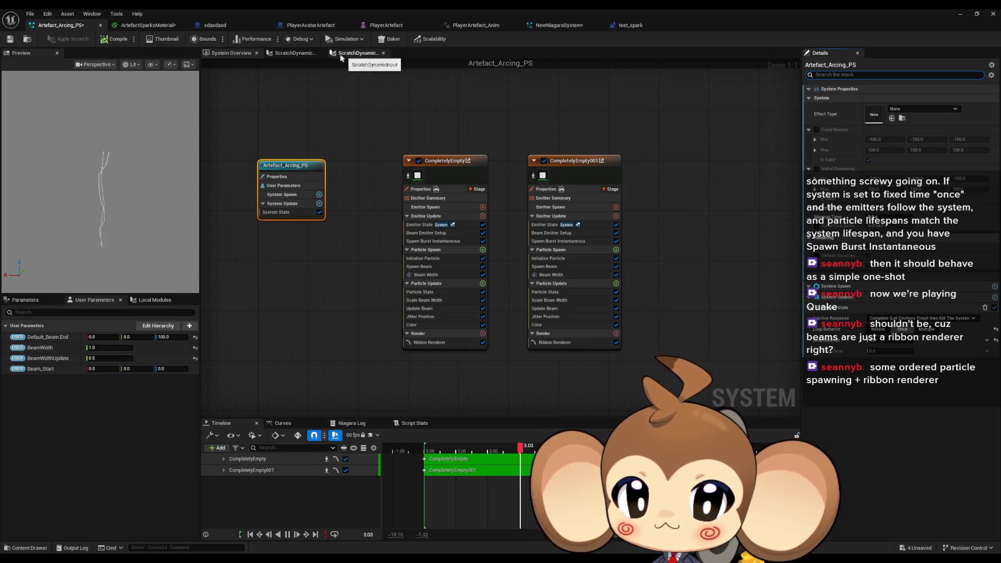
pyautogui.click(257, 42)
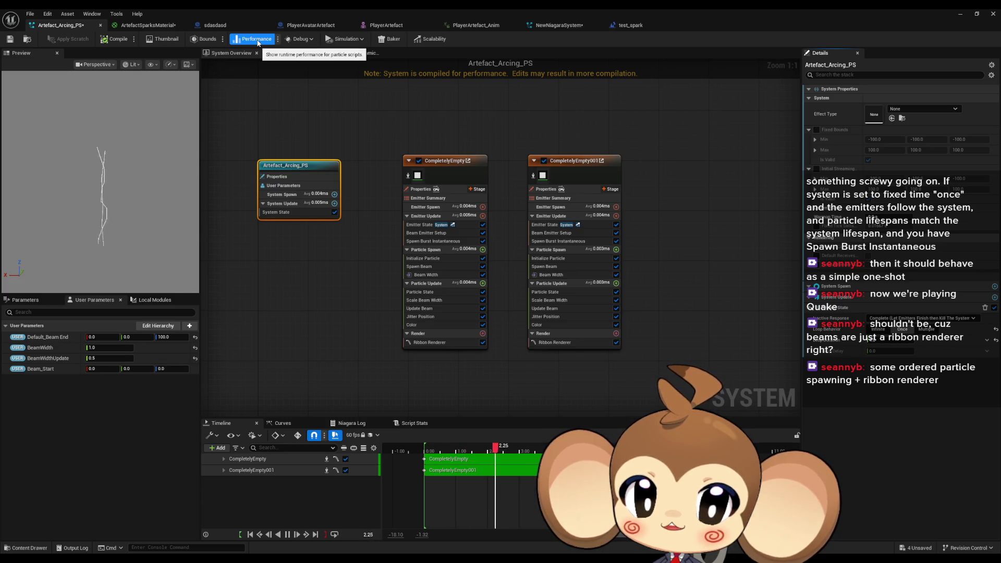
pyautogui.click(257, 42)
pyautogui.click(296, 96)
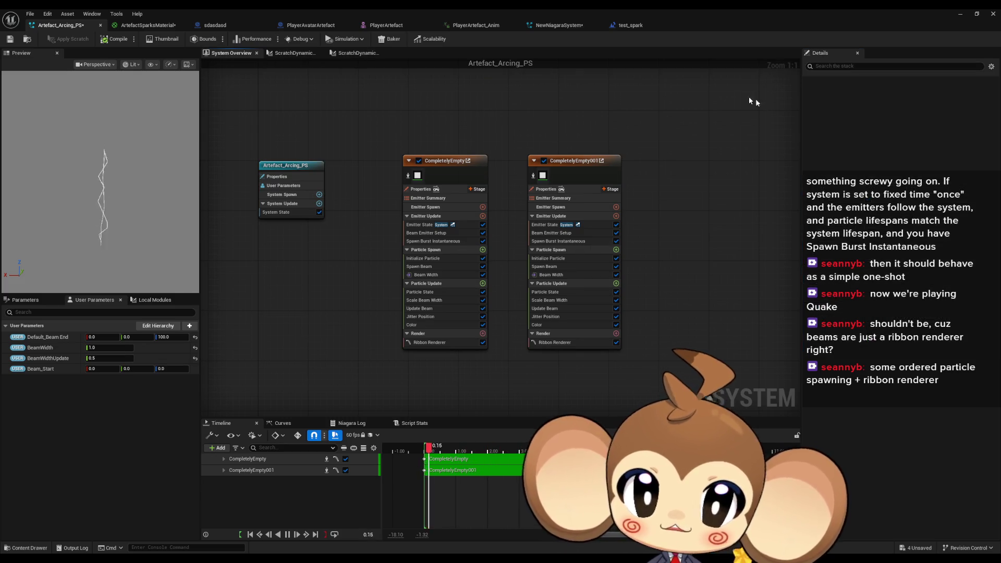
pyautogui.click(443, 161)
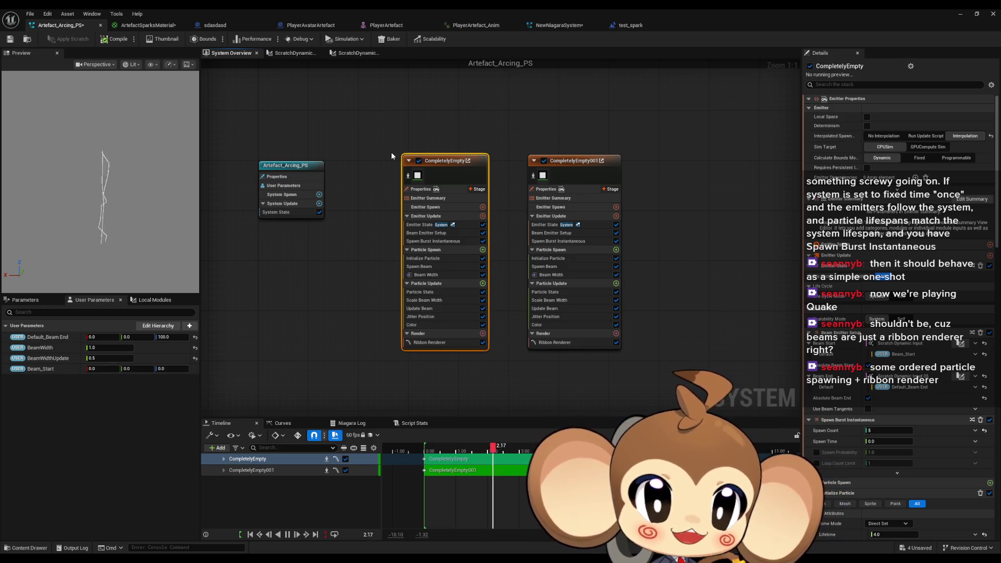
pyautogui.click(291, 167)
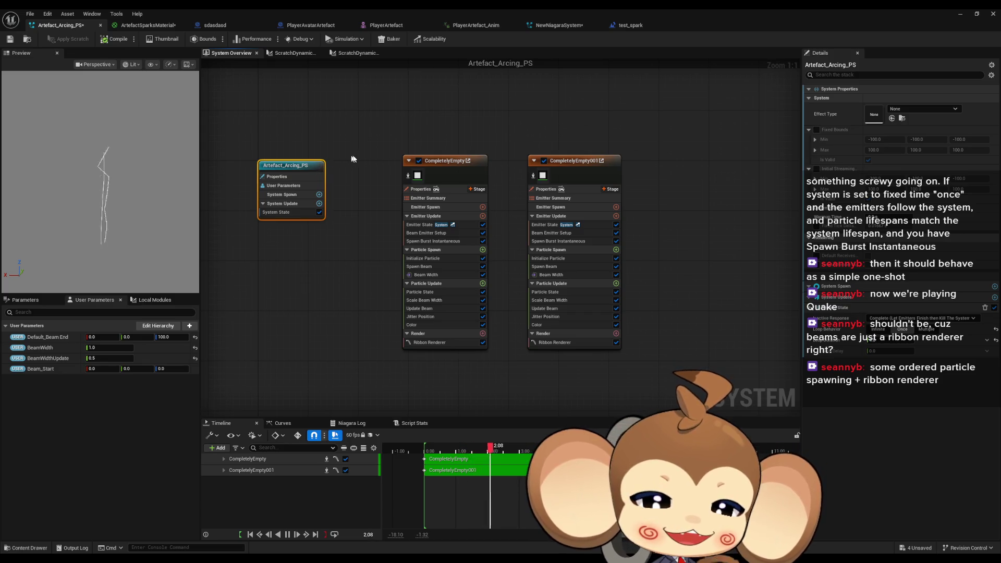
pyautogui.click(350, 159)
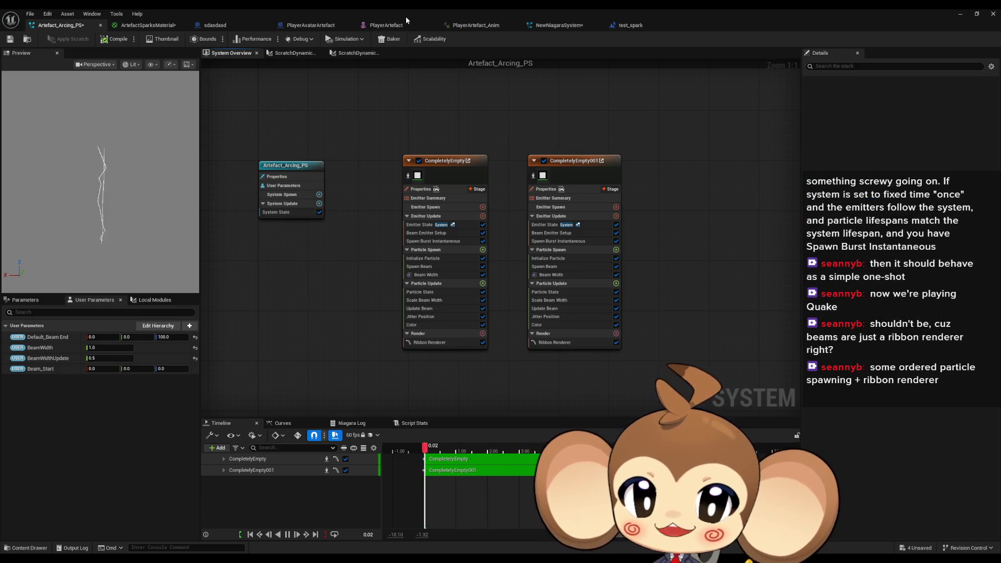
pyautogui.doubleClick(405, 16)
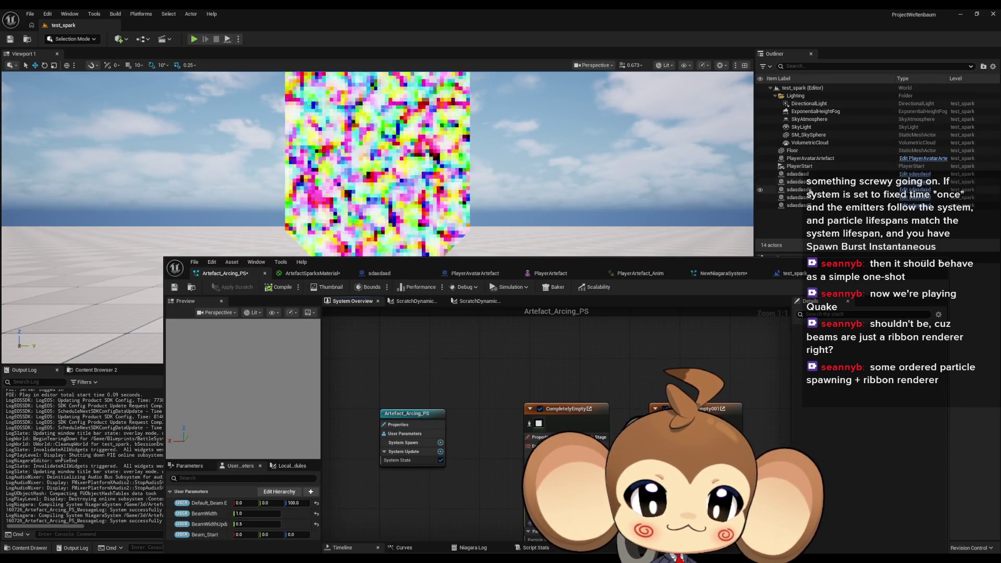
# Select sdasdasd and review its Artefact_Arcing_PS component, keeping Niagara Tick Behavior at Use Prereqs.
pyautogui.click(800, 174)
pyautogui.moveTo(727, 262); pyautogui.dragTo(433, 220)
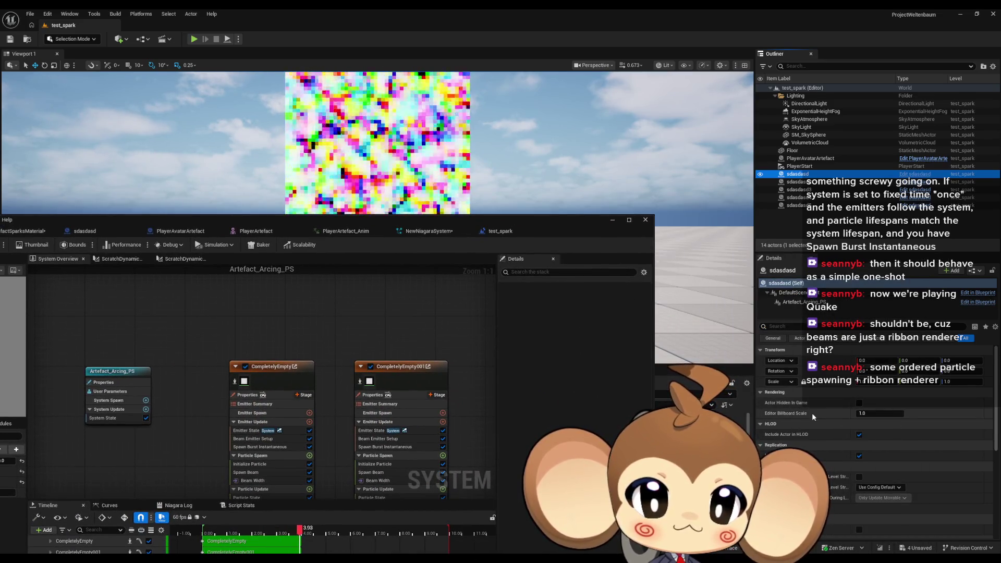
pyautogui.scroll(-3, 808, 424)
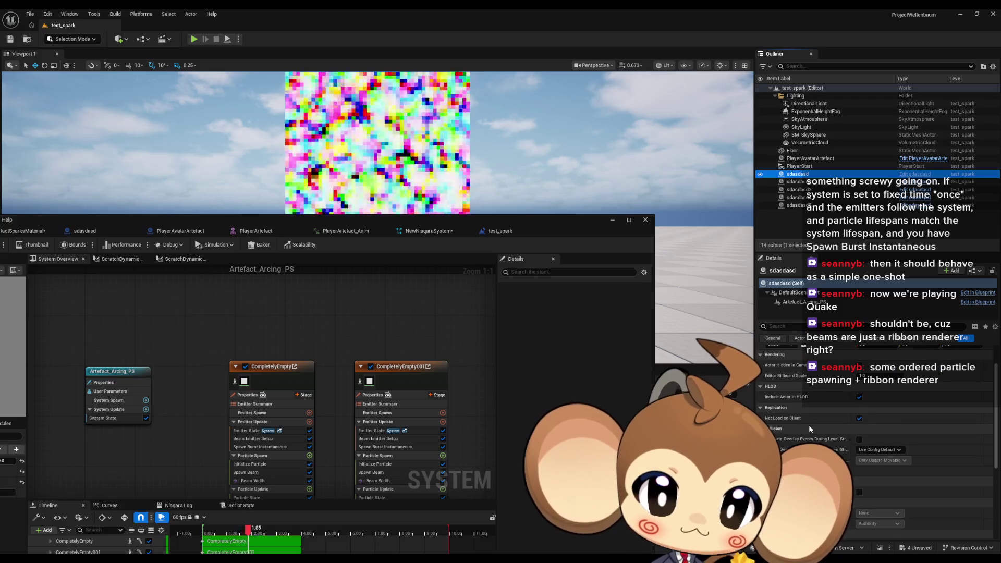
pyautogui.scroll(-4, 809, 424)
pyautogui.scroll(7, 781, 417)
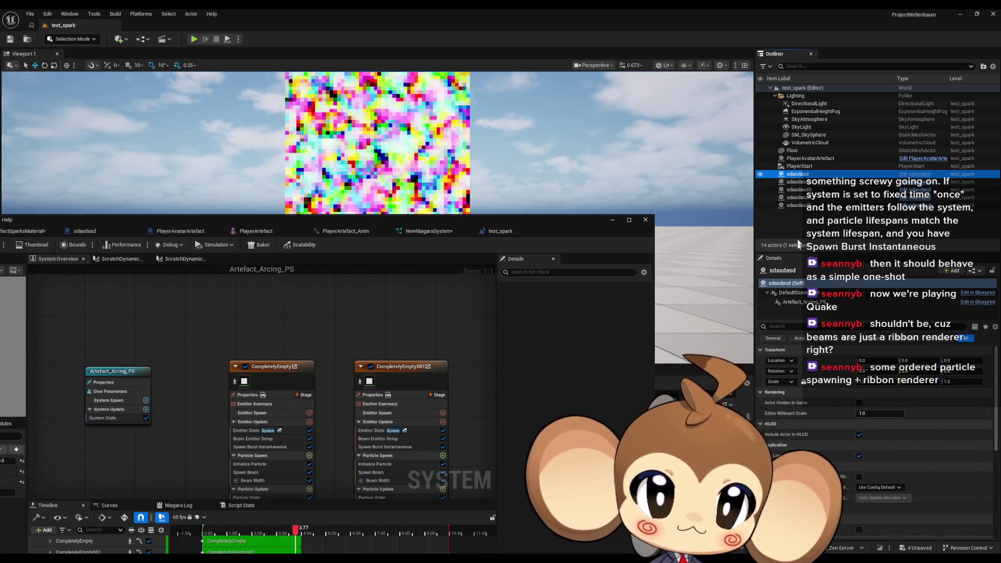
pyautogui.click(796, 302)
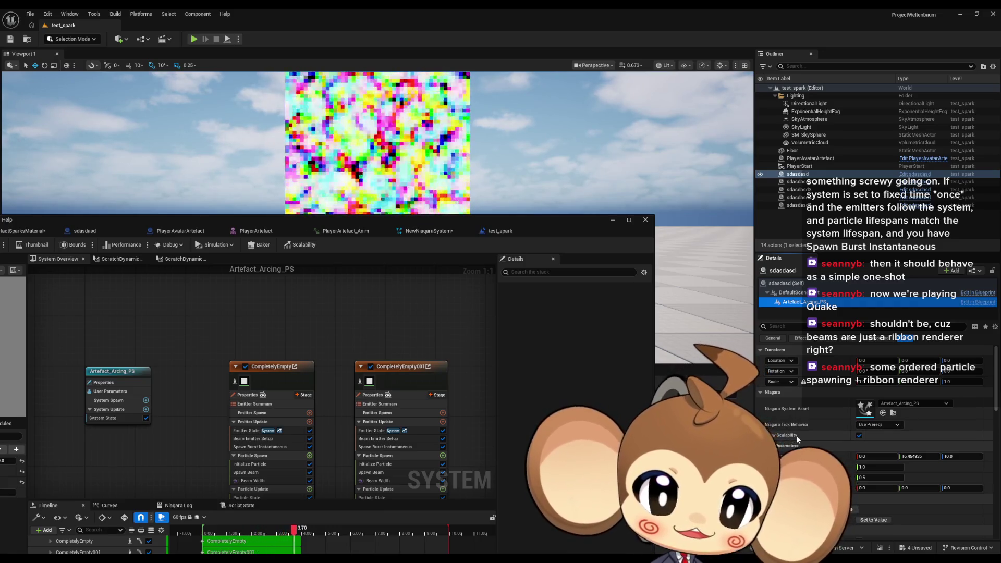
pyautogui.click(880, 424)
pyautogui.click(882, 432)
pyautogui.scroll(-1, 882, 429)
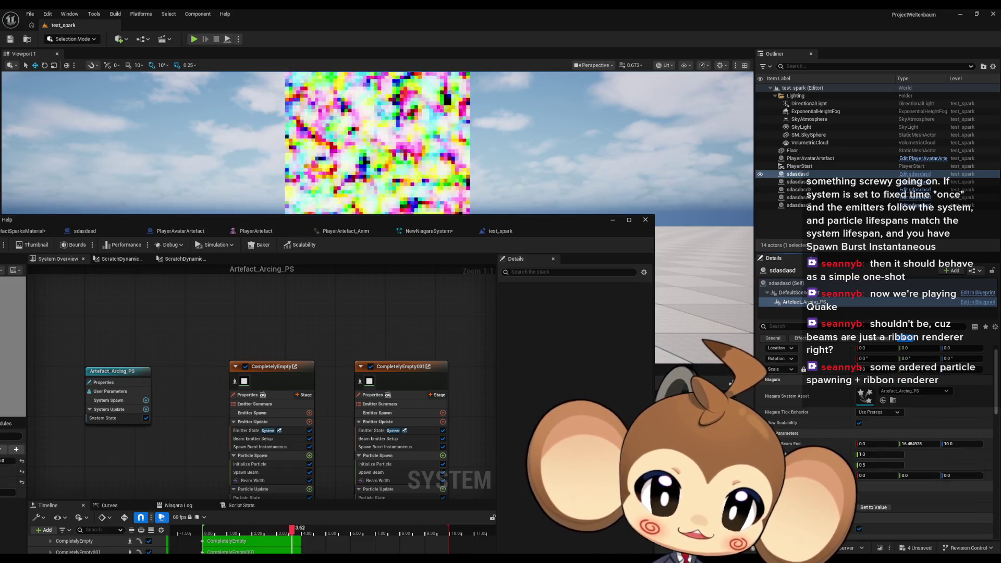
pyautogui.click(785, 433)
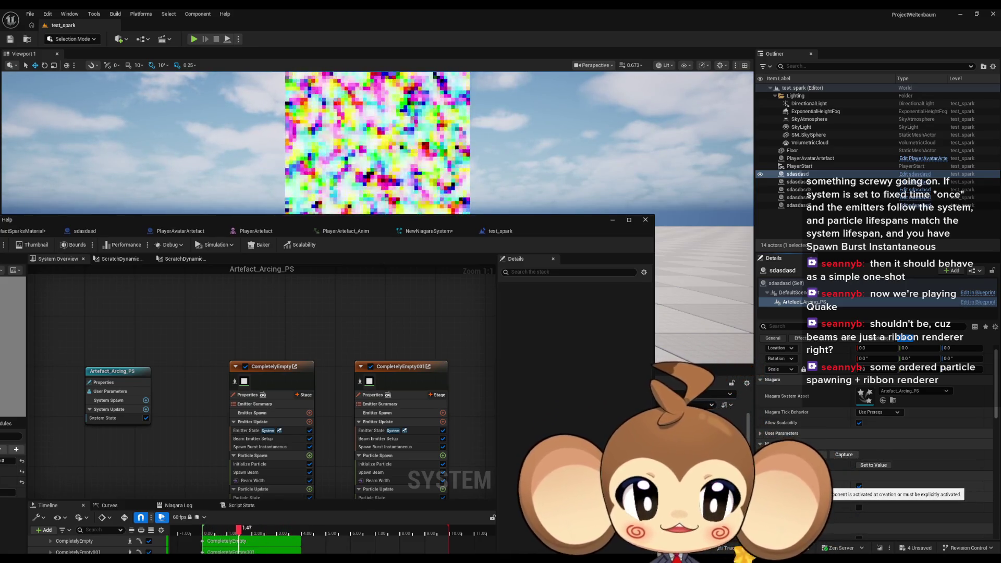
pyautogui.moveTo(369, 220)
pyautogui.mouseDown()
pyautogui.moveTo(519, 155)
pyautogui.moveTo(580, 188)
pyautogui.moveTo(541, 181)
pyautogui.mouseUp()
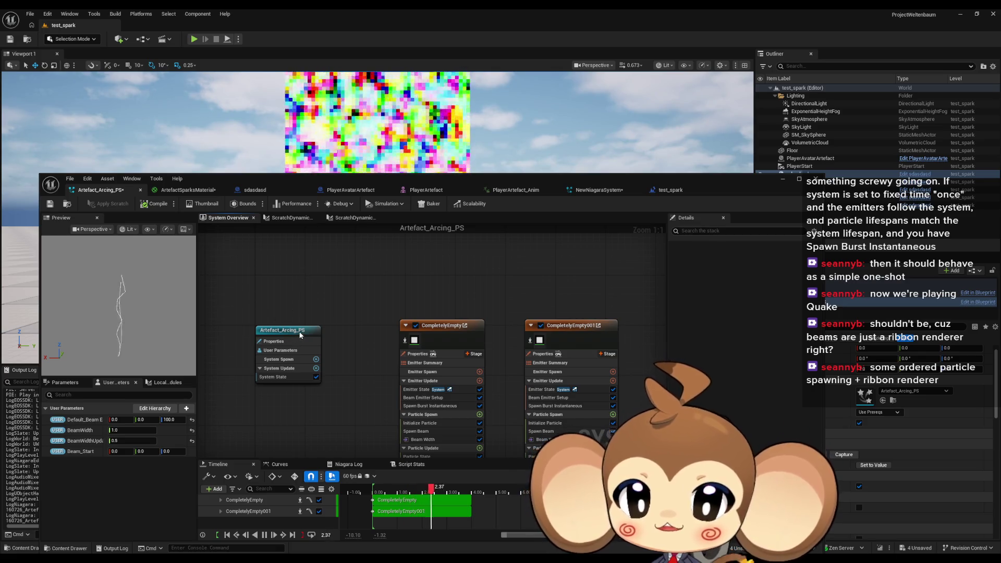
# Select the Artefact_Arcing_PS system node and search its properties for 'auto'.
pyautogui.moveTo(549, 182)
pyautogui.mouseDown()
pyautogui.moveTo(487, 154)
pyautogui.moveTo(476, 130)
pyautogui.moveTo(544, 135)
pyautogui.mouseUp()
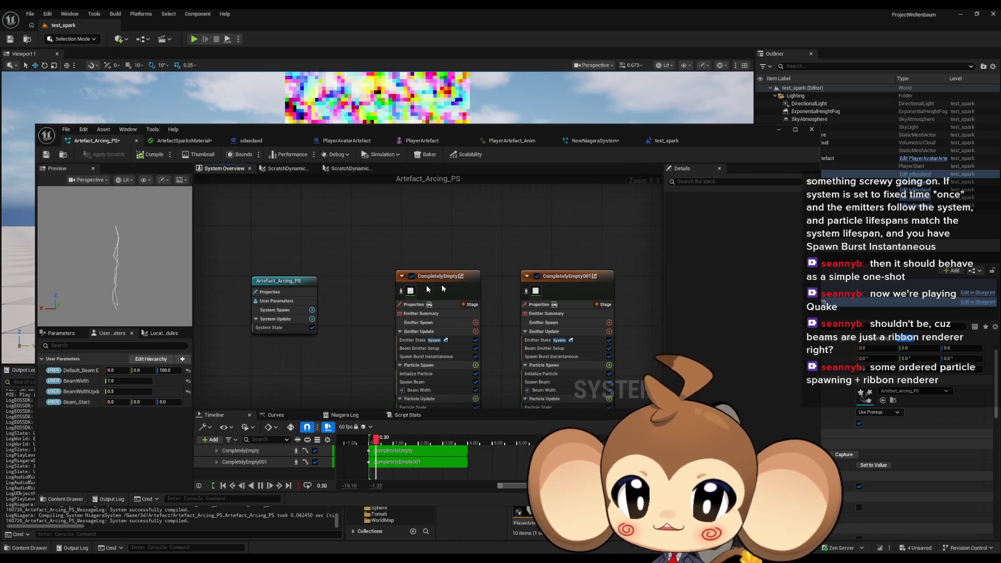
pyautogui.click(295, 281)
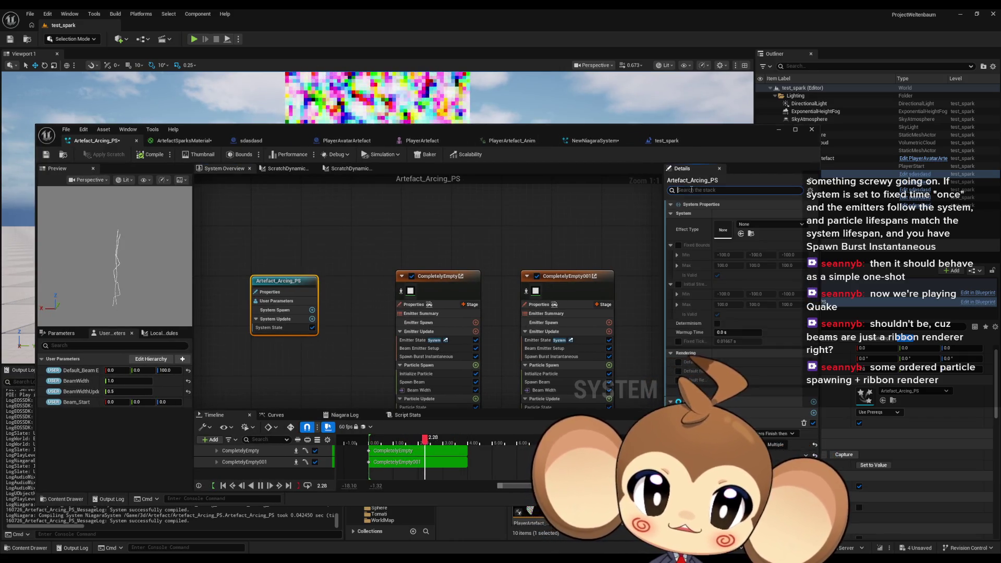
pyautogui.click(699, 190)
pyautogui.write('auto')
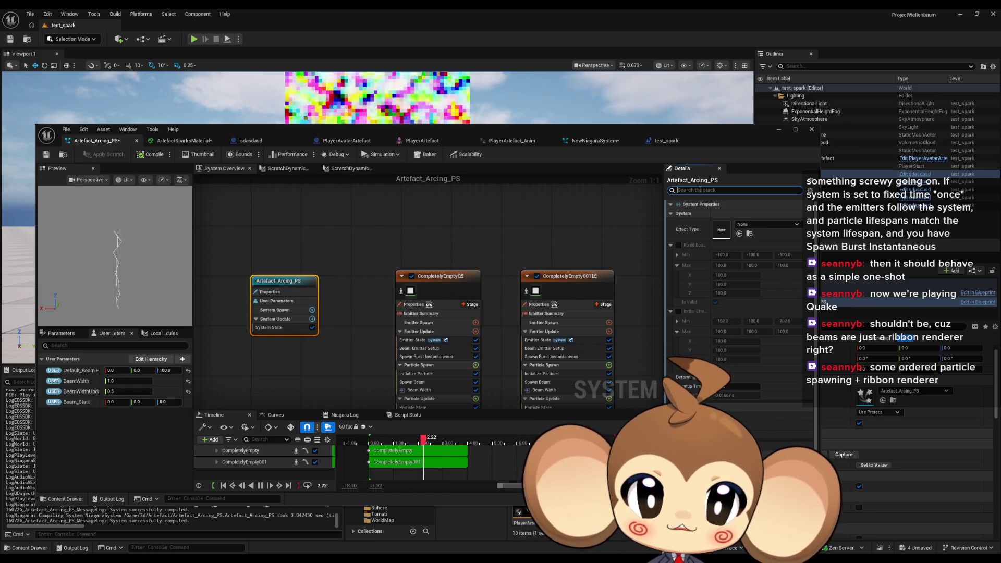
pyautogui.press('BackSpace')
pyautogui.write('ut')
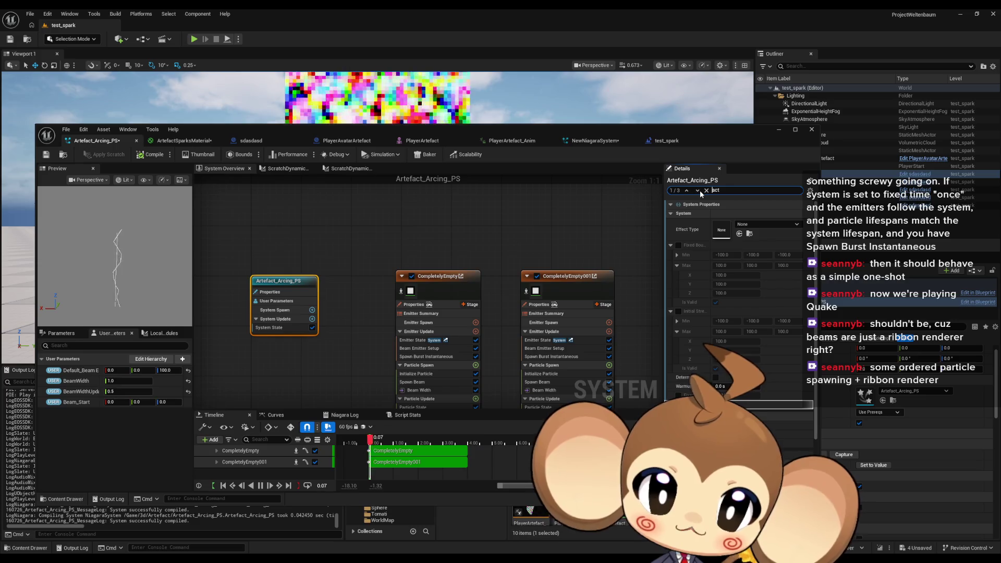
pyautogui.click(697, 191)
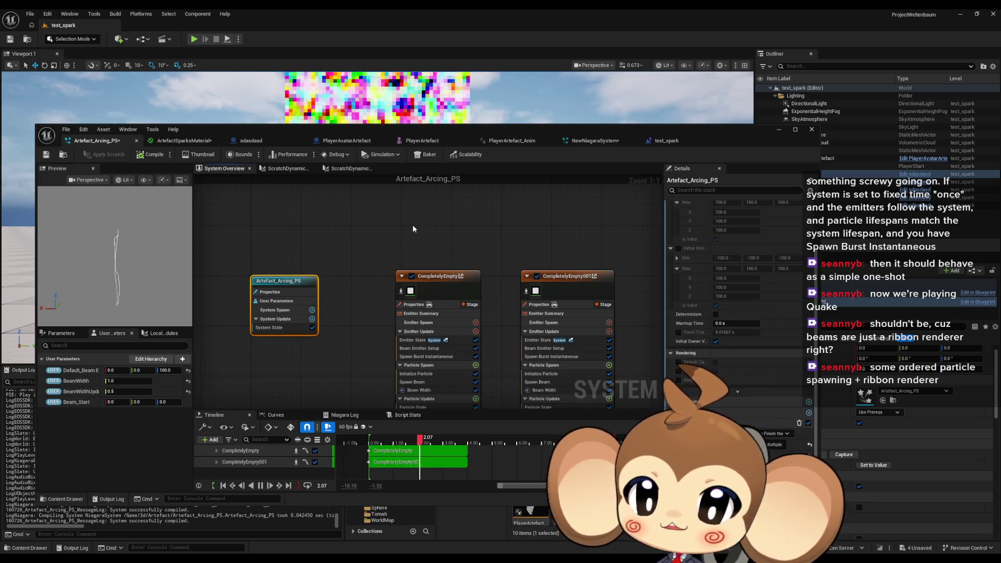
# Show the Local Modules scratch script list and open ScratchDynamicInput_05.
pyautogui.click(376, 230)
pyautogui.click(60, 333)
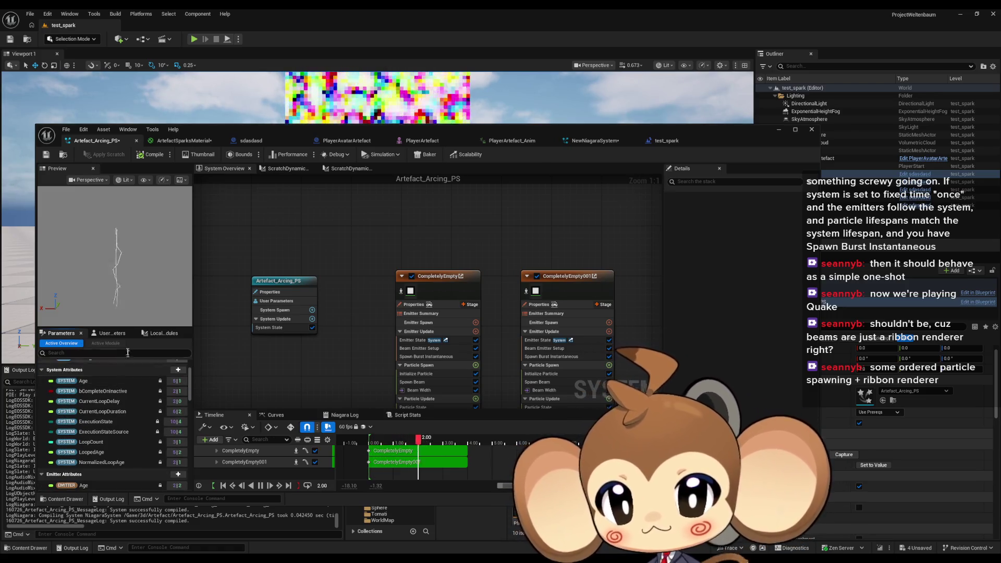
pyautogui.click(112, 334)
pyautogui.click(156, 334)
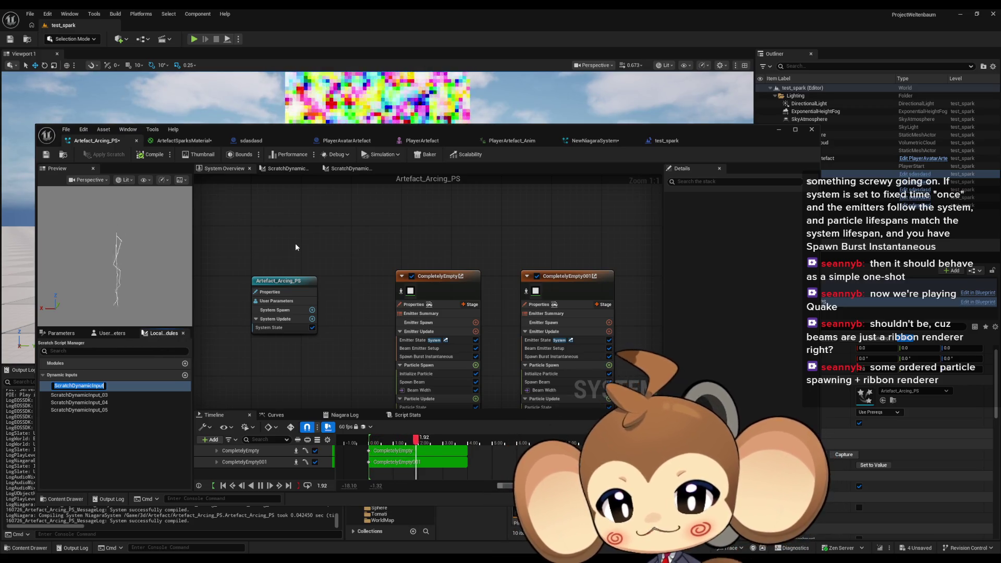
pyautogui.click(296, 352)
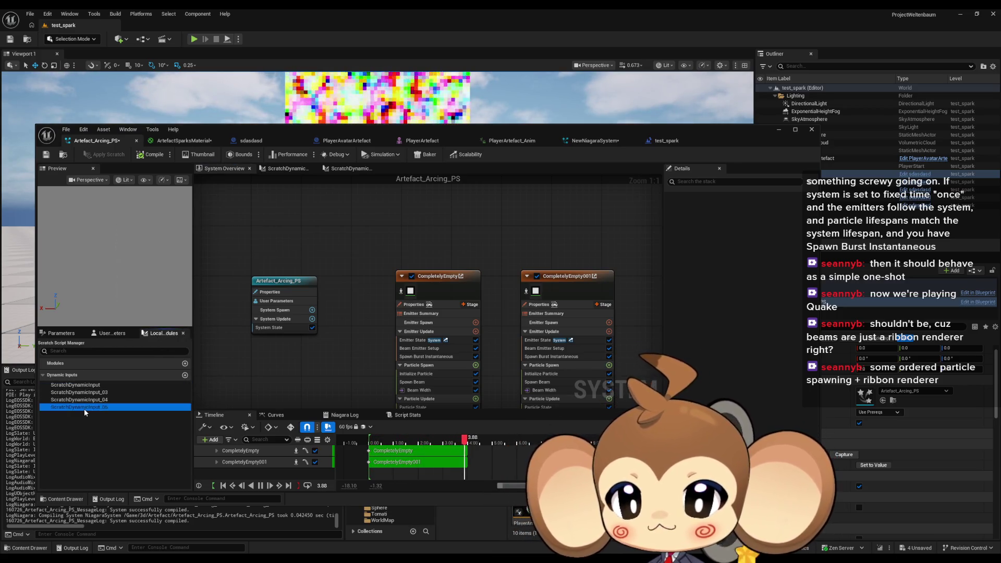
pyautogui.doubleClick(85, 410)
# In ScratchDynamicInput, delete the second Map Get node and realign the remaining nodes.
pyautogui.doubleClick(85, 410)
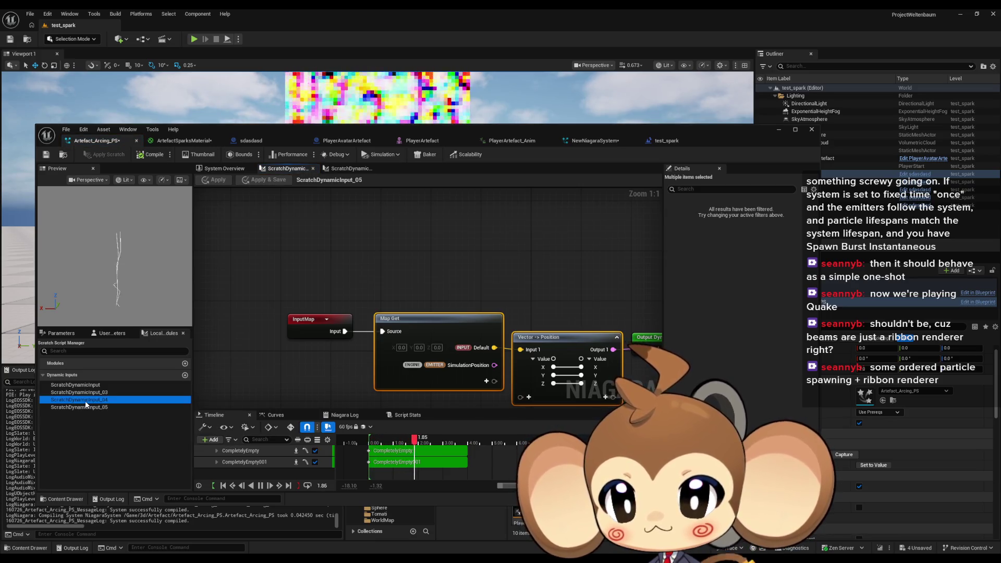
pyautogui.doubleClick(84, 411)
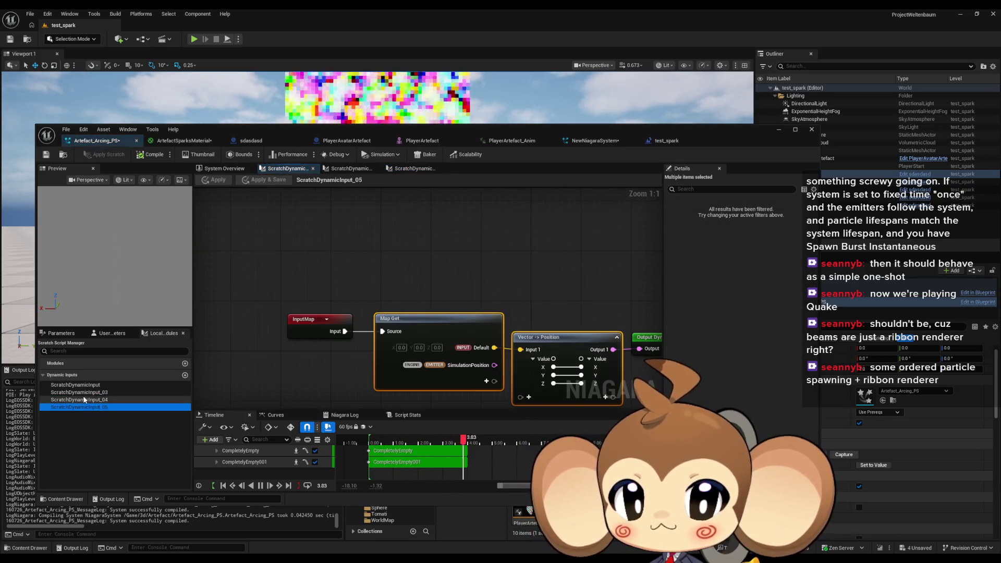
pyautogui.doubleClick(84, 399)
pyautogui.doubleClick(84, 392)
pyautogui.doubleClick(86, 385)
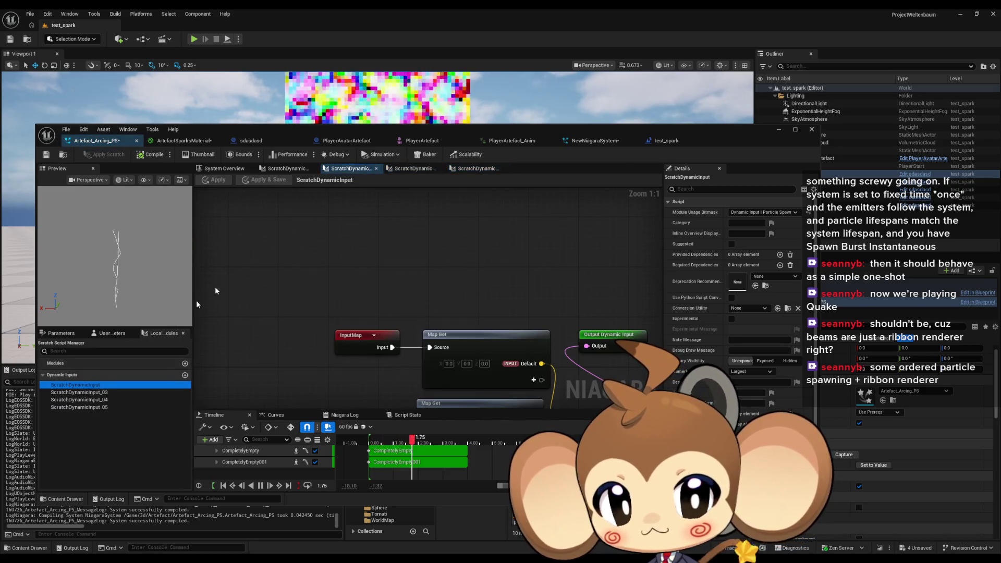
pyautogui.moveTo(458, 407)
pyautogui.mouseDown()
pyautogui.moveTo(344, 390)
pyautogui.moveTo(344, 366)
pyautogui.mouseUp()
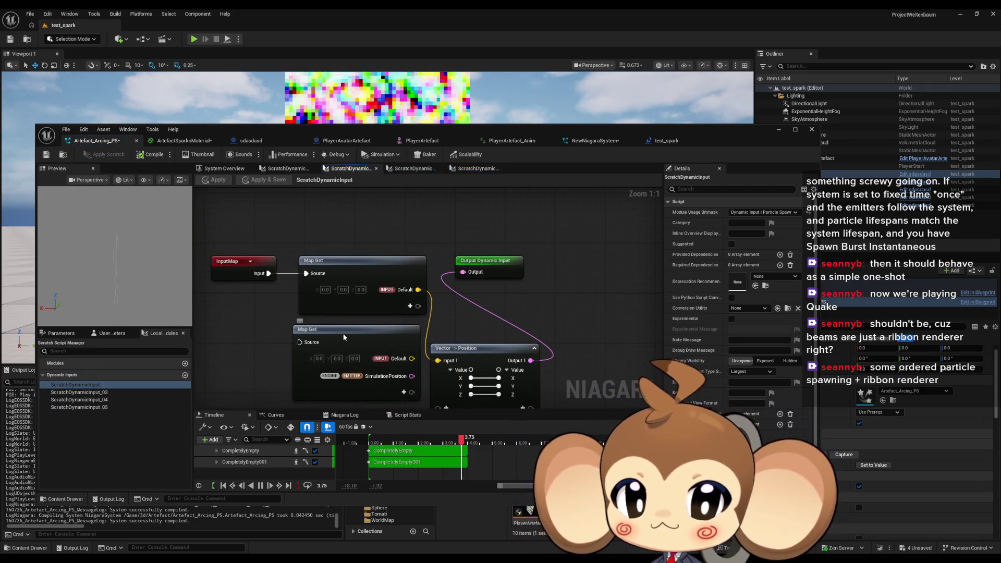
pyautogui.click(344, 337)
pyautogui.press('Delete')
pyautogui.moveTo(486, 268); pyautogui.dragTo(578, 356)
pyautogui.keyDown('ctrl'); pyautogui.click(469, 348); pyautogui.keyUp('ctrl')
pyautogui.moveTo(469, 348); pyautogui.dragTo(475, 273)
# Review ScratchDynamicInput_04, _05 and _03, apply the scratch edits, and close the scratch graph tabs.
pyautogui.click(96, 393)
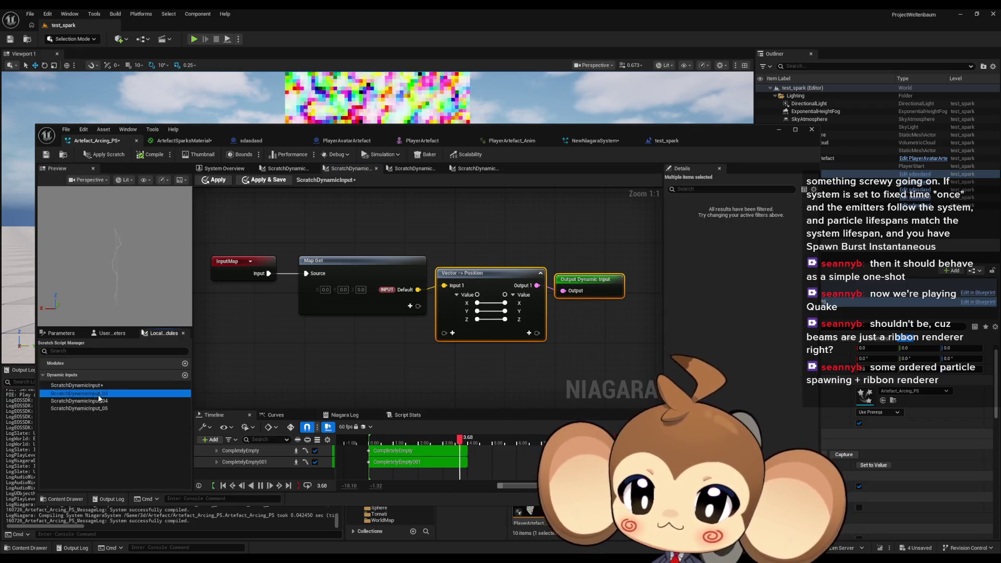
pyautogui.click(96, 401)
pyautogui.click(96, 408)
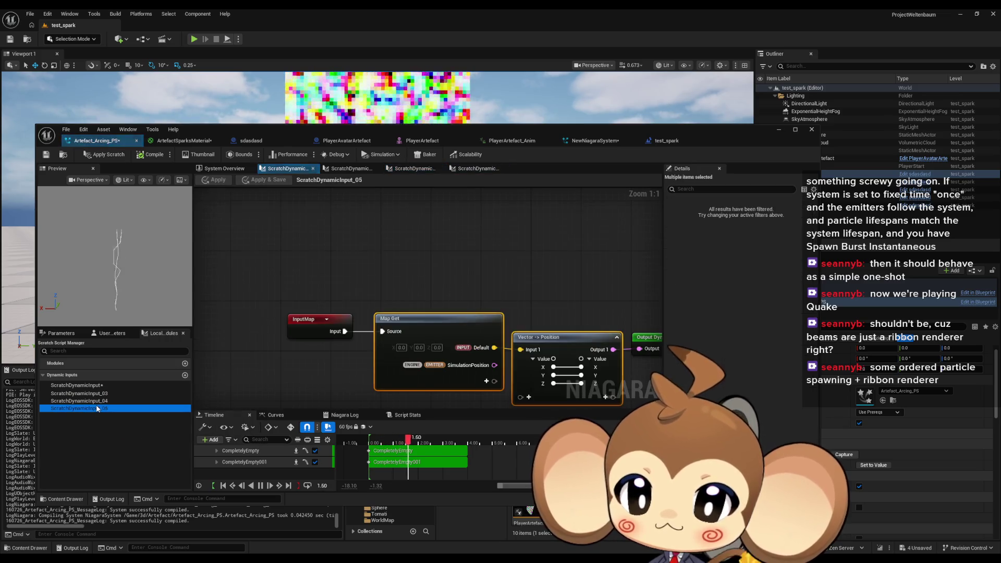
pyautogui.moveTo(521, 310)
pyautogui.mouseDown()
pyautogui.moveTo(542, 221)
pyautogui.moveTo(482, 283)
pyautogui.mouseUp()
pyautogui.scroll(-1, 384, 355)
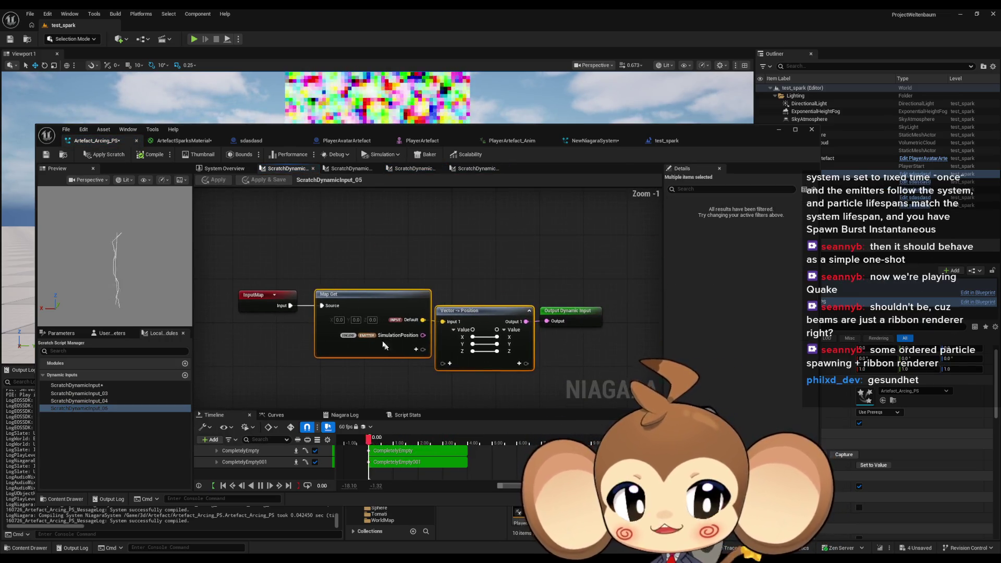
pyautogui.click(110, 400)
pyautogui.click(112, 385)
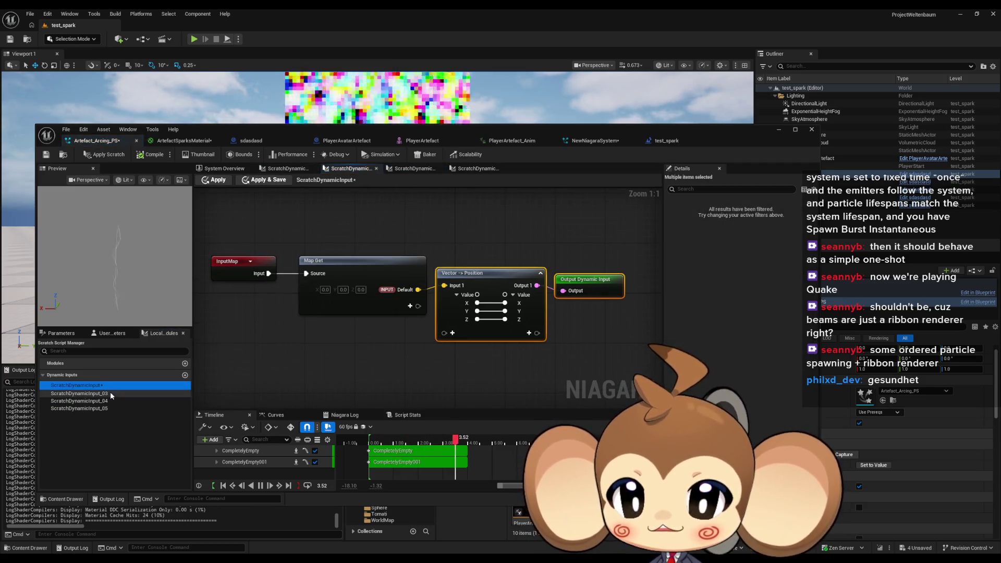
pyautogui.click(110, 393)
pyautogui.click(81, 199)
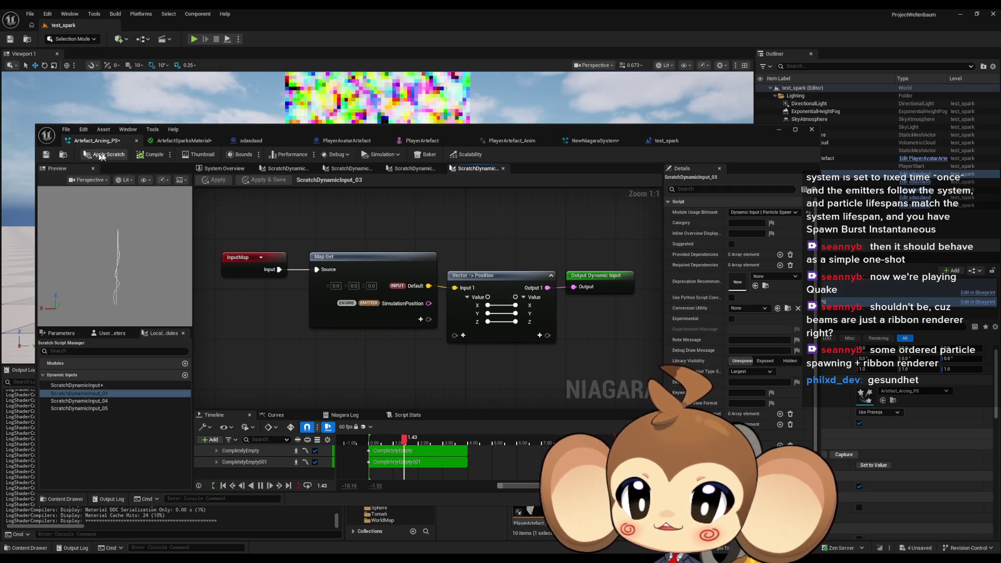
pyautogui.click(97, 156)
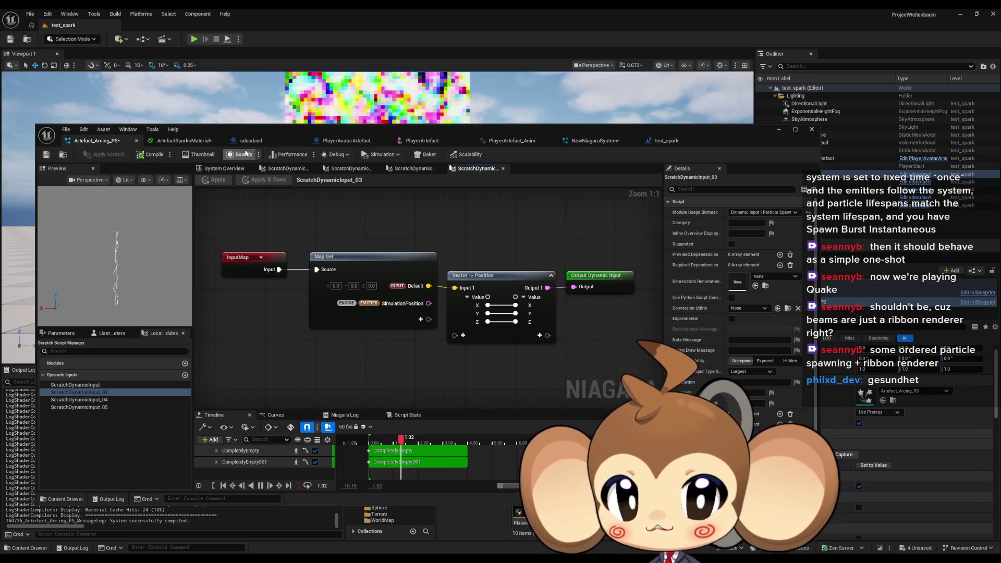
pyautogui.click(440, 168)
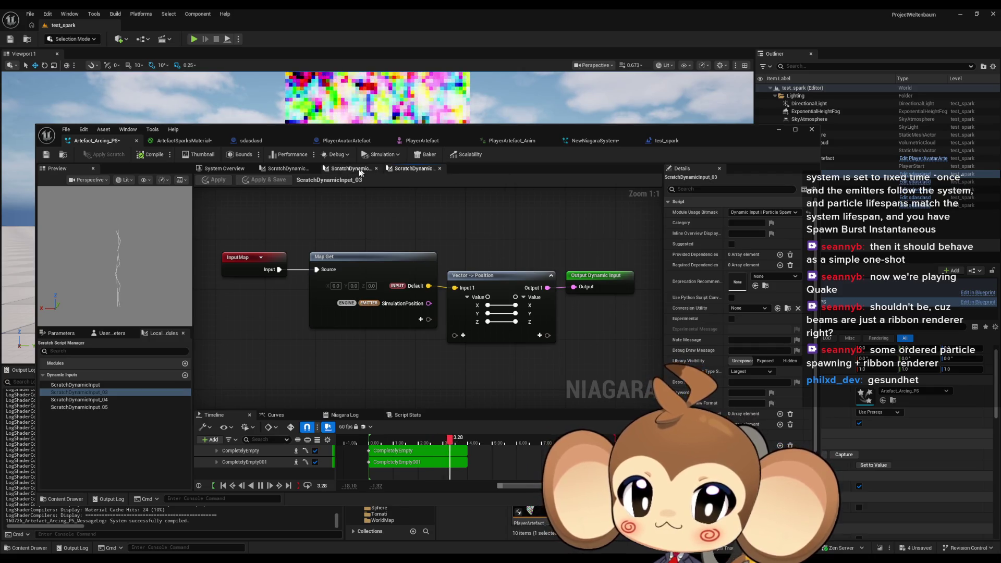
pyautogui.click(376, 168)
pyautogui.click(376, 169)
pyautogui.middleClick(281, 168)
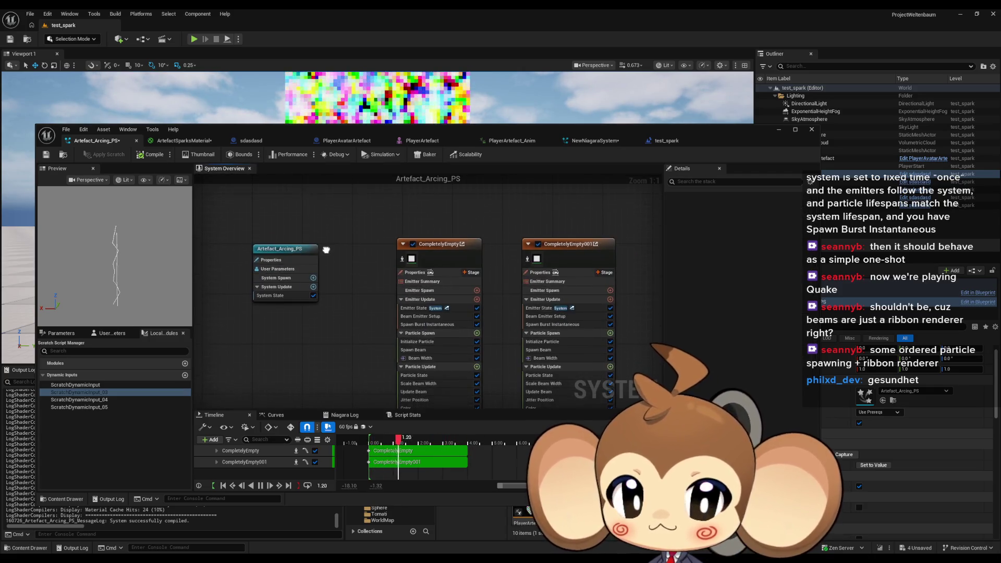
# Line up CompletelyEmpty and CompletelyEmpty001 beside the system node and inspect each node's properties.
pyautogui.moveTo(418, 245)
pyautogui.mouseDown()
pyautogui.moveTo(466, 250)
pyautogui.moveTo(349, 251)
pyautogui.mouseUp()
pyautogui.moveTo(553, 243); pyautogui.dragTo(455, 254)
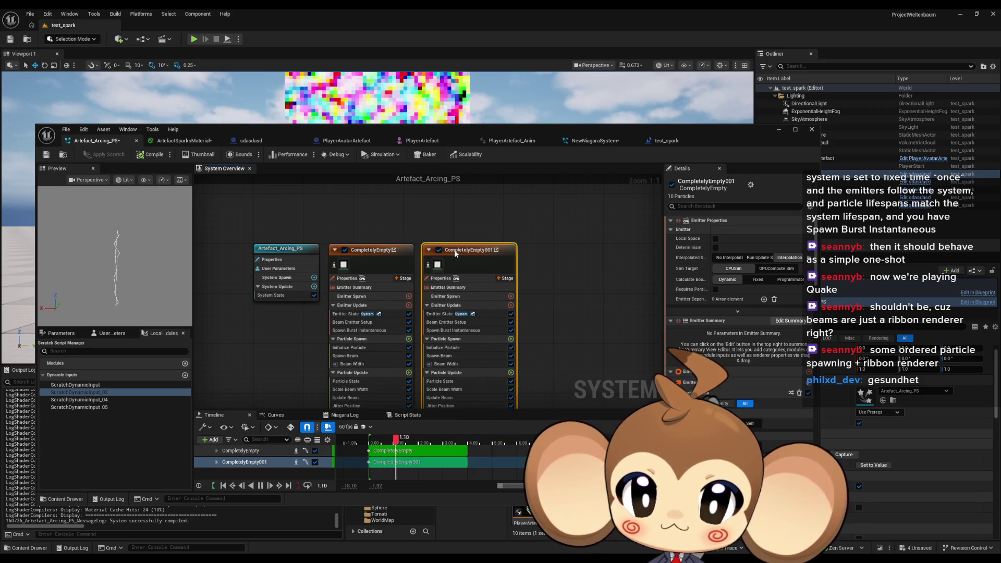
pyautogui.click(386, 252)
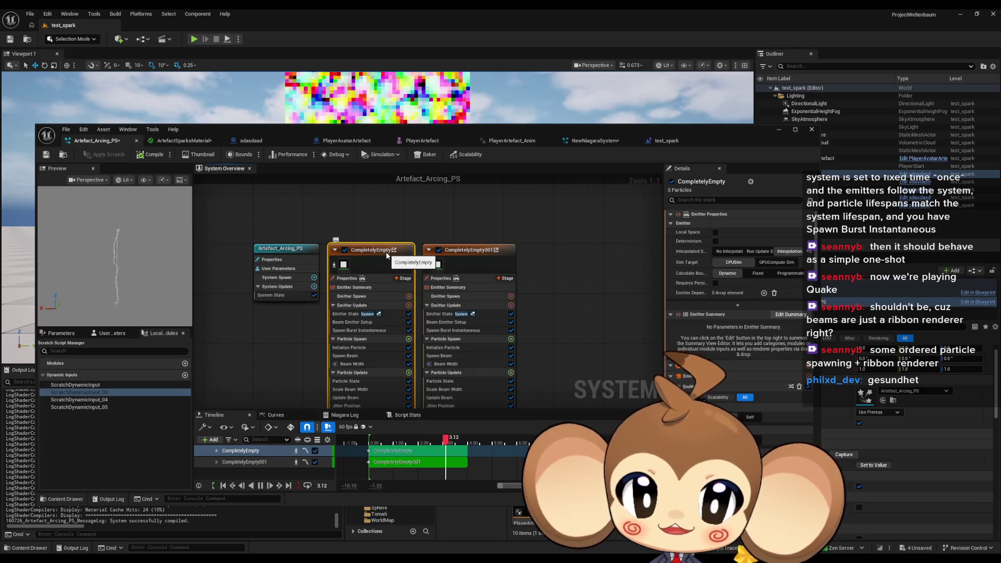
pyautogui.click(469, 233)
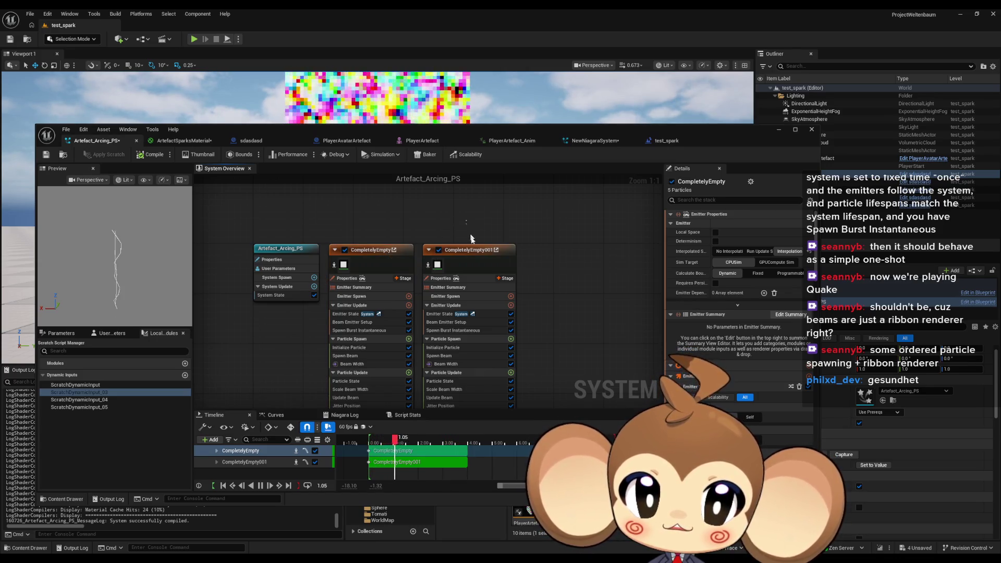
pyautogui.click(497, 267)
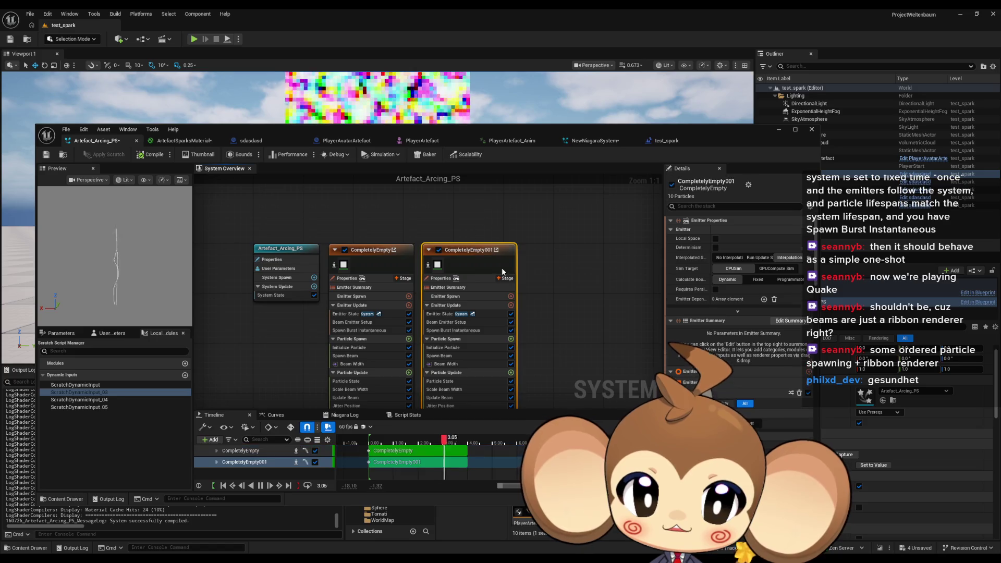
pyautogui.click(297, 279)
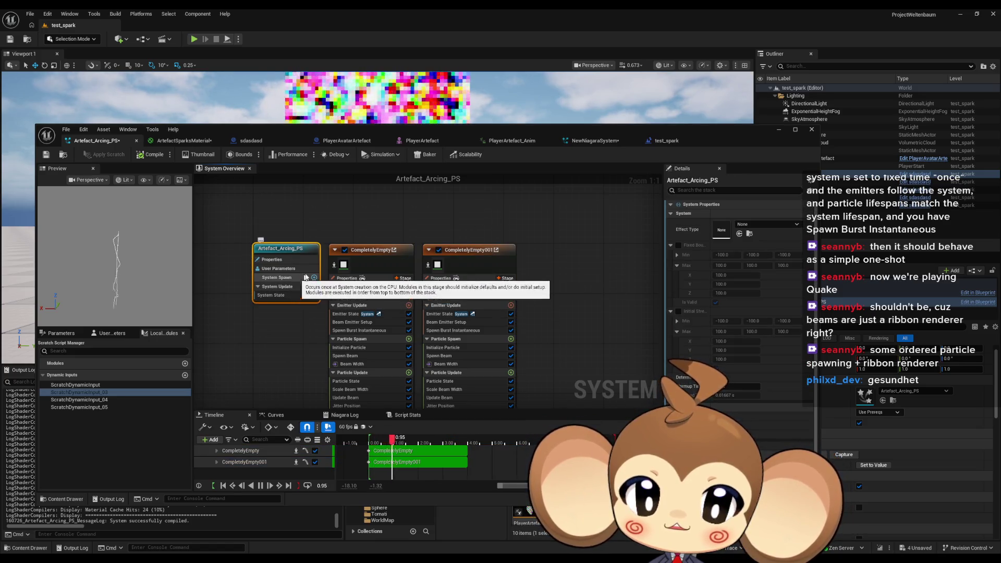
pyautogui.click(527, 215)
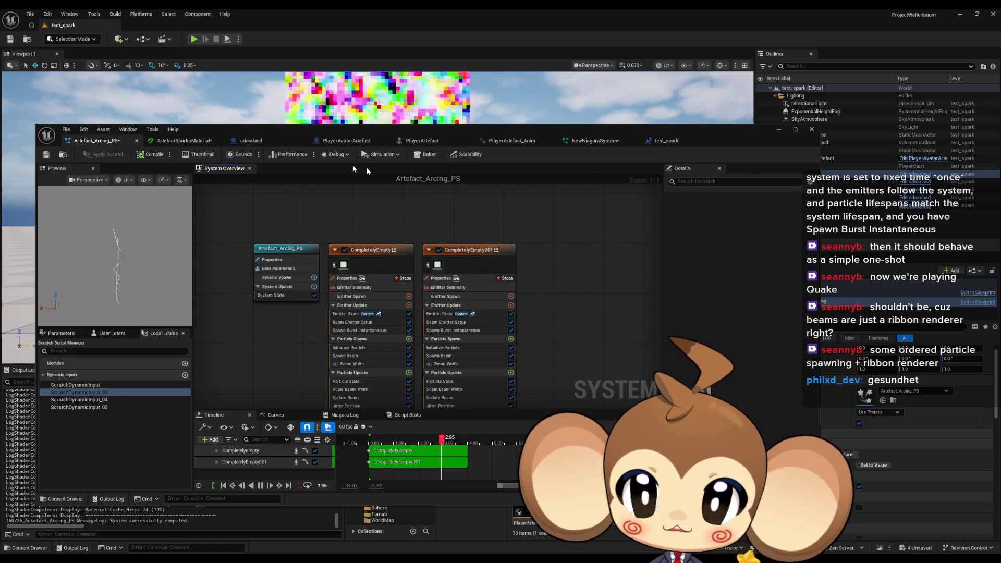
# Reposition the Niagara window, recheck system properties, and switch to the PlayerAvatarArtefact blueprint.
pyautogui.moveTo(411, 133)
pyautogui.mouseDown()
pyautogui.moveTo(506, 171)
pyautogui.moveTo(499, 164)
pyautogui.mouseUp()
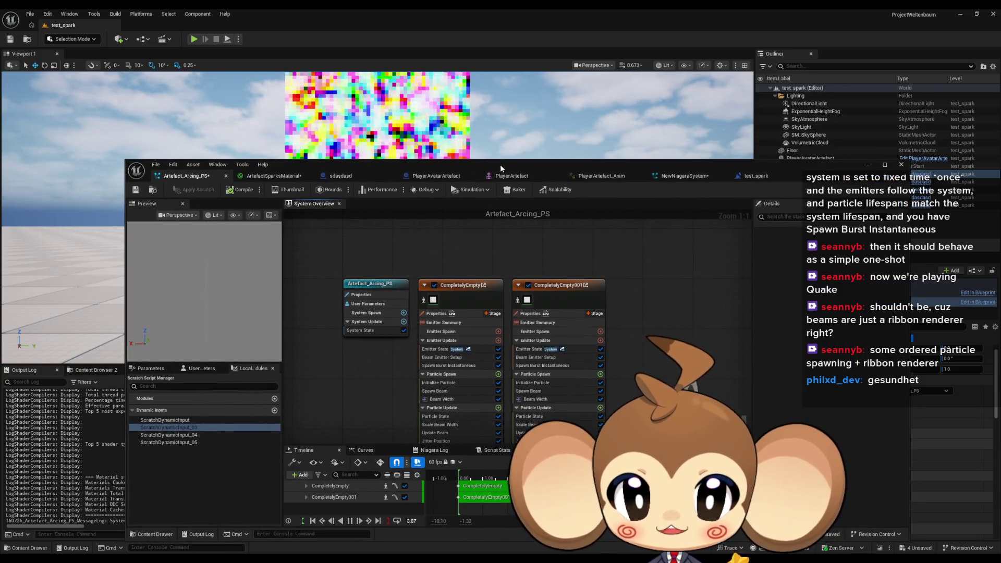
pyautogui.click(395, 315)
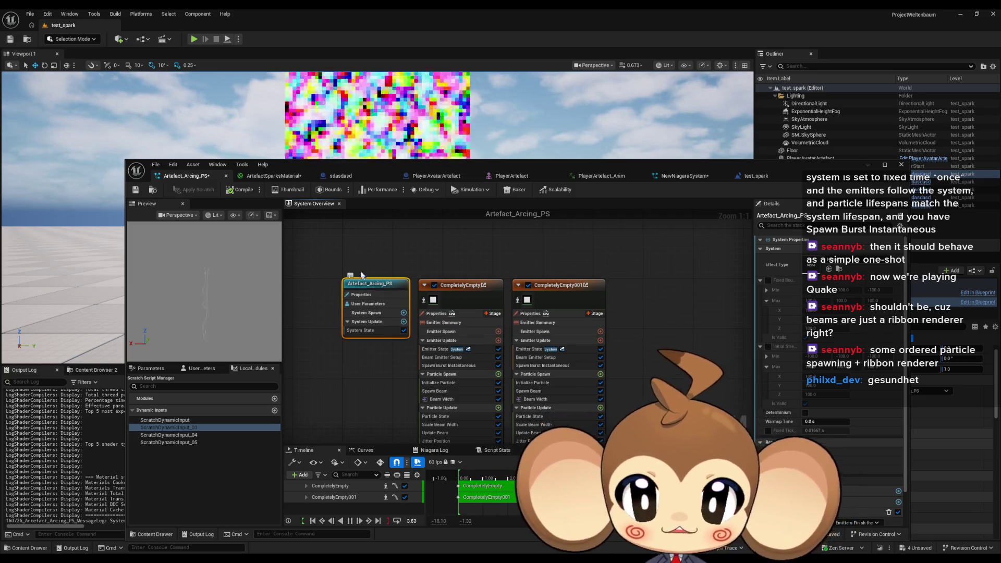
pyautogui.click(433, 175)
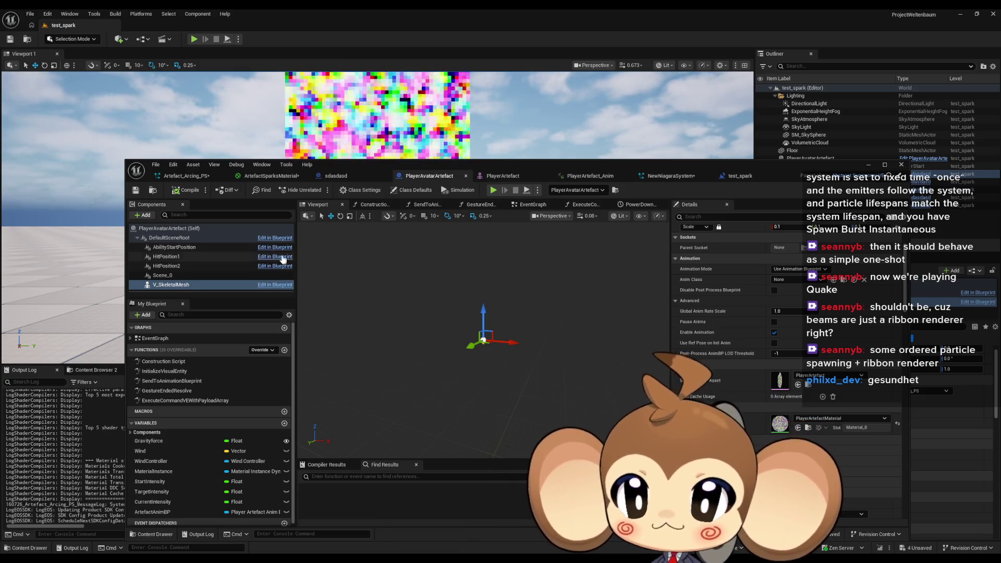
# Add a Niagara Particle System Component to PlayerAvatarArtefact and run two quick play-in-editor tests.
pyautogui.click(141, 217)
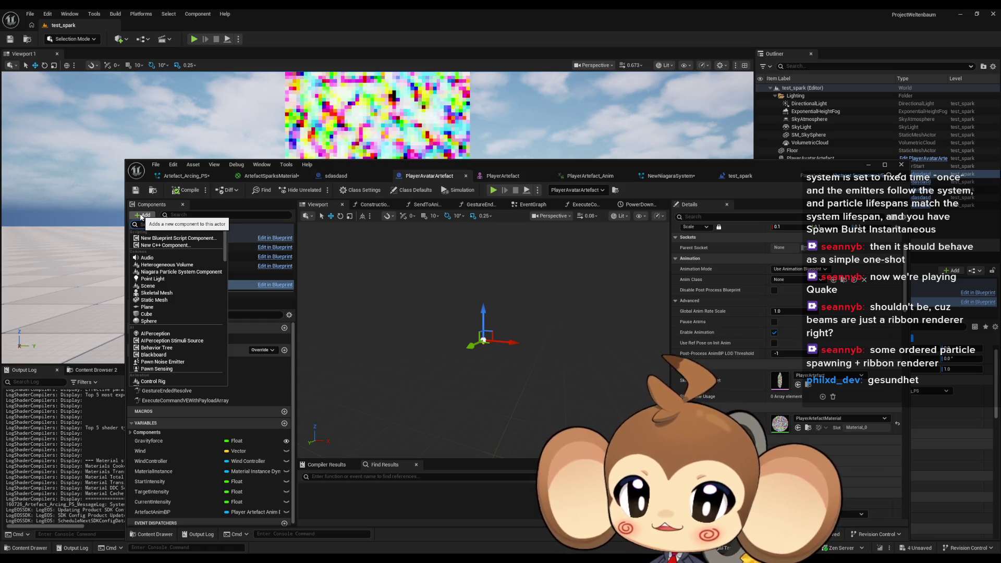
pyautogui.click(173, 272)
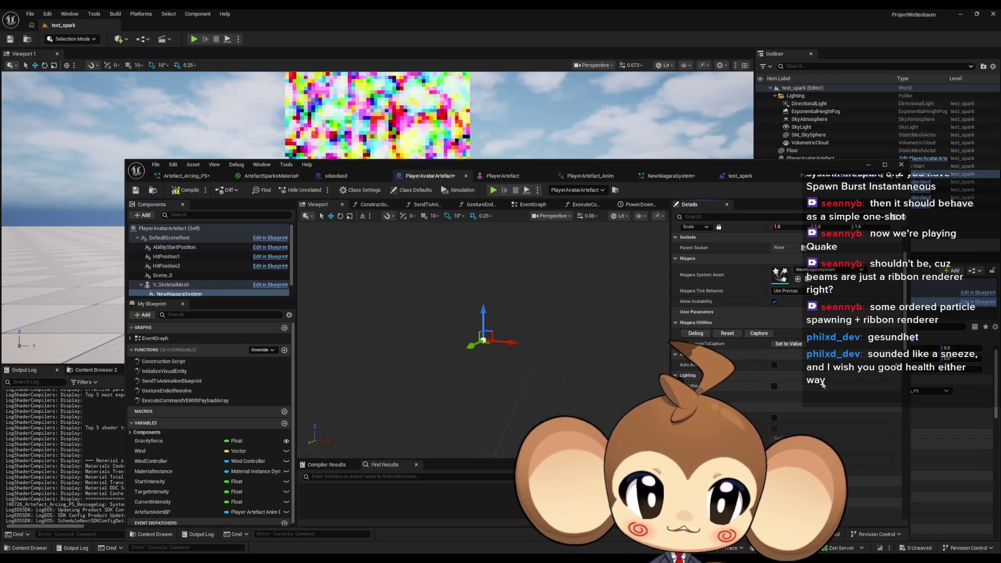
pyautogui.moveTo(568, 168); pyautogui.dragTo(529, 239)
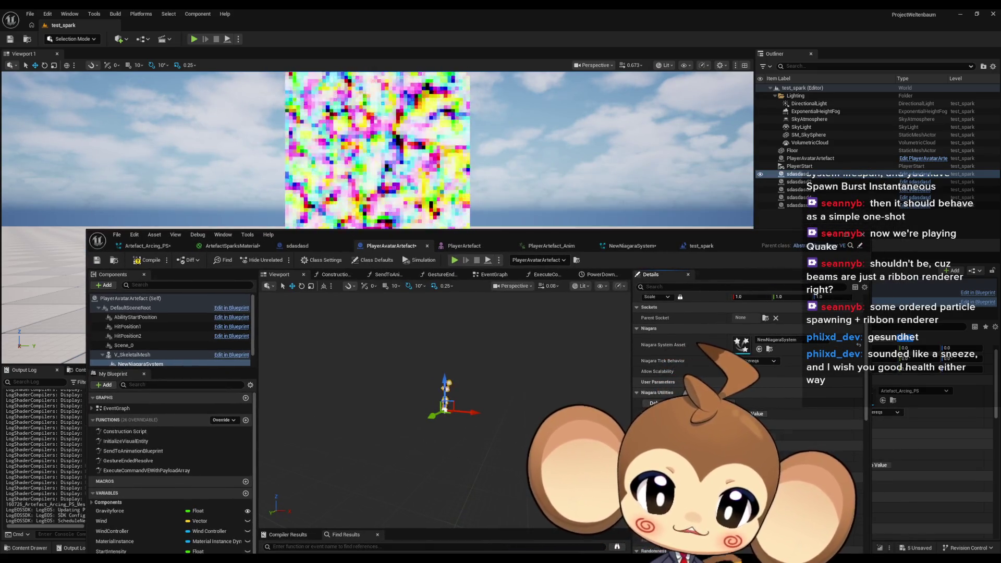
pyautogui.scroll(-5, 299, 78)
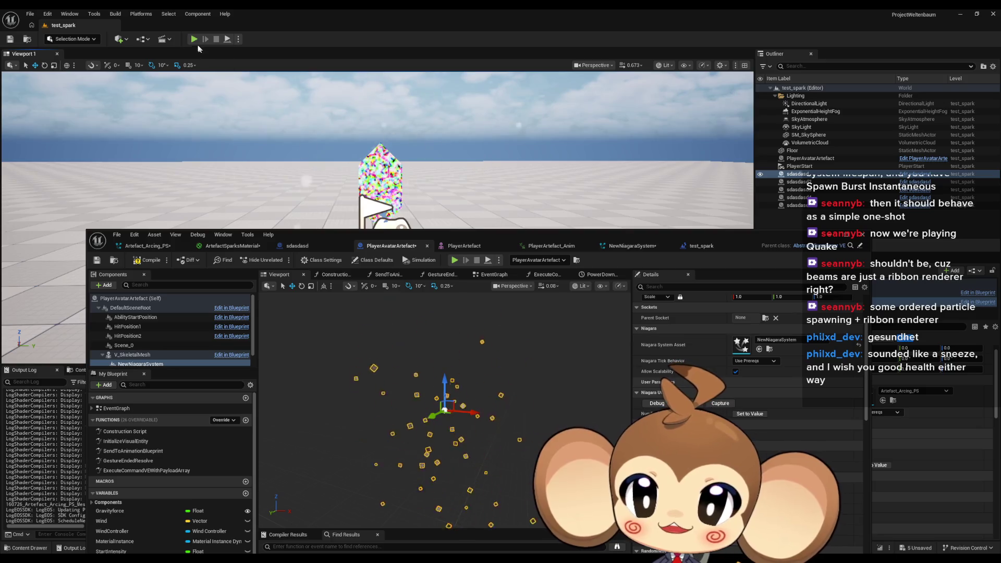
pyautogui.click(193, 39)
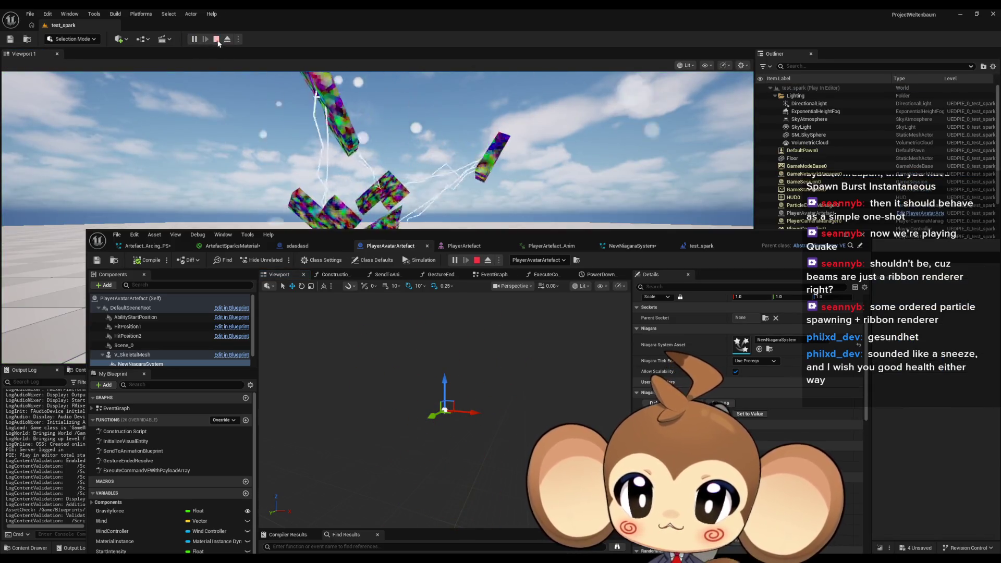
pyautogui.press('Escape')
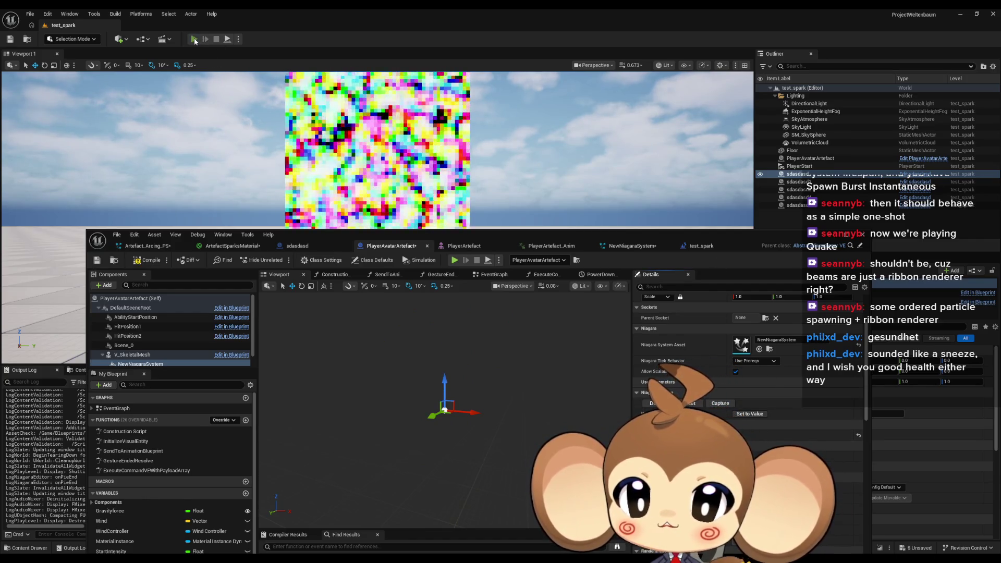
pyautogui.click(194, 39)
pyautogui.click(216, 39)
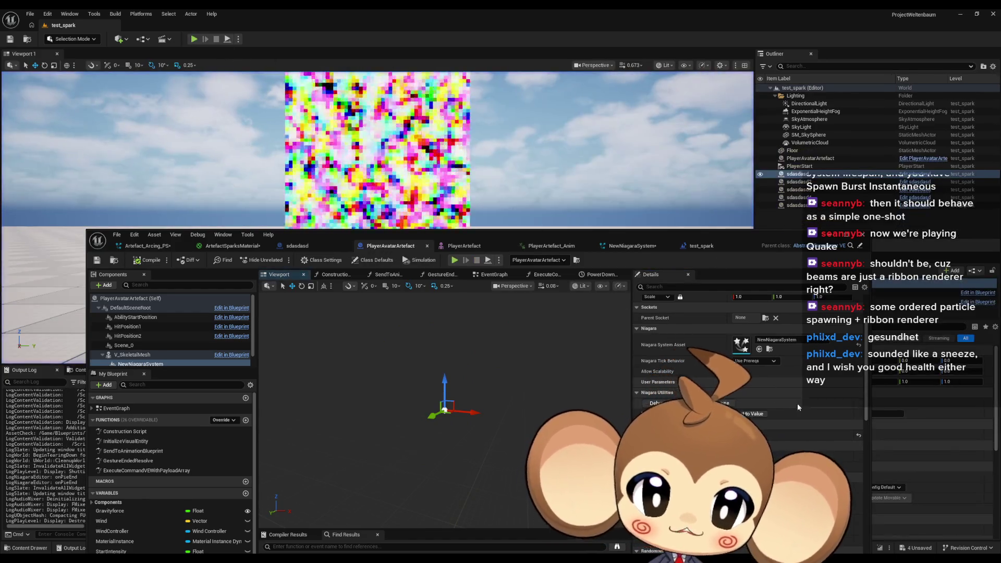
# Assign Artefact_Arcing_PS as the new component's Niagara System Asset.
pyautogui.click(780, 340)
pyautogui.write('arc')
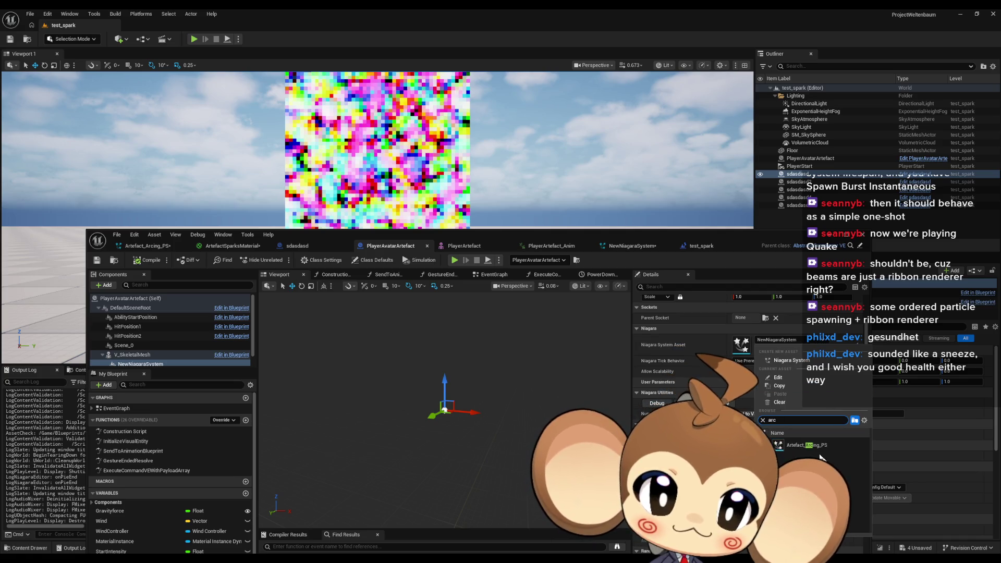
pyautogui.press('Return')
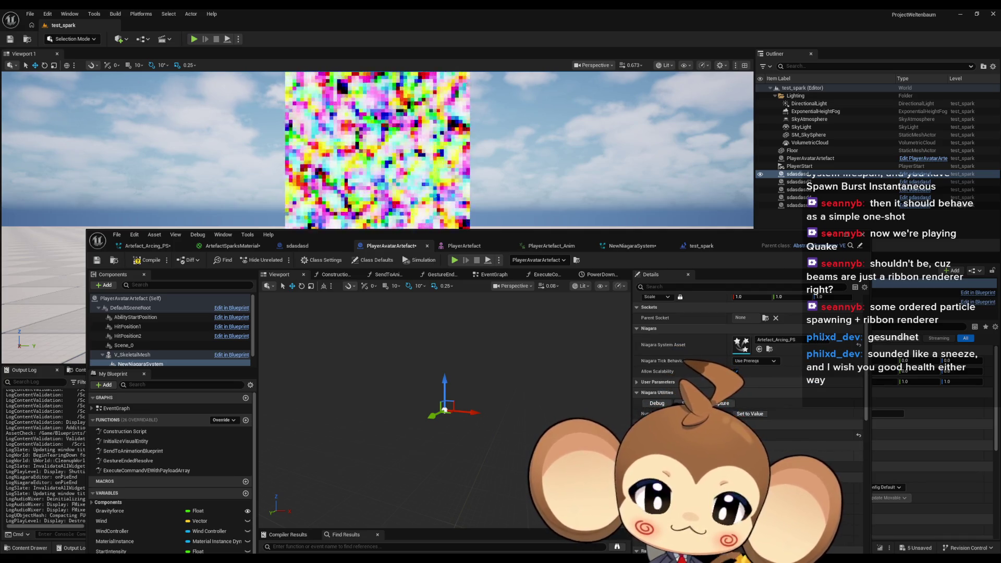
pyautogui.scroll(2, 788, 409)
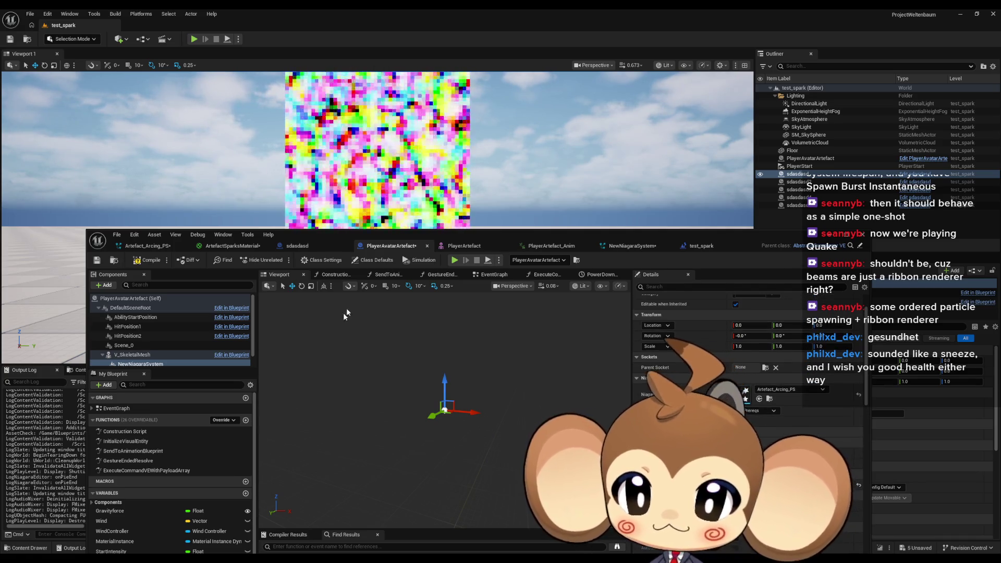
pyautogui.moveTo(446, 240); pyautogui.dragTo(362, 322)
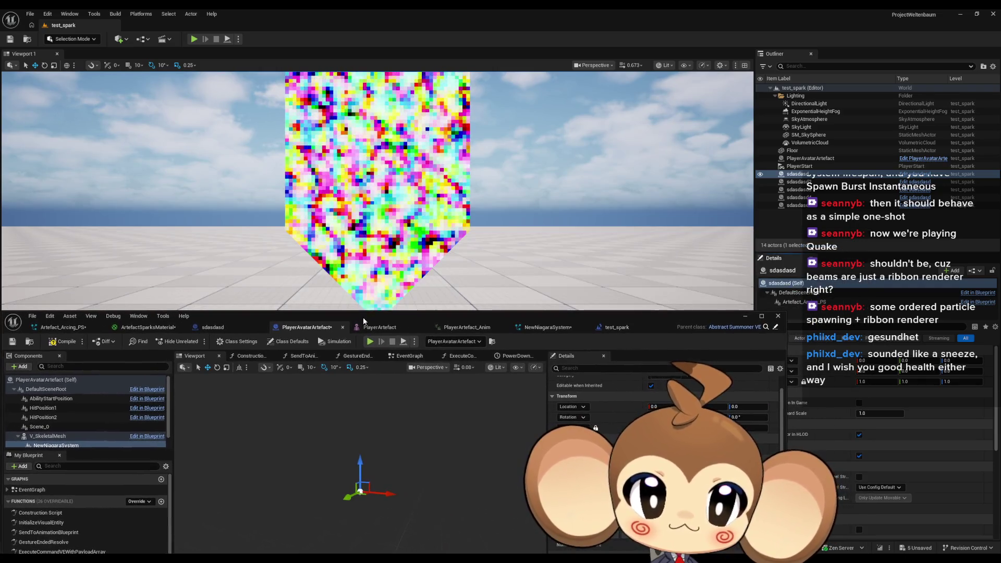
# Delete the sdasdasd test actor from test_spark and save all changes.
pyautogui.click(802, 174)
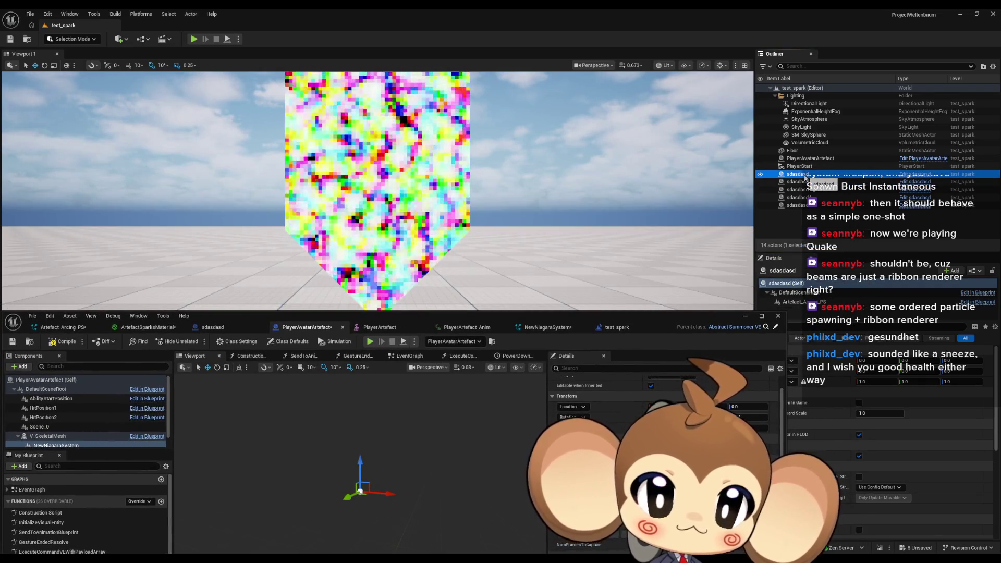
pyautogui.press('Delete')
pyautogui.press('Return')
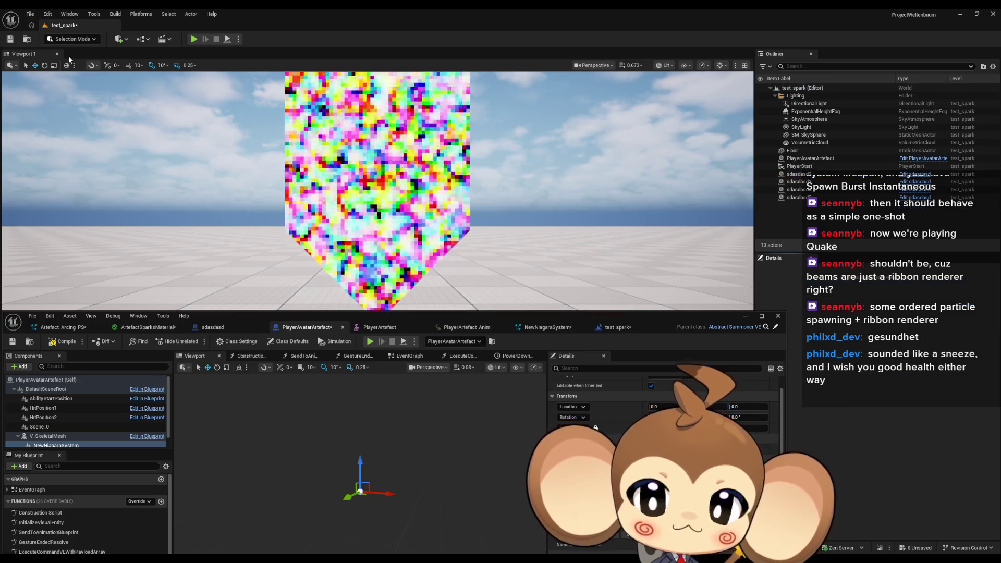
pyautogui.click(30, 14)
pyautogui.click(73, 125)
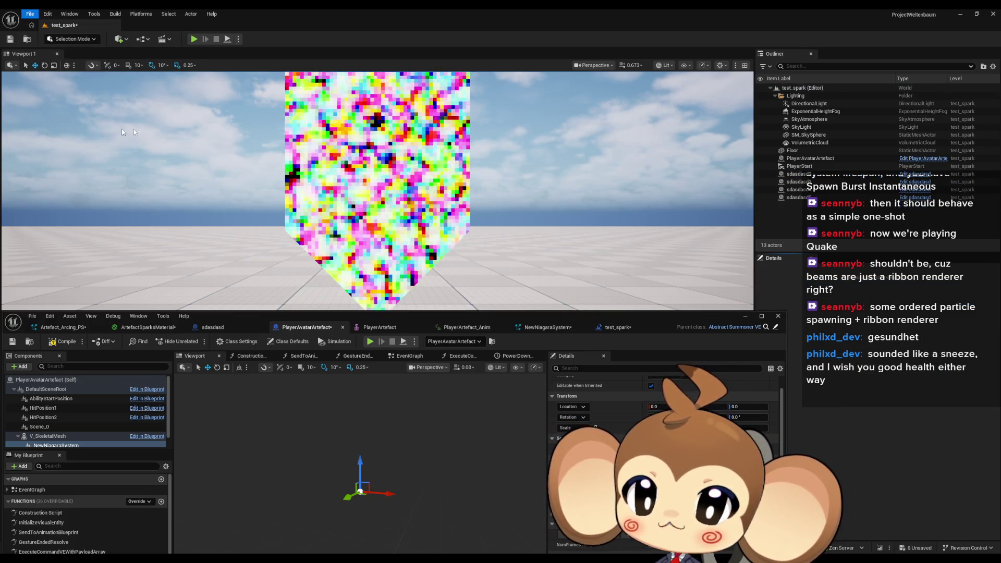
# Delete the sdasdasd2 and sdasdasd4 actors from the level.
pyautogui.click(812, 175)
pyautogui.press('Delete')
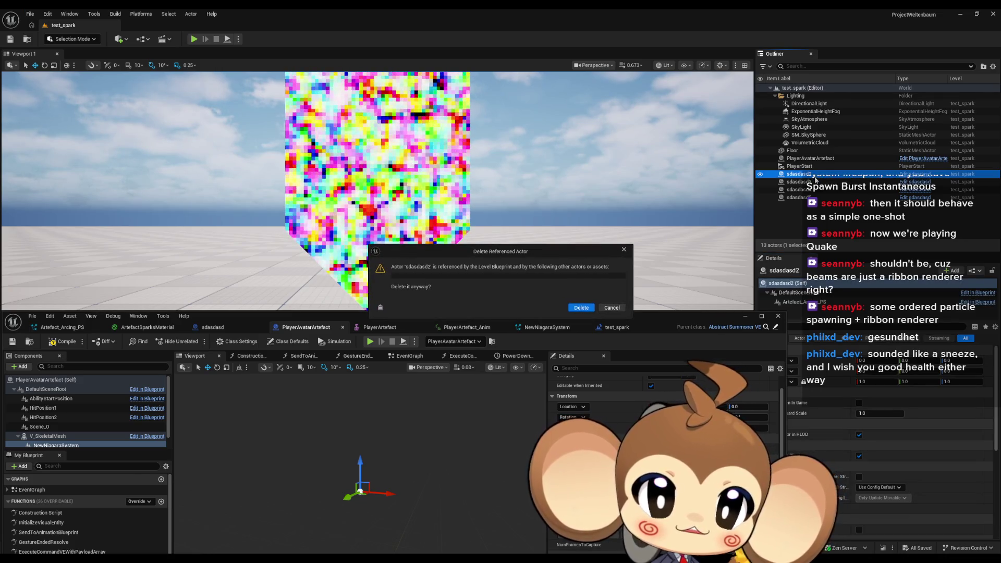
pyautogui.press('Return')
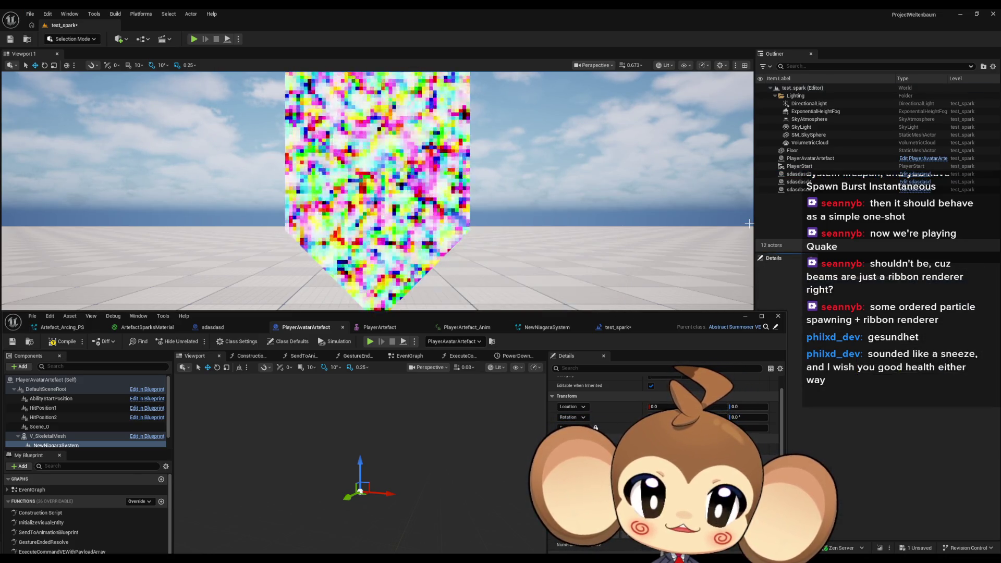
pyautogui.click(809, 181)
pyautogui.press('Delete')
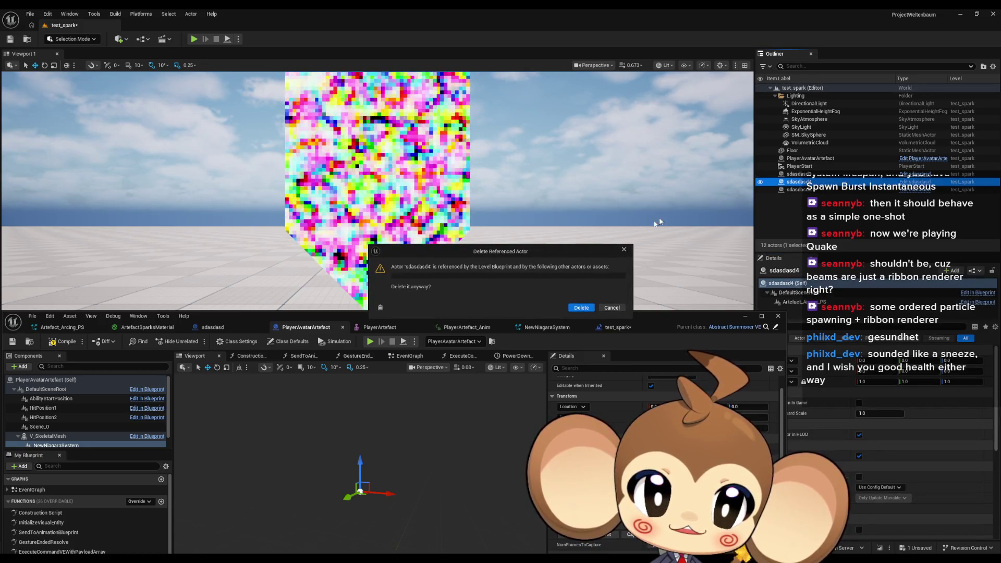
pyautogui.press('Return')
# Delete sdasdasd5 and the last test actor, then briefly play-test the level.
pyautogui.click(792, 183)
pyautogui.press('Delete')
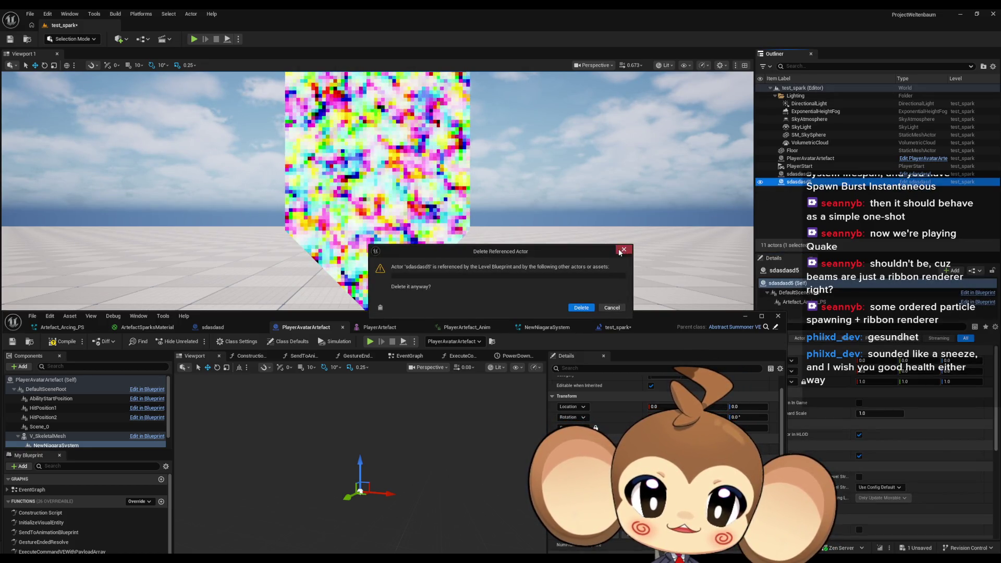
pyautogui.press('Return')
pyautogui.click(798, 174)
pyautogui.press('Delete')
pyautogui.press('Return')
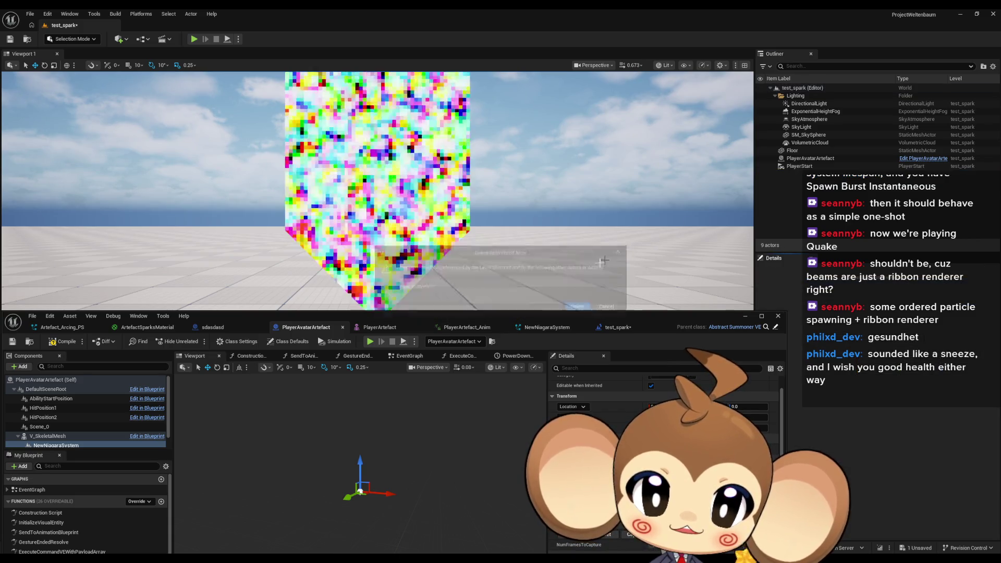
pyautogui.click(198, 39)
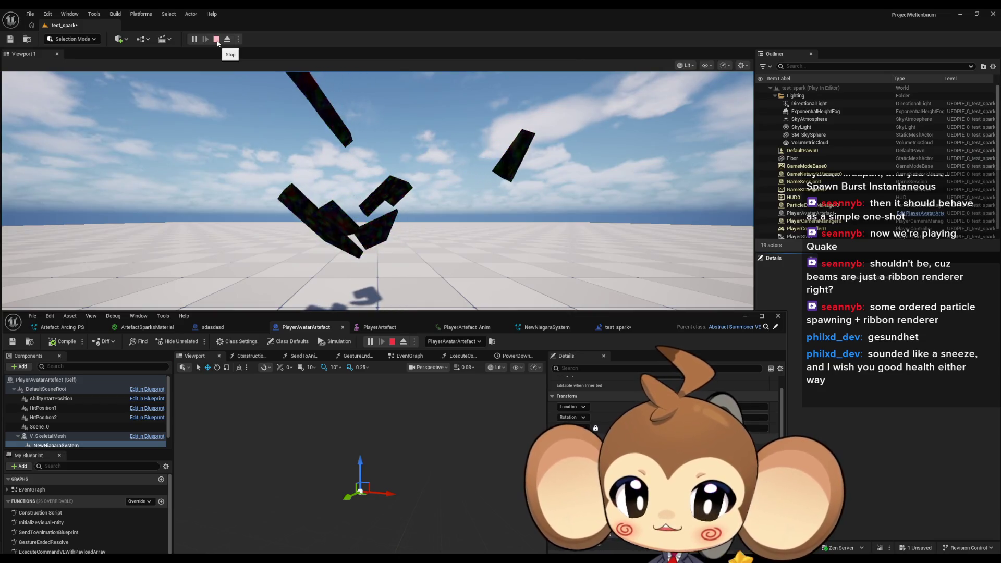
pyautogui.click(217, 39)
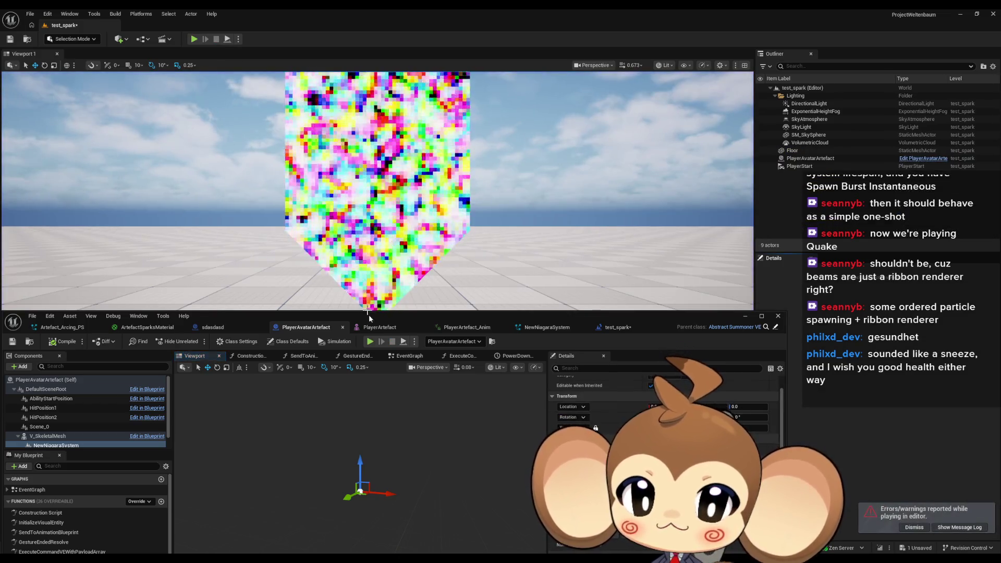
# In the maximized Blueprint editor, rename NewNiagaraSystem to Arcs and drag it onto AbilityStartPosition.
pyautogui.moveTo(477, 314)
pyautogui.mouseDown()
pyautogui.moveTo(576, 174)
pyautogui.moveTo(533, 162)
pyautogui.mouseUp()
pyautogui.doubleClick(533, 161)
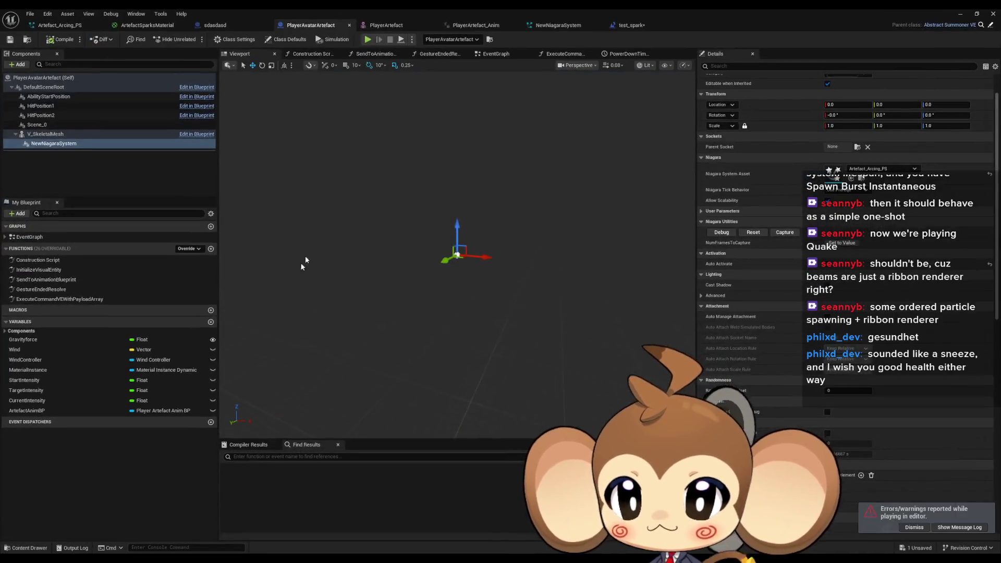
pyautogui.click(59, 144)
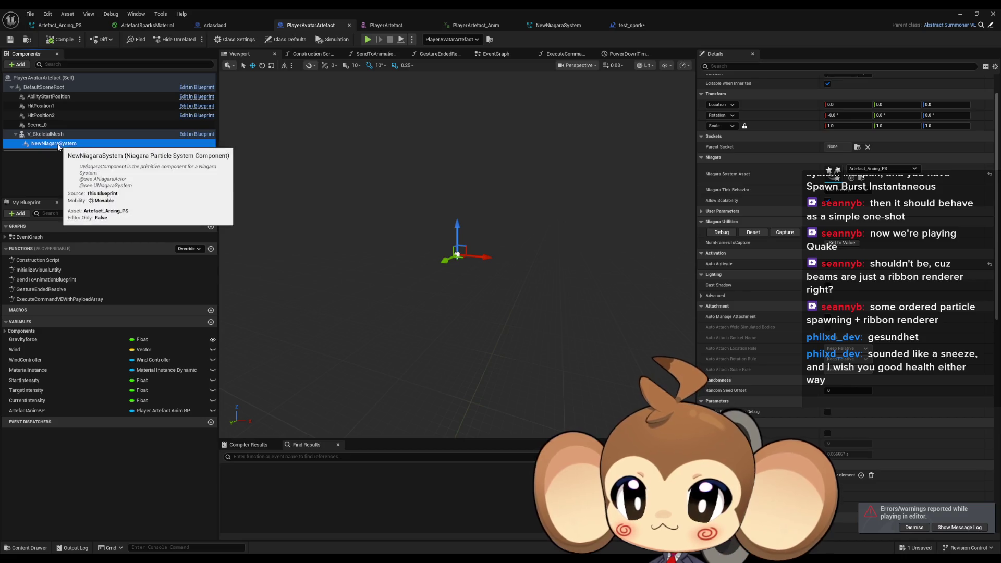
pyautogui.write('Arcs')
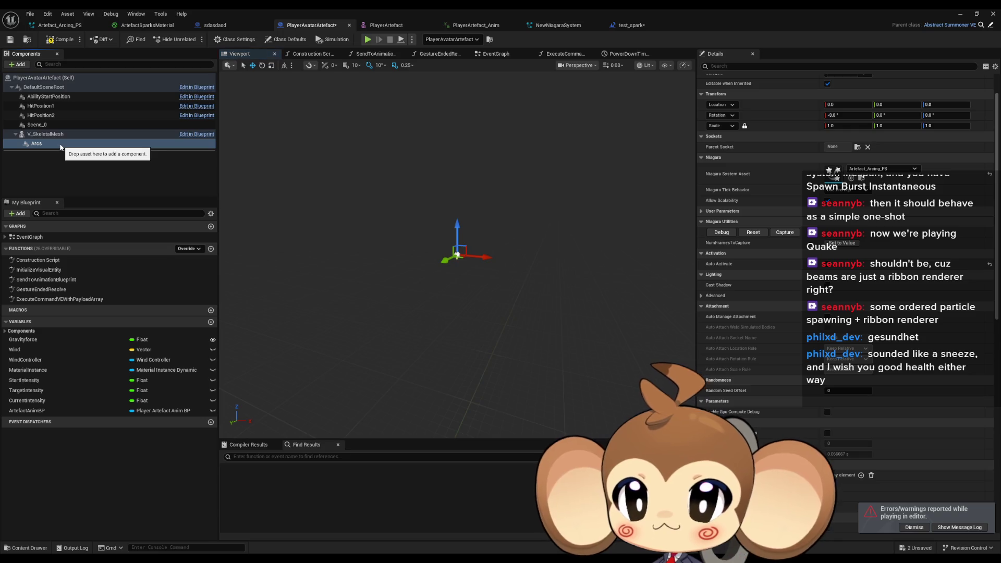
pyautogui.moveTo(22, 131); pyautogui.dragTo(35, 93)
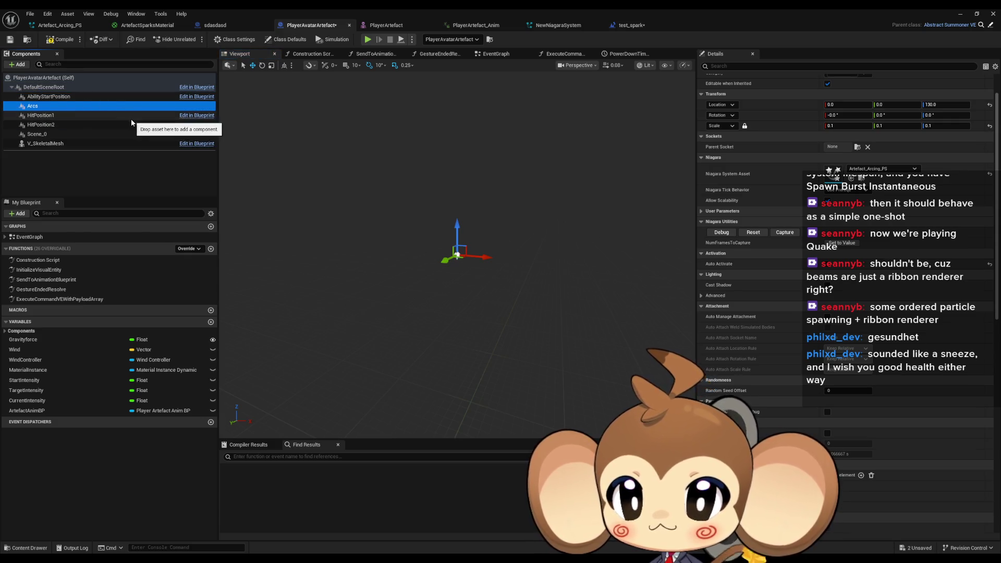
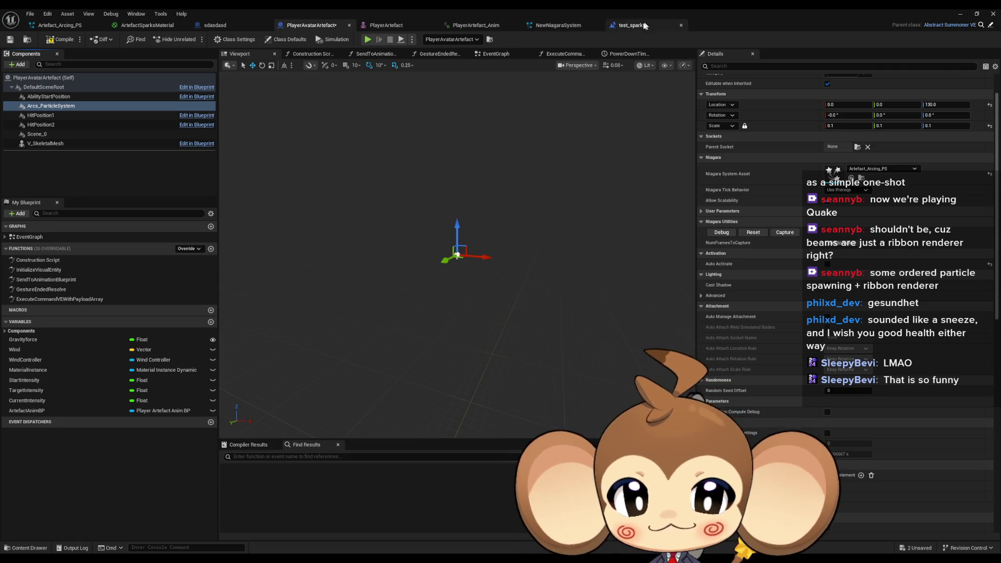
# In test_spark, select the skeletal mesh, Get All Socket Names and For Each Loop nodes.
pyautogui.click(625, 26)
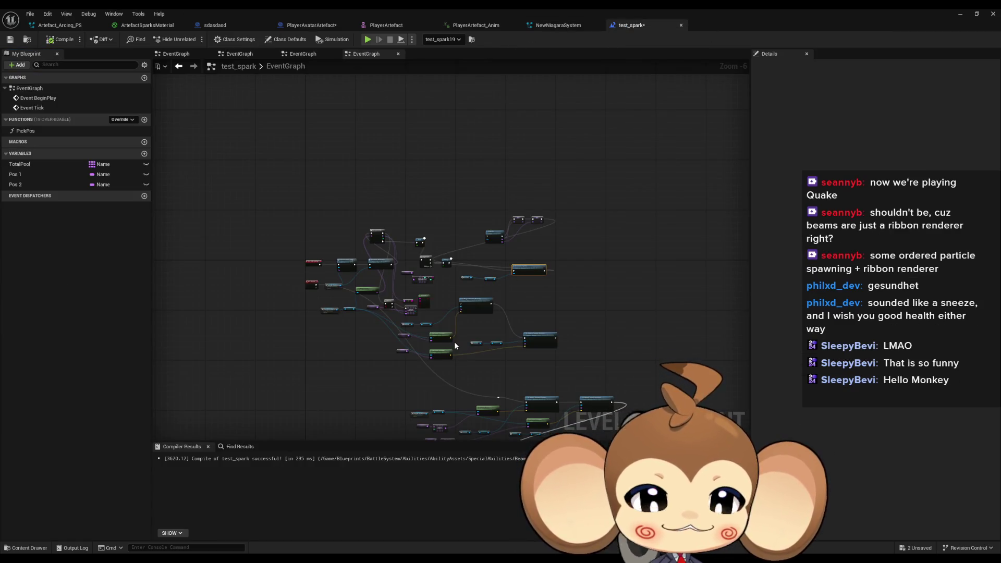
pyautogui.scroll(2, 448, 354)
pyautogui.scroll(2, 395, 271)
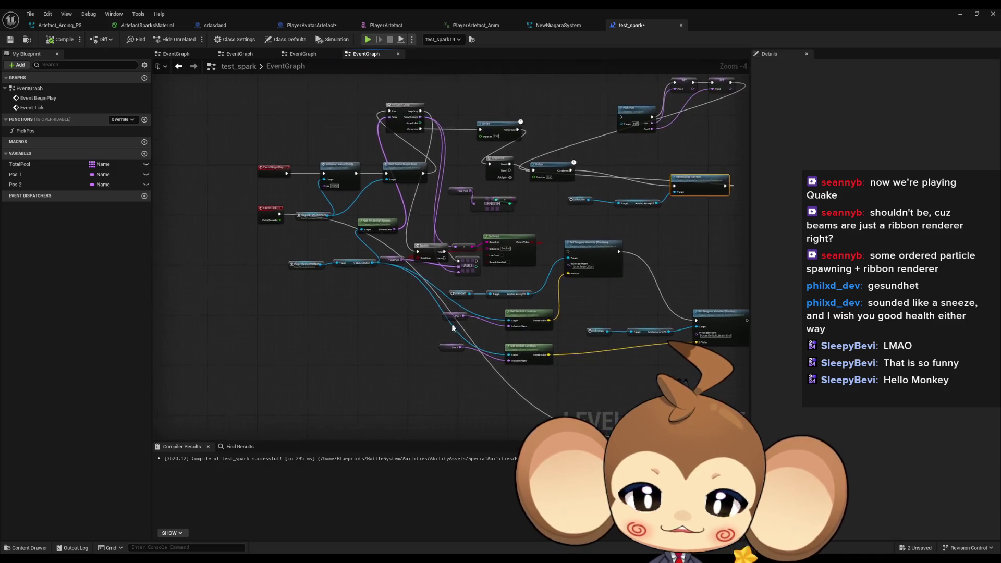
pyautogui.moveTo(413, 350); pyautogui.dragTo(426, 387)
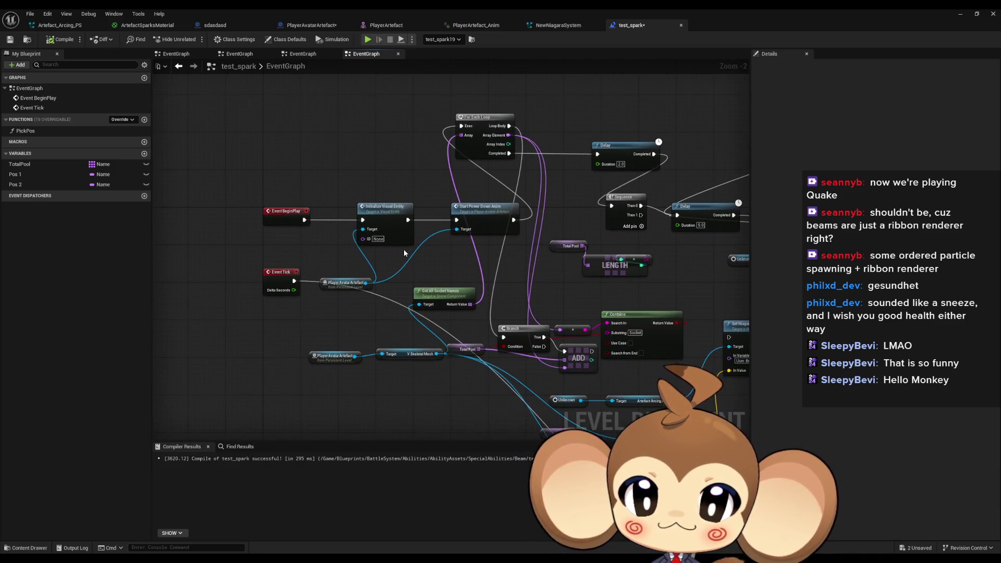
pyautogui.scroll(1, 404, 252)
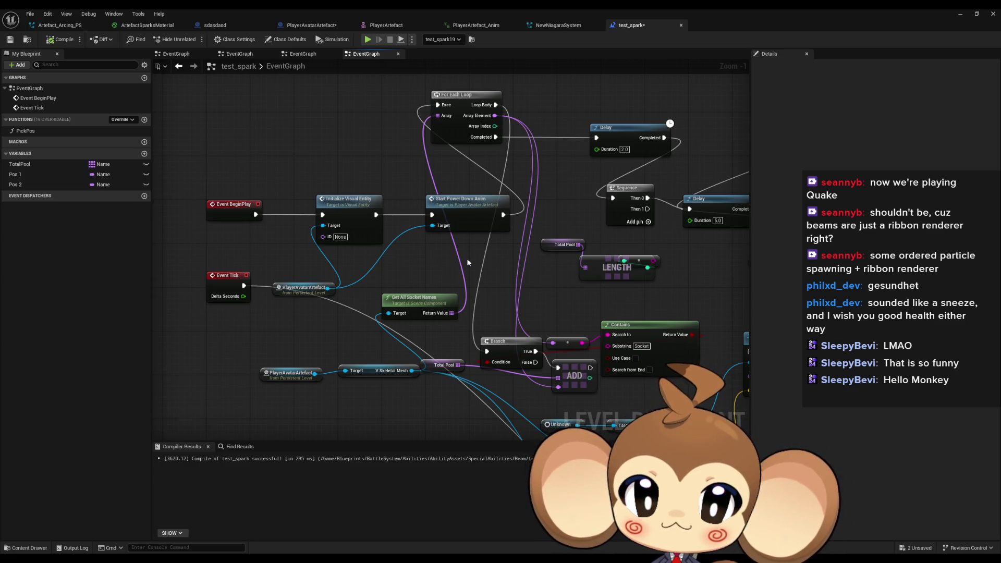
pyautogui.moveTo(507, 283); pyautogui.dragTo(443, 275)
pyautogui.moveTo(205, 342); pyautogui.dragTo(311, 392)
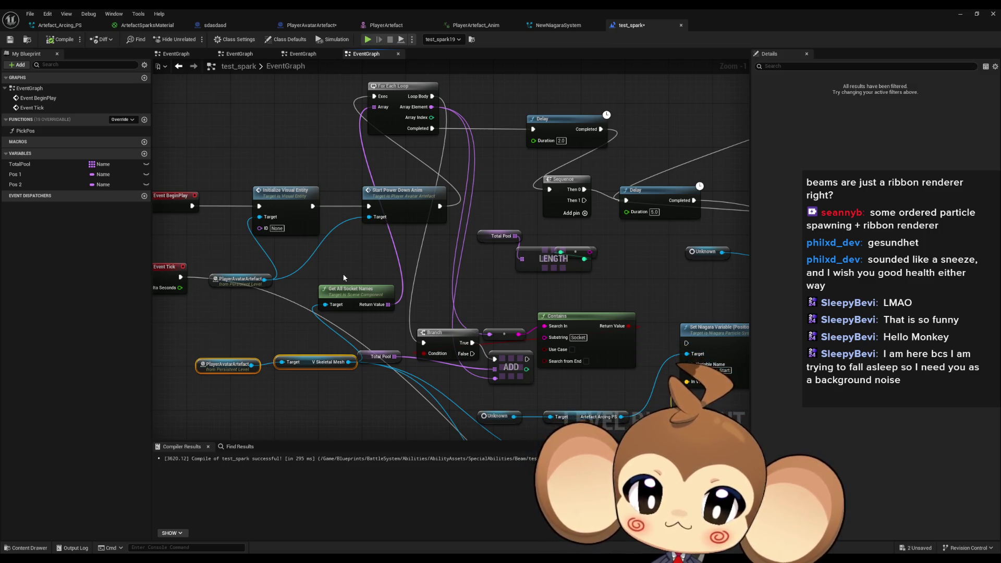
pyautogui.click(362, 299)
pyautogui.keyDown('ctrl'); pyautogui.click(402, 120); pyautogui.keyUp('ctrl')
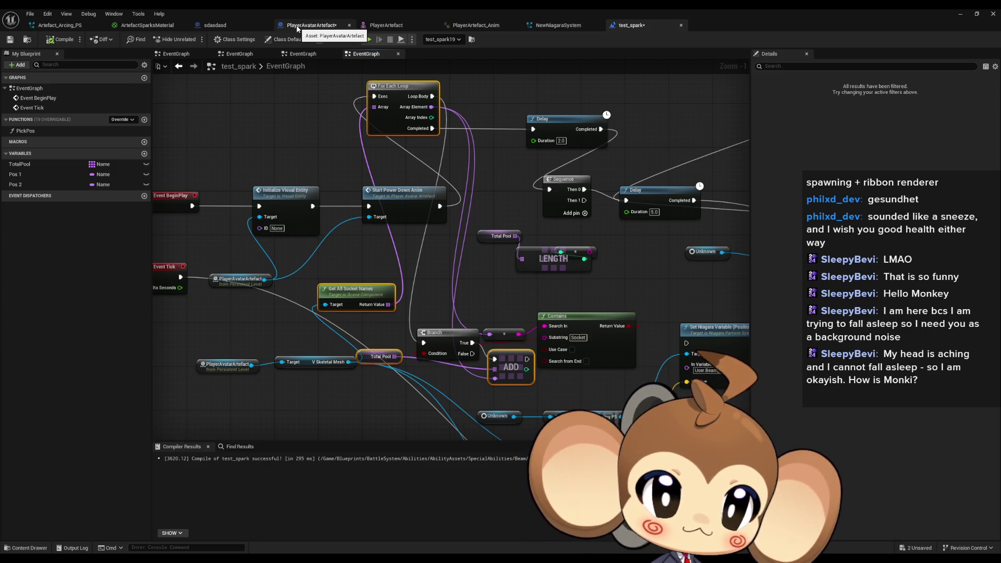
pyautogui.click(297, 29)
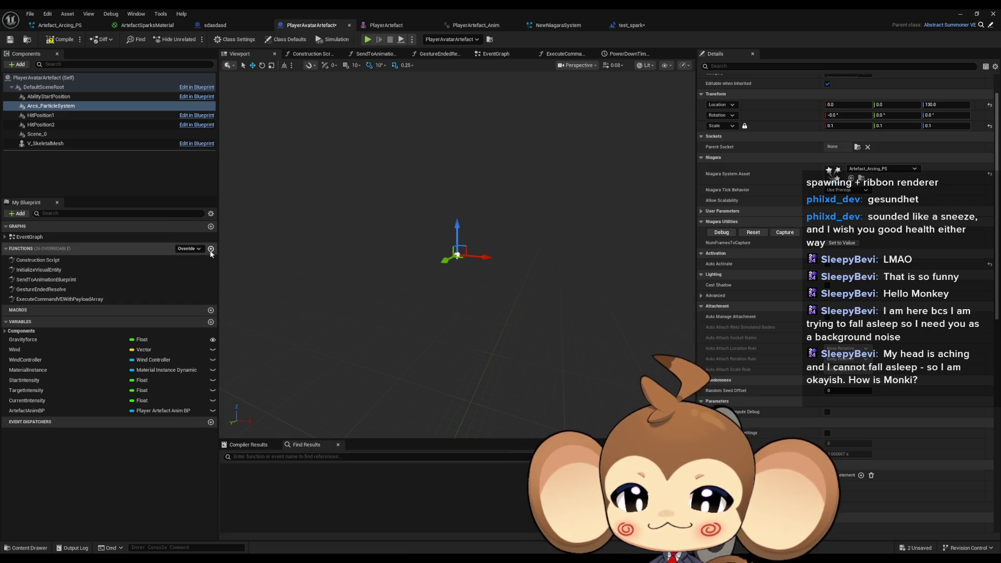
# Create an InitializeParticleSystem function and paste the copied socket-loop nodes into it.
pyautogui.doubleClick(75, 271)
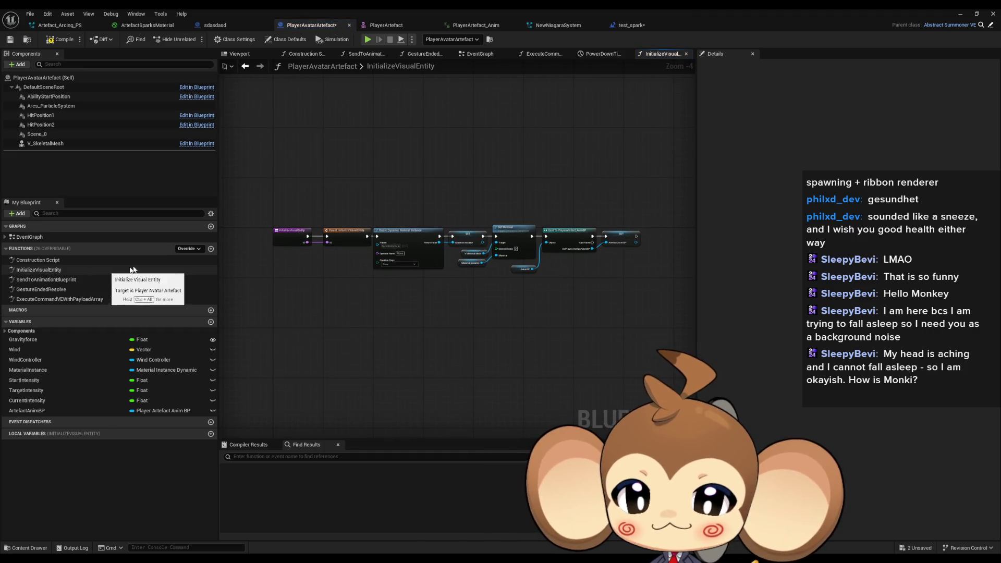
pyautogui.click(211, 248)
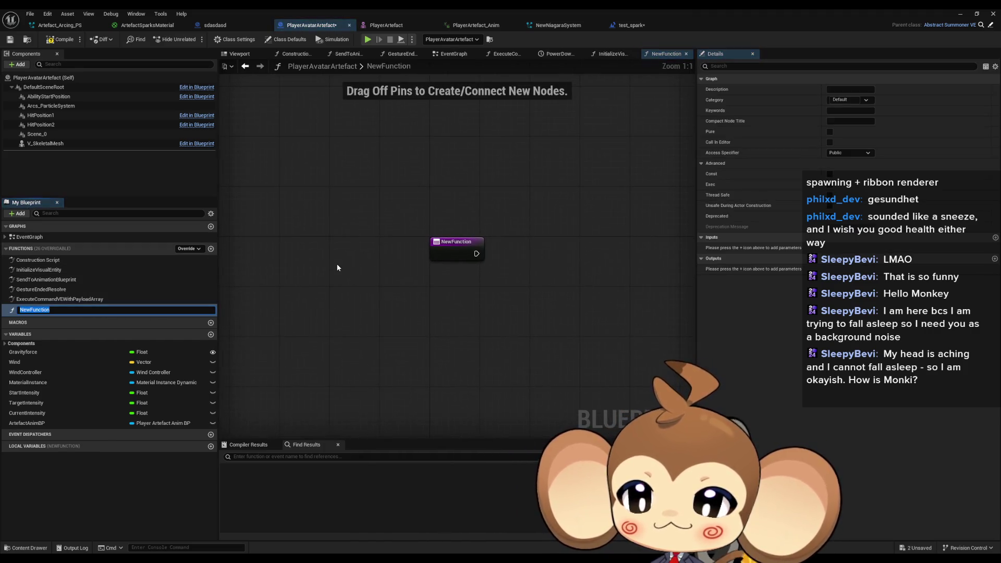
pyautogui.write('Initi')
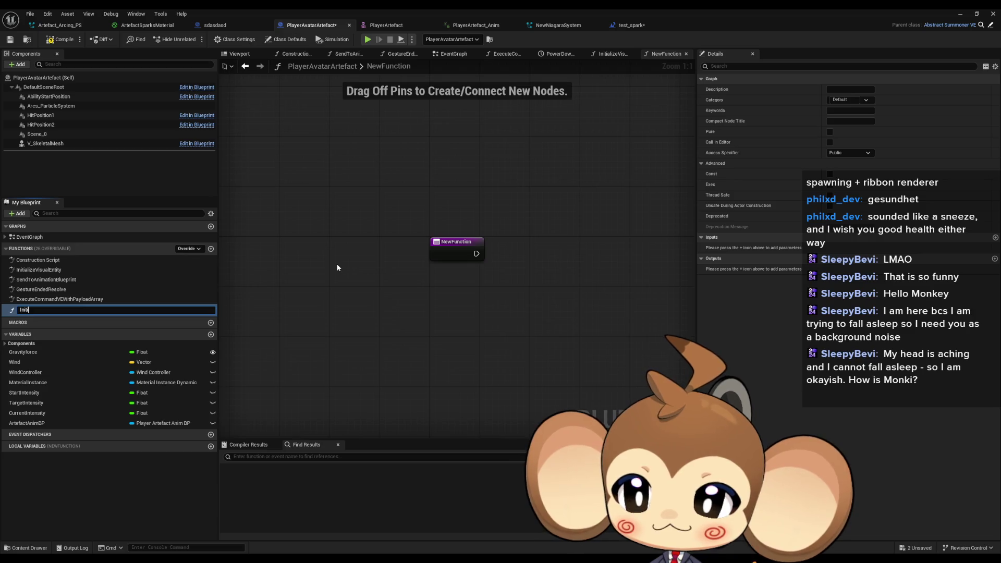
pyautogui.write('alize')
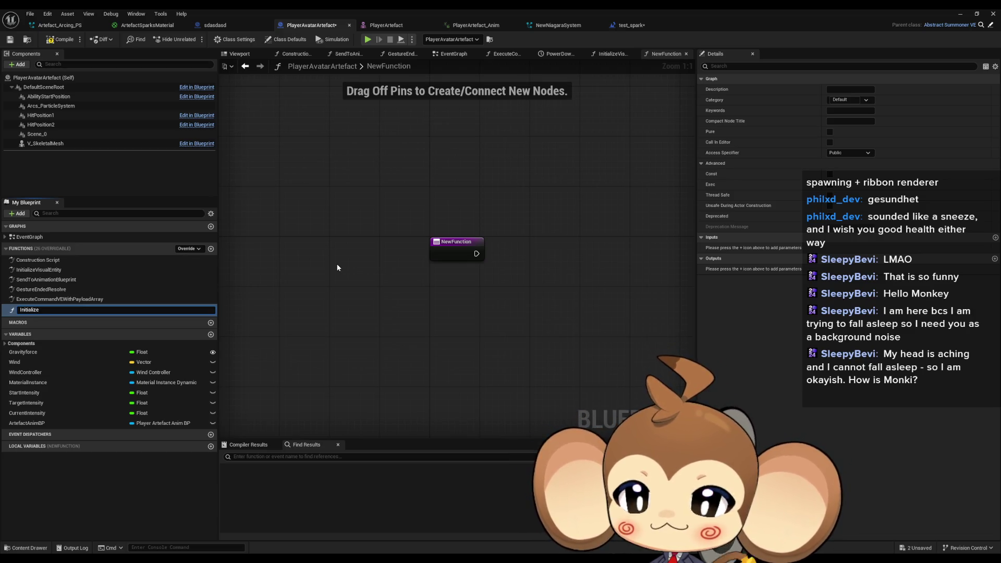
pyautogui.write('ParticleSystem')
pyautogui.press('Return')
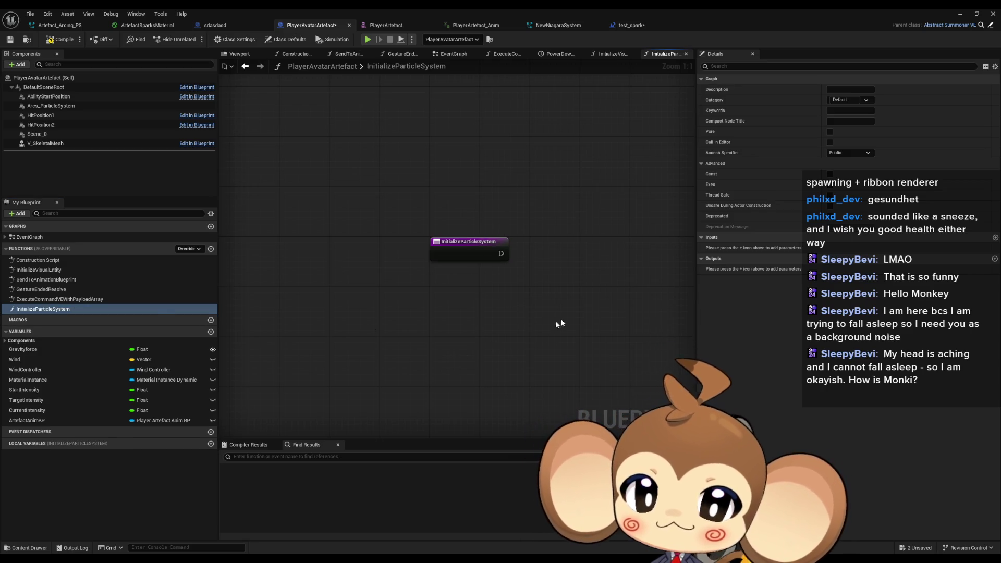
pyautogui.hotkey('ctrl', 'v')
# Arrange the loop nodes and wire a V Skeletal Mesh getter into Get All Socket Names' Target.
pyautogui.moveTo(383, 126); pyautogui.dragTo(383, 249)
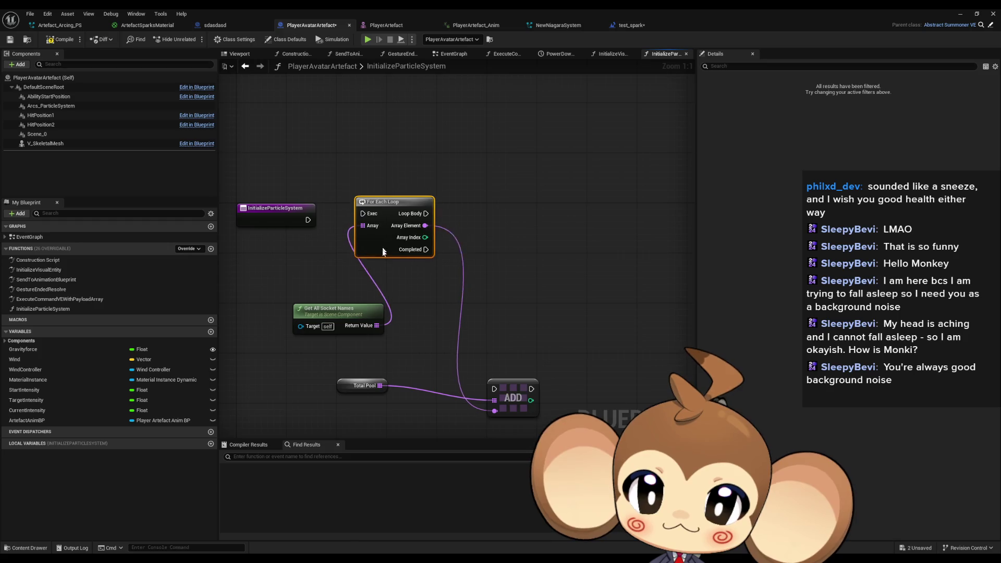
pyautogui.moveTo(328, 315)
pyautogui.mouseDown()
pyautogui.moveTo(270, 291)
pyautogui.moveTo(259, 266)
pyautogui.mouseUp()
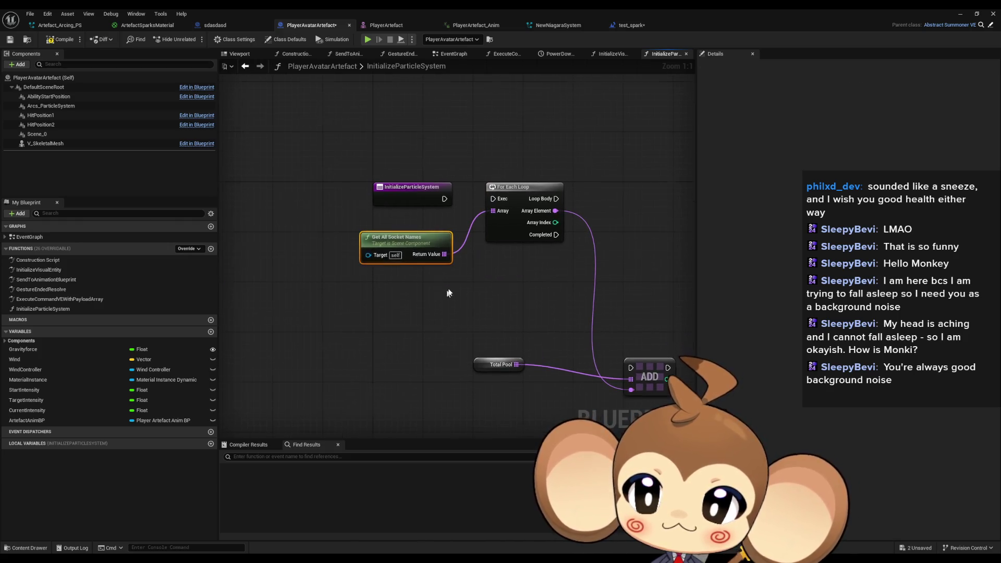
pyautogui.moveTo(52, 146)
pyautogui.mouseDown()
pyautogui.moveTo(258, 241)
pyautogui.moveTo(367, 255)
pyautogui.mouseUp()
pyautogui.moveTo(571, 383); pyautogui.dragTo(552, 215)
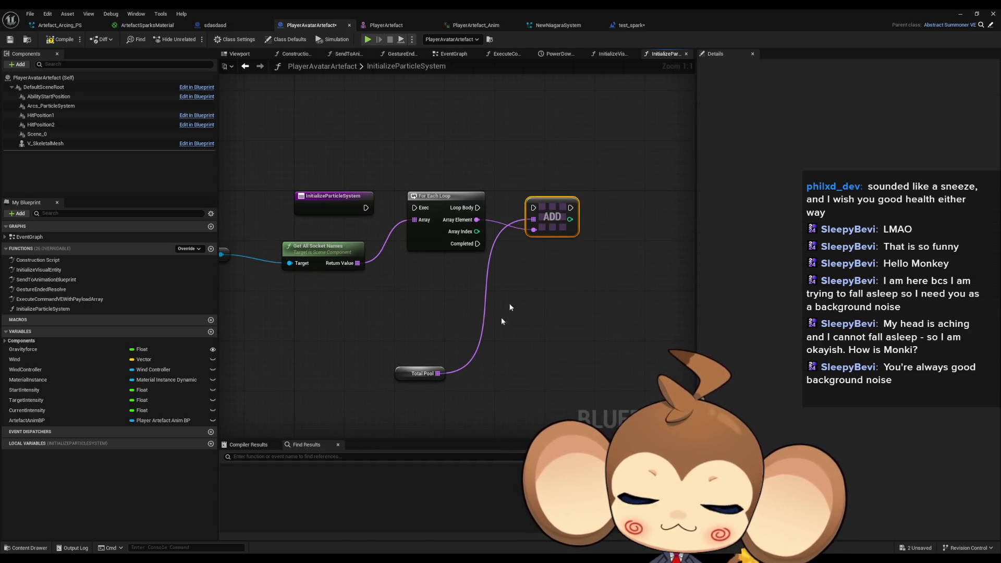
# Promote the Total Pool node to a new variable renamed SocketNames.
pyautogui.moveTo(403, 371); pyautogui.dragTo(435, 282)
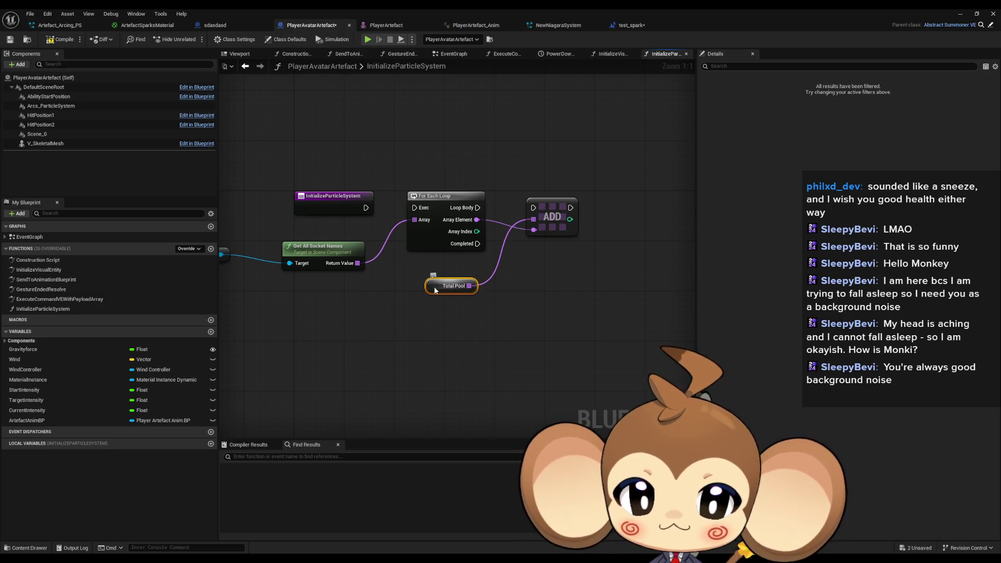
pyautogui.rightClick(436, 287)
pyautogui.click(473, 304)
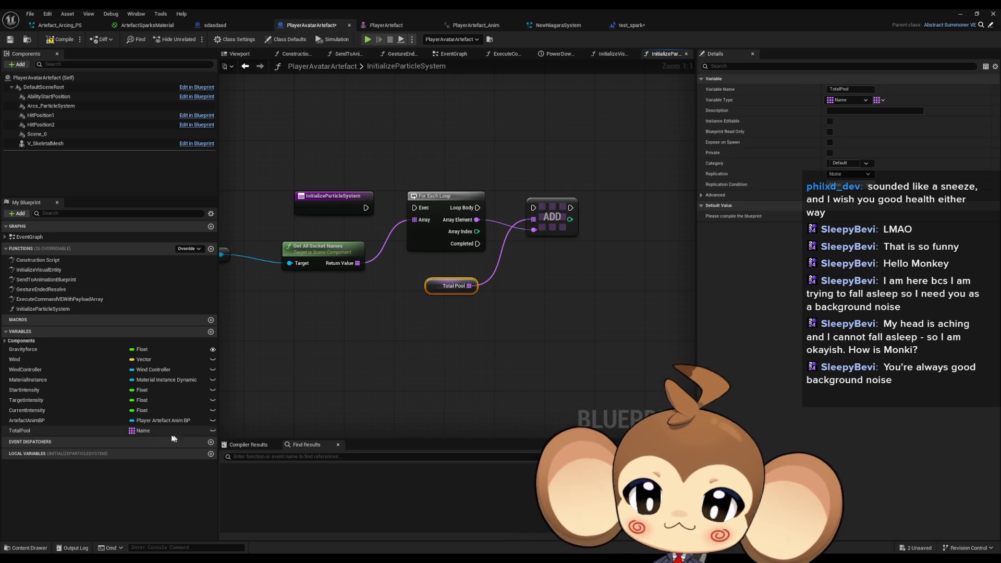
pyautogui.doubleClick(59, 436)
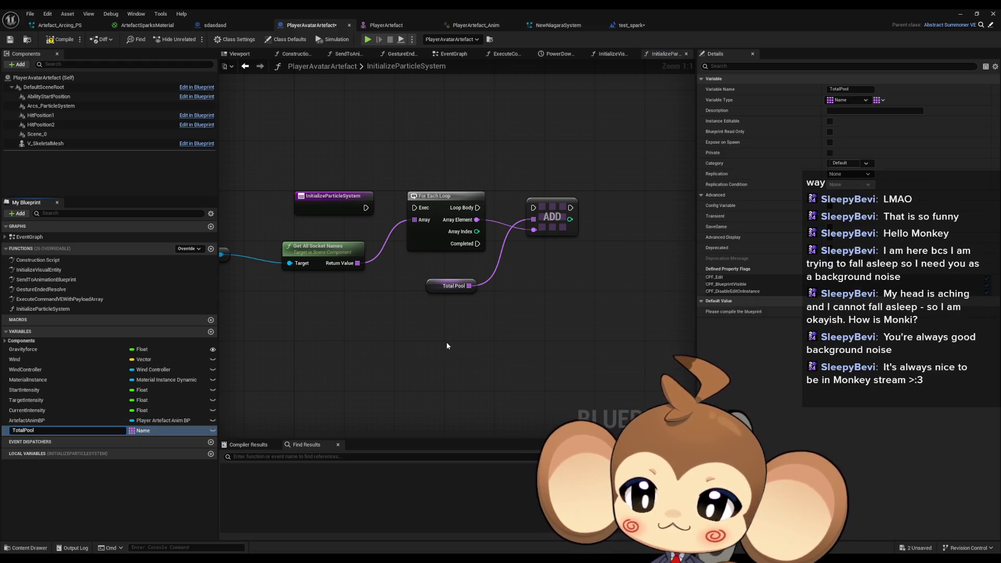
pyautogui.write('Socket')
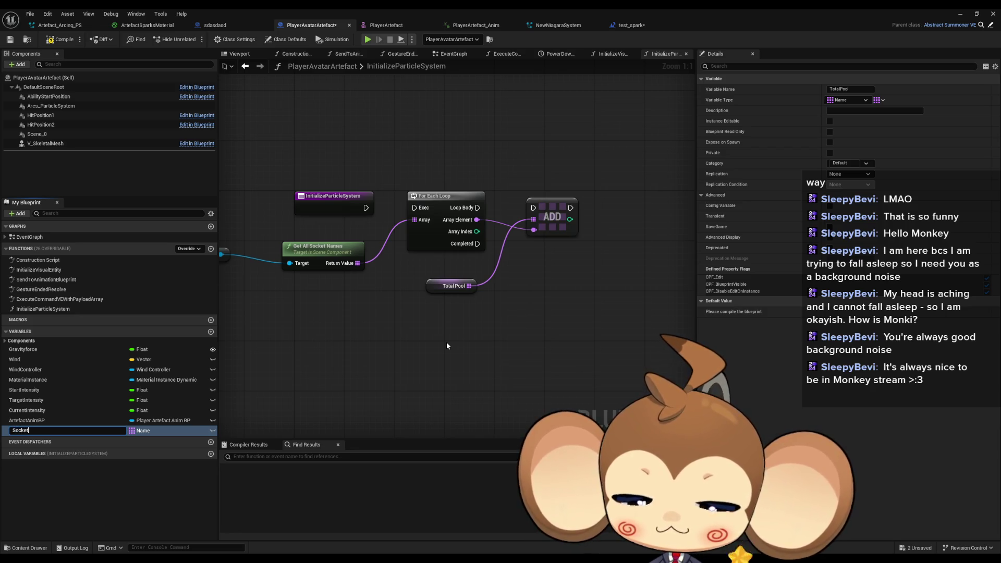
pyautogui.write('Names')
pyautogui.press('Return')
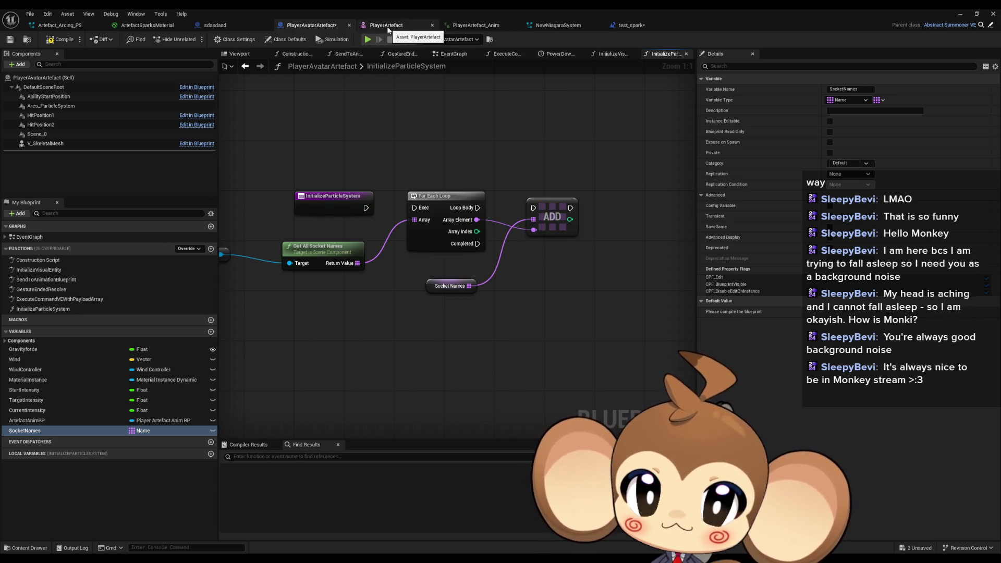
pyautogui.click(631, 25)
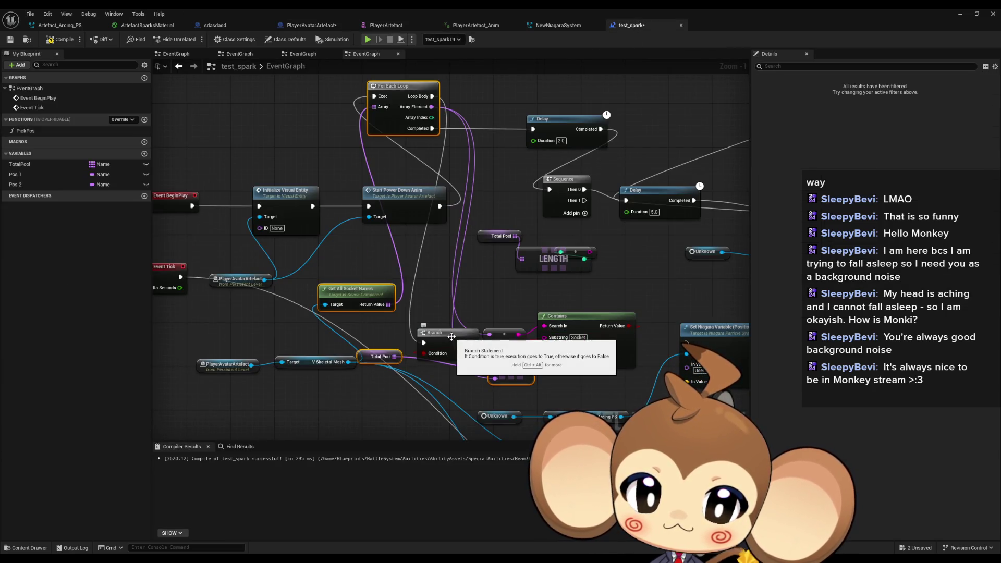
# Copy the Contains, reroute and Branch nodes from test_spark into InitializeParticleSystem.
pyautogui.moveTo(573, 325)
pyautogui.mouseDown()
pyautogui.moveTo(516, 326)
pyautogui.moveTo(526, 305)
pyautogui.moveTo(589, 308)
pyautogui.mouseUp()
pyautogui.keyDown('ctrl'); pyautogui.click(504, 334); pyautogui.keyUp('ctrl')
pyautogui.keyDown('ctrl'); pyautogui.click(467, 329); pyautogui.keyUp('ctrl')
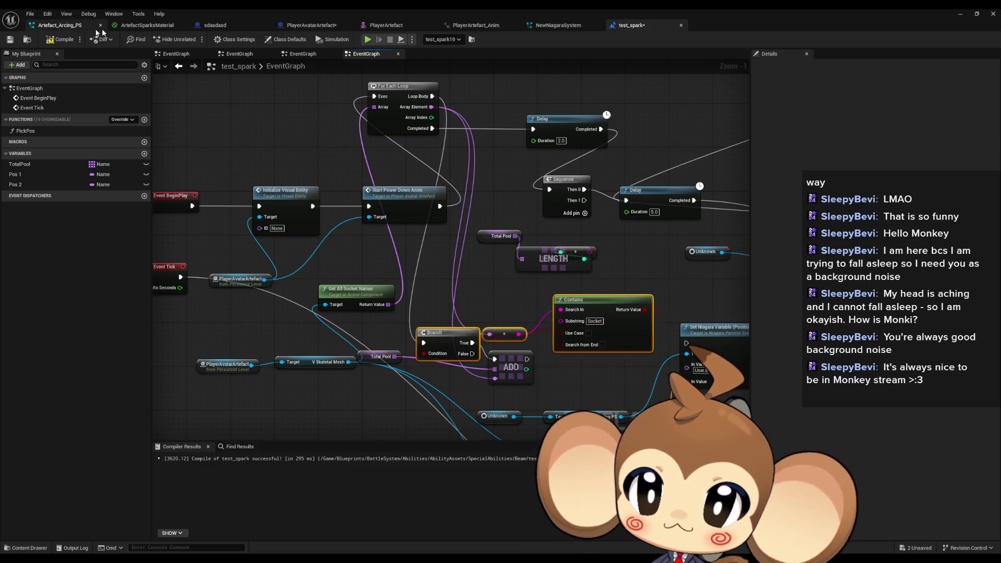
pyautogui.hotkey('ctrl', 'c')
pyautogui.click(299, 25)
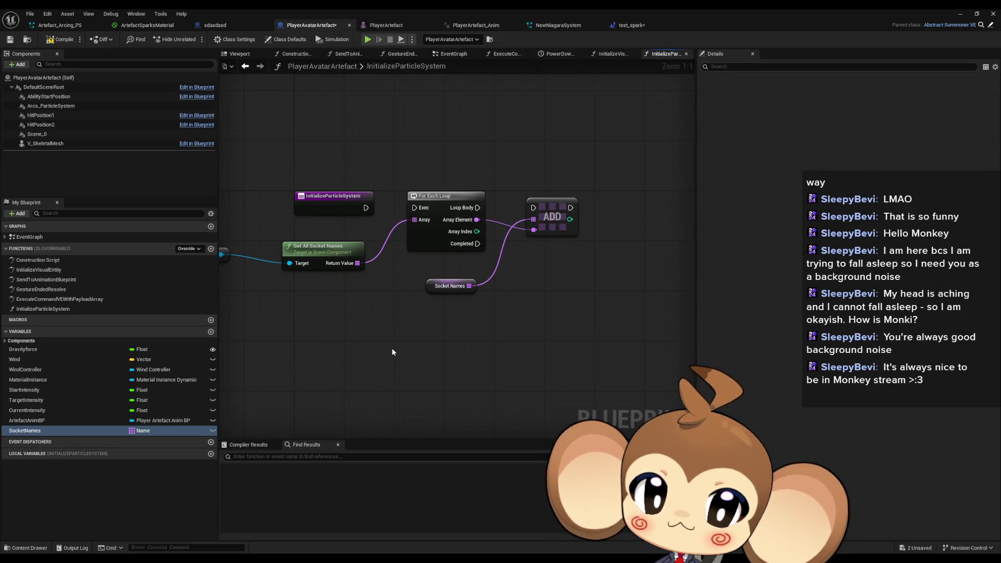
pyautogui.hotkey('ctrl', 'v')
# Route Array Element through the reroute into Contains and wire Branch True into ADD.
pyautogui.click(581, 346)
pyautogui.moveTo(425, 374)
pyautogui.mouseDown()
pyautogui.moveTo(422, 310)
pyautogui.moveTo(477, 205)
pyautogui.mouseUp()
pyautogui.rightClick(422, 310)
pyautogui.click(427, 325)
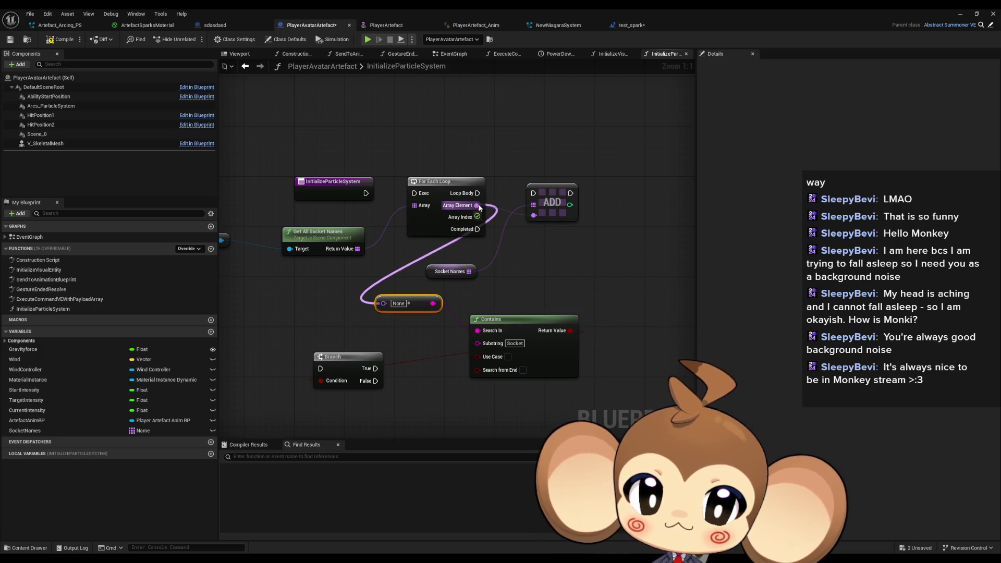
pyautogui.moveTo(375, 367)
pyautogui.mouseDown()
pyautogui.moveTo(534, 193)
pyautogui.moveTo(476, 284)
pyautogui.moveTo(321, 368)
pyautogui.moveTo(525, 174)
pyautogui.mouseUp()
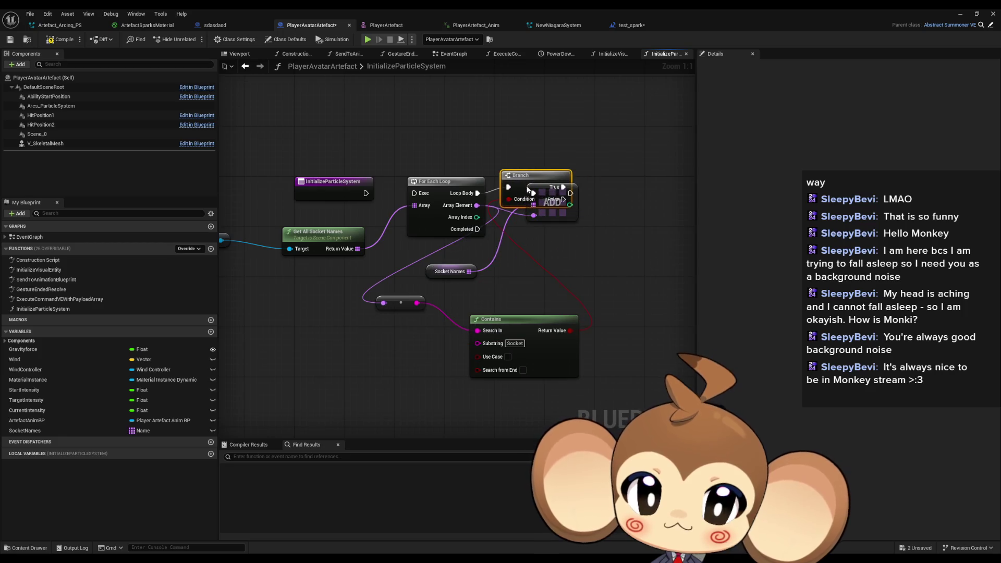
pyautogui.moveTo(554, 217); pyautogui.dragTo(624, 204)
# Shift Branch and ADD right and connect the function entry to For Each Loop's Exec.
pyautogui.click(603, 233)
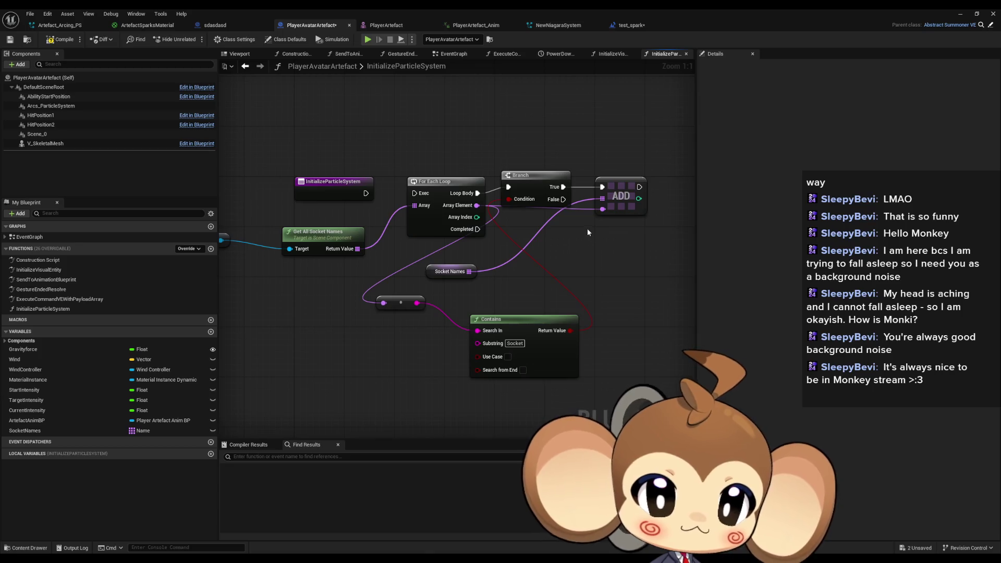
pyautogui.moveTo(567, 205); pyautogui.dragTo(605, 194)
pyautogui.moveTo(543, 184); pyautogui.dragTo(560, 190)
pyautogui.click(489, 136)
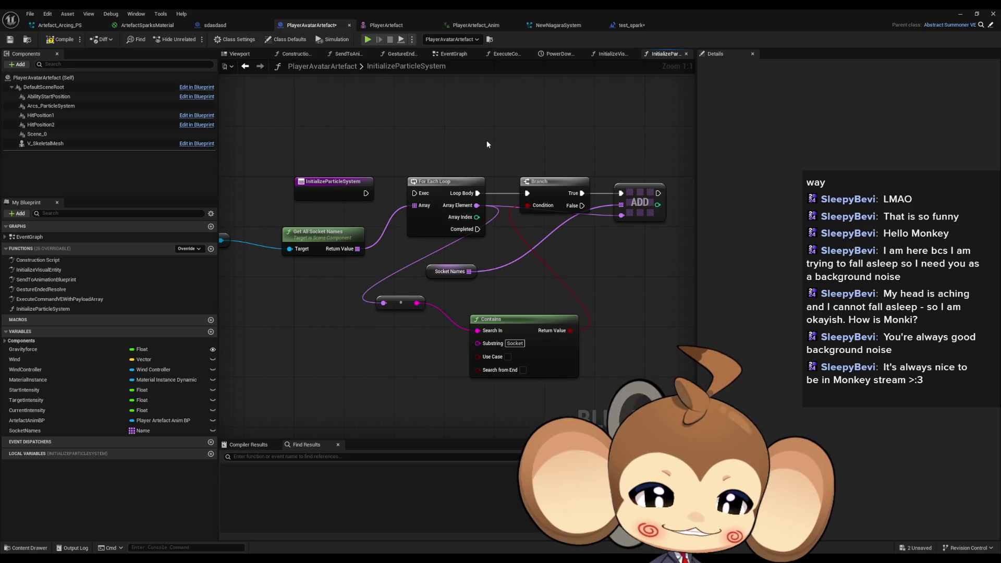
pyautogui.moveTo(486, 142); pyautogui.dragTo(499, 164)
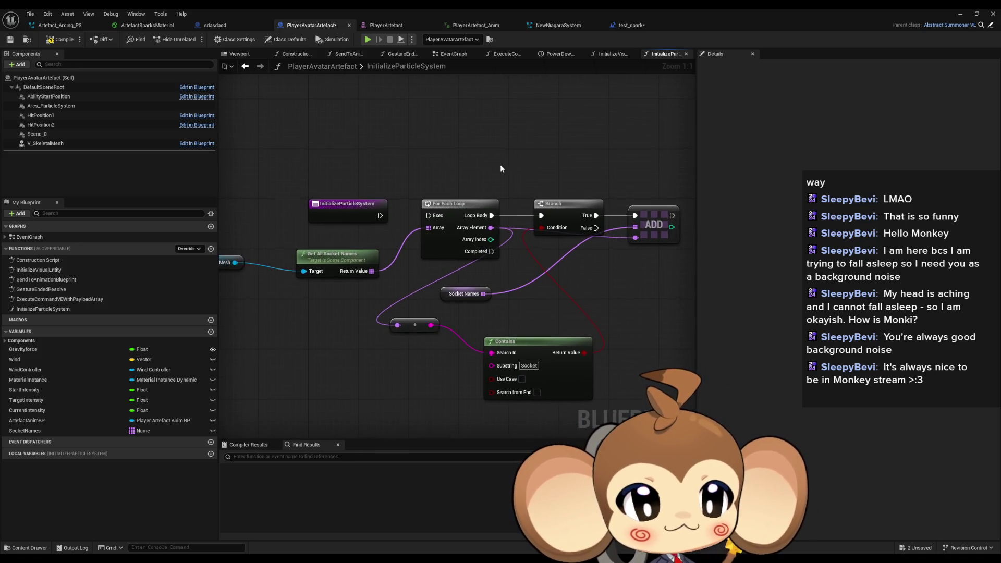
pyautogui.moveTo(380, 215); pyautogui.dragTo(493, 222)
# Line up Get All Socket Names, V Skeletal Mesh, For Each Loop and Contains; move Branch and ADD right.
pyautogui.moveTo(417, 264); pyautogui.dragTo(422, 247)
pyautogui.moveTo(276, 267); pyautogui.dragTo(329, 255)
pyautogui.moveTo(415, 284); pyautogui.dragTo(334, 291)
pyautogui.moveTo(469, 214); pyautogui.dragTo(449, 214)
pyautogui.moveTo(491, 289)
pyautogui.mouseDown()
pyautogui.moveTo(424, 297)
pyautogui.moveTo(491, 271)
pyautogui.mouseUp()
pyautogui.moveTo(479, 356); pyautogui.dragTo(475, 292)
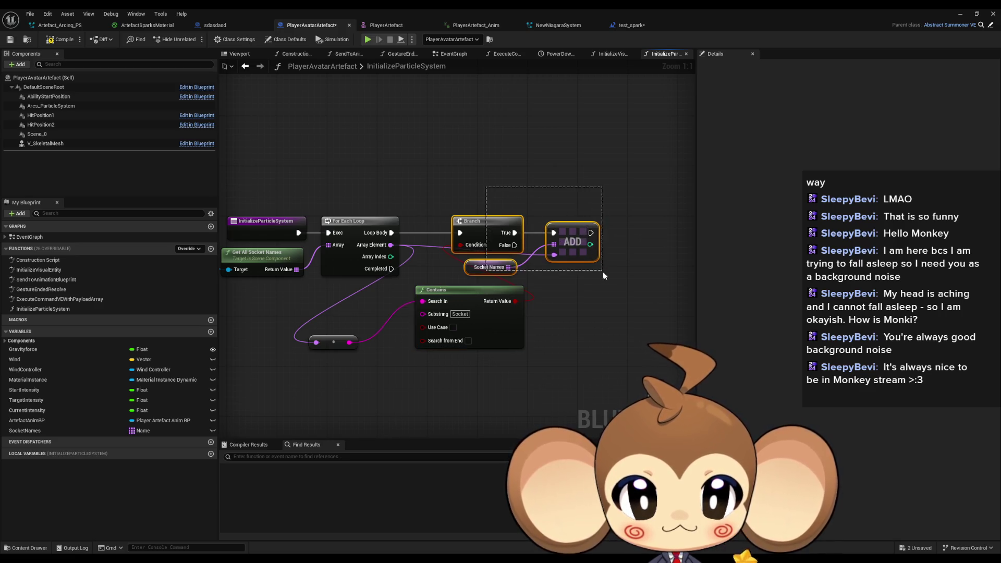
pyautogui.moveTo(603, 275); pyautogui.dragTo(603, 275)
pyautogui.moveTo(499, 230); pyautogui.dragTo(611, 230)
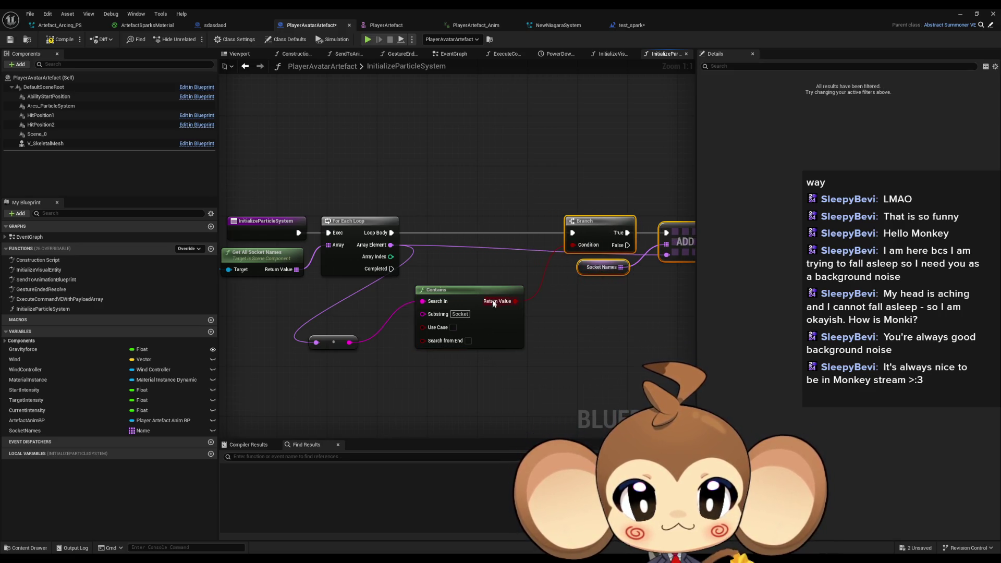
# Tuck Contains and the reroute beside the loop, then view test_spark's event graph.
pyautogui.moveTo(421, 327); pyautogui.dragTo(456, 308)
pyautogui.moveTo(336, 342); pyautogui.dragTo(426, 298)
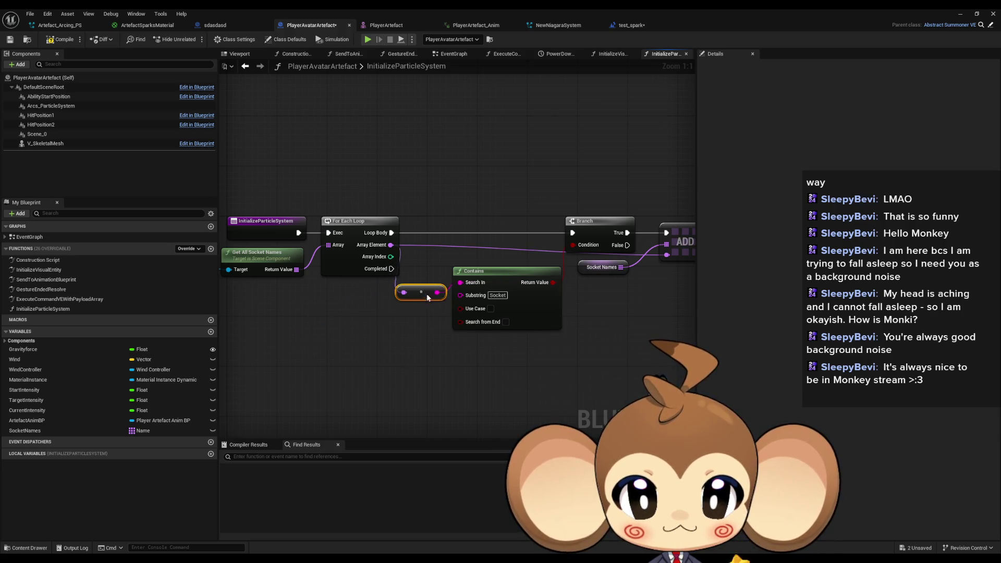
pyautogui.moveTo(518, 278)
pyautogui.mouseDown()
pyautogui.moveTo(537, 279)
pyautogui.moveTo(366, 257)
pyautogui.moveTo(365, 214)
pyautogui.moveTo(419, 230)
pyautogui.mouseUp()
pyautogui.click(294, 233)
pyautogui.moveTo(295, 234); pyautogui.dragTo(431, 219)
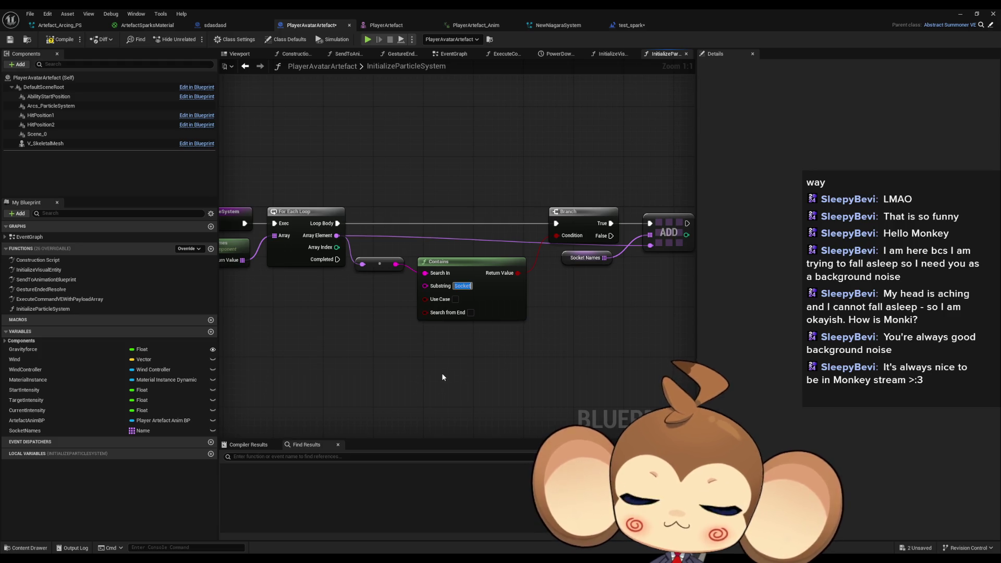
pyautogui.moveTo(440, 371)
pyautogui.mouseDown()
pyautogui.moveTo(315, 355)
pyautogui.moveTo(402, 346)
pyautogui.moveTo(417, 356)
pyautogui.mouseUp()
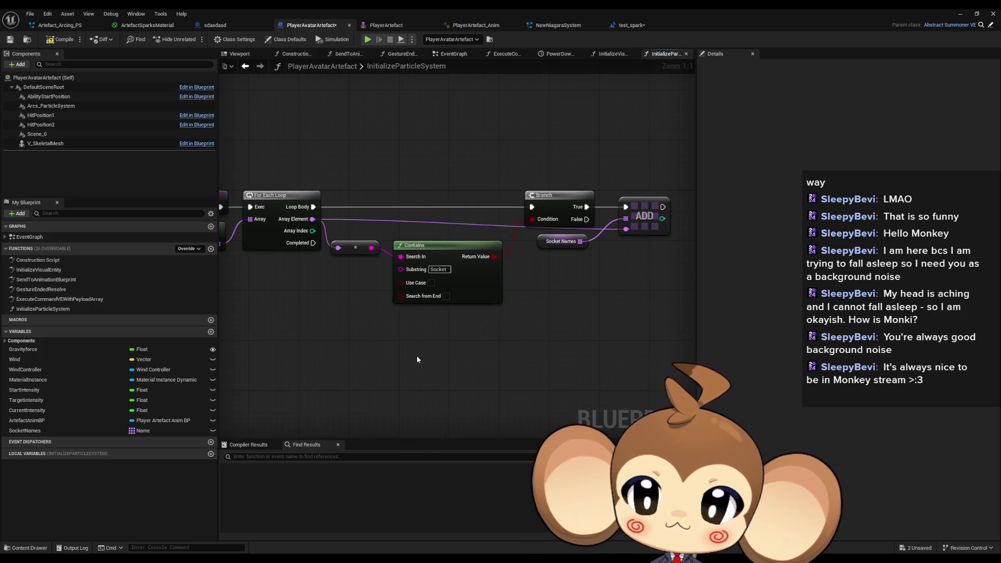
pyautogui.moveTo(324, 348); pyautogui.dragTo(442, 346)
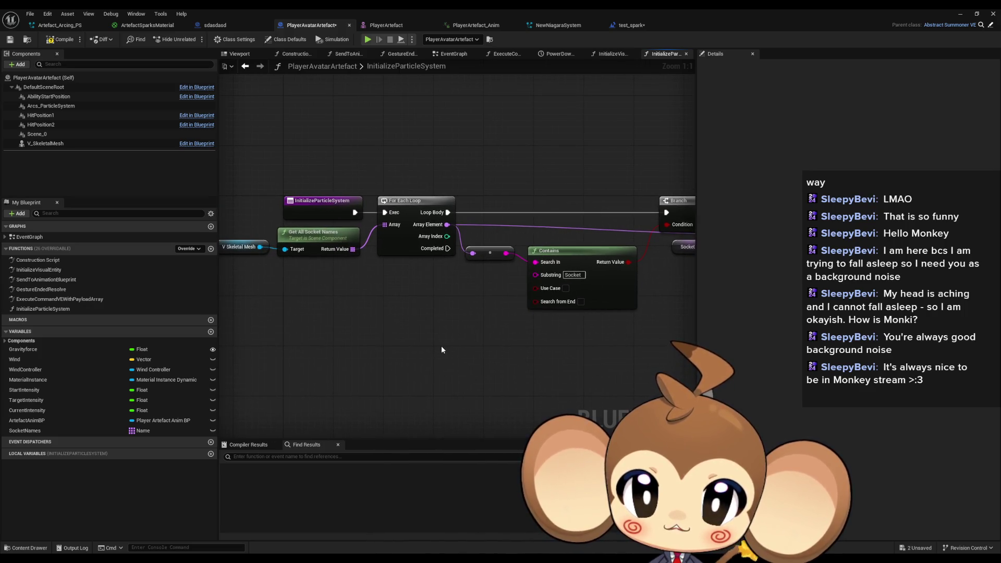
pyautogui.click(631, 26)
pyautogui.moveTo(481, 198)
pyautogui.mouseDown()
pyautogui.moveTo(417, 204)
pyautogui.moveTo(404, 194)
pyautogui.mouseUp()
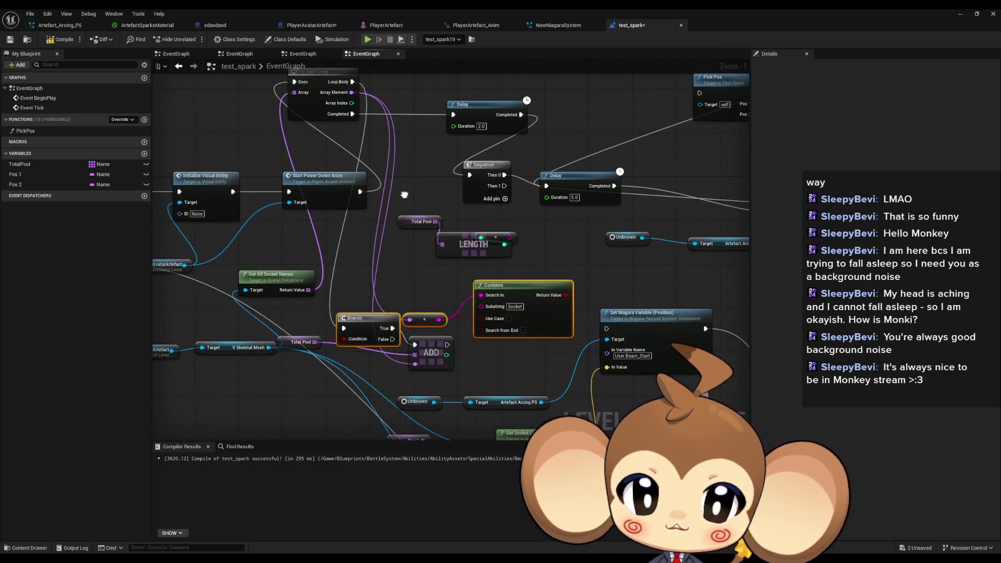
# Pan through test_spark's graph and glance at Artefact_Arcing_PS before returning to PlayerAvatarArtefact.
pyautogui.moveTo(461, 167)
pyautogui.mouseDown()
pyautogui.moveTo(279, 167)
pyautogui.moveTo(193, 206)
pyautogui.mouseUp()
pyautogui.moveTo(523, 204); pyautogui.dragTo(581, 249)
pyautogui.moveTo(451, 217); pyautogui.dragTo(452, 249)
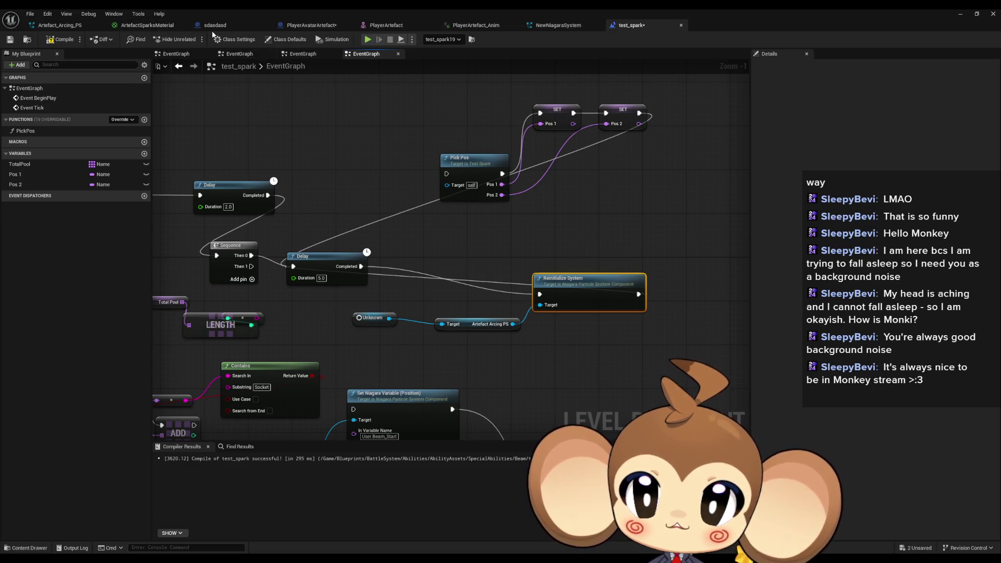
pyautogui.click(62, 25)
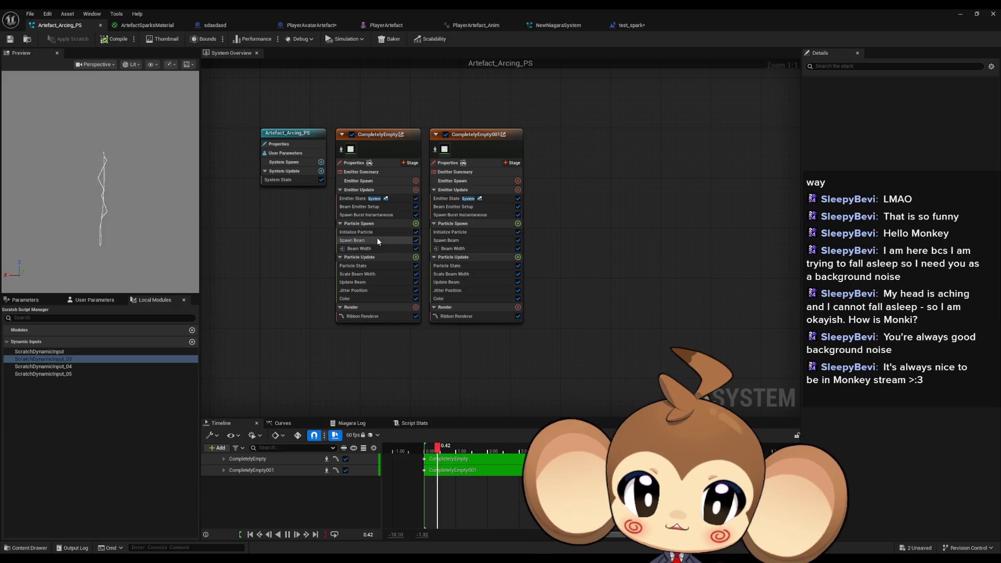
pyautogui.click(628, 25)
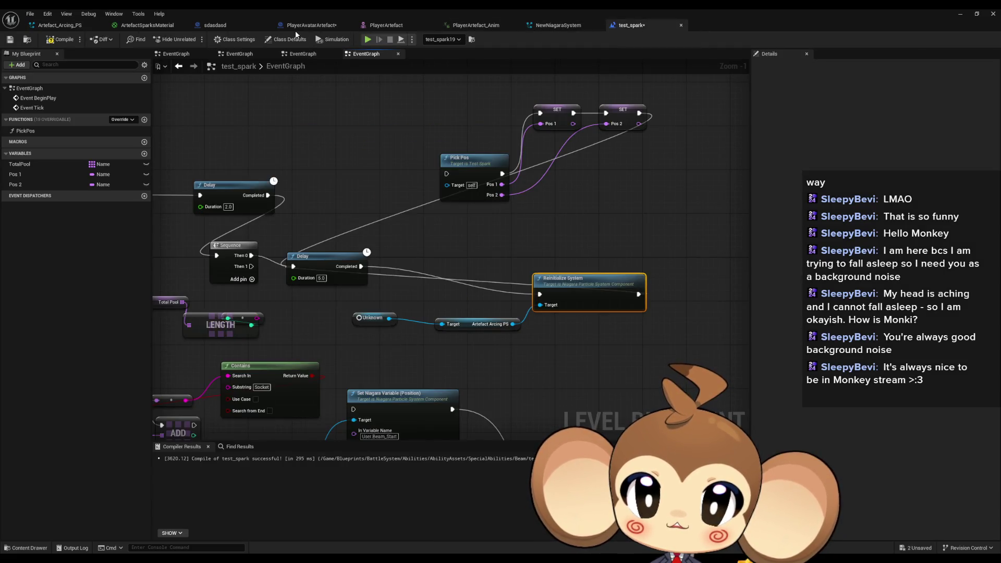
pyautogui.click(294, 28)
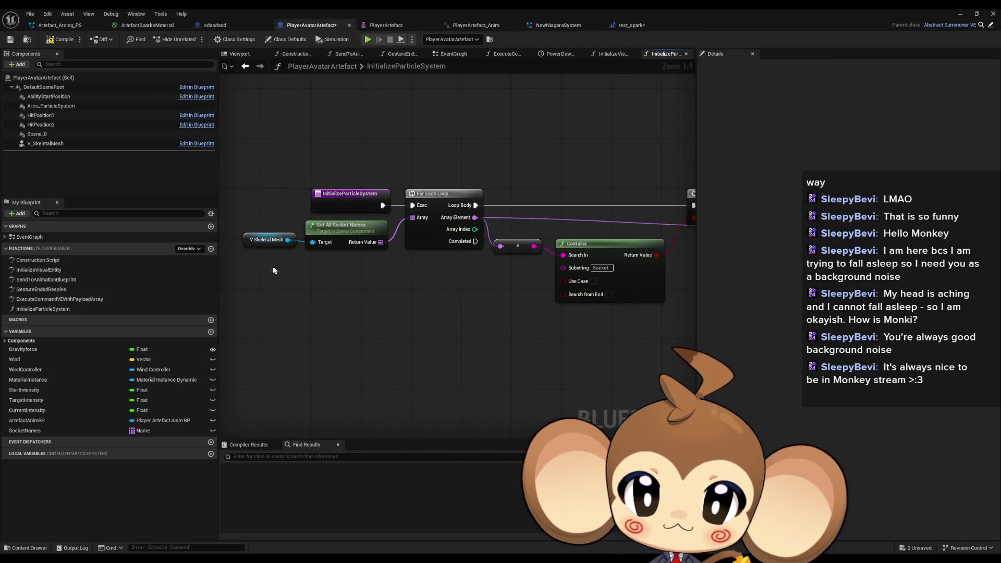
# Add an Arcs_ParticleSystem getter with an Activate node driven by For Each Loop's Completed pin.
pyautogui.moveTo(50, 105)
pyautogui.mouseDown()
pyautogui.moveTo(164, 153)
pyautogui.moveTo(463, 348)
pyautogui.moveTo(540, 354)
pyautogui.mouseUp()
pyautogui.write('activa')
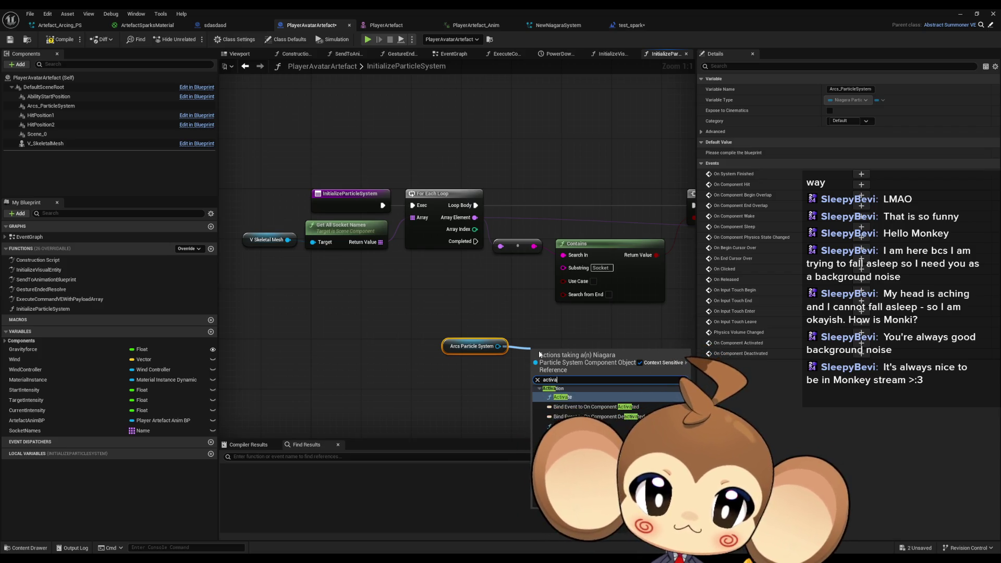
pyautogui.press('Return')
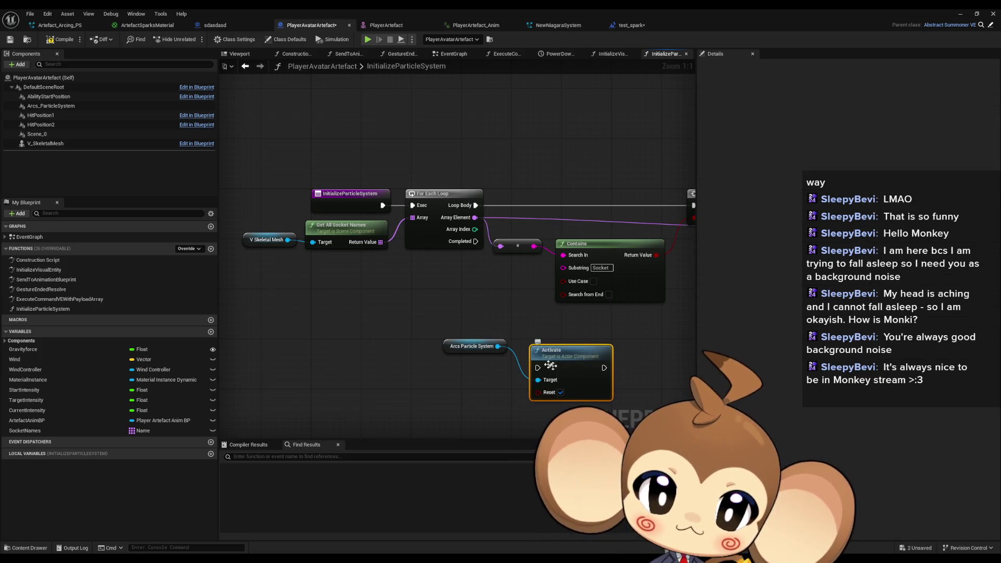
pyautogui.moveTo(537, 368); pyautogui.dragTo(474, 243)
pyautogui.moveTo(463, 347)
pyautogui.mouseDown()
pyautogui.moveTo(463, 397)
pyautogui.moveTo(473, 391)
pyautogui.mouseUp()
pyautogui.click(471, 417)
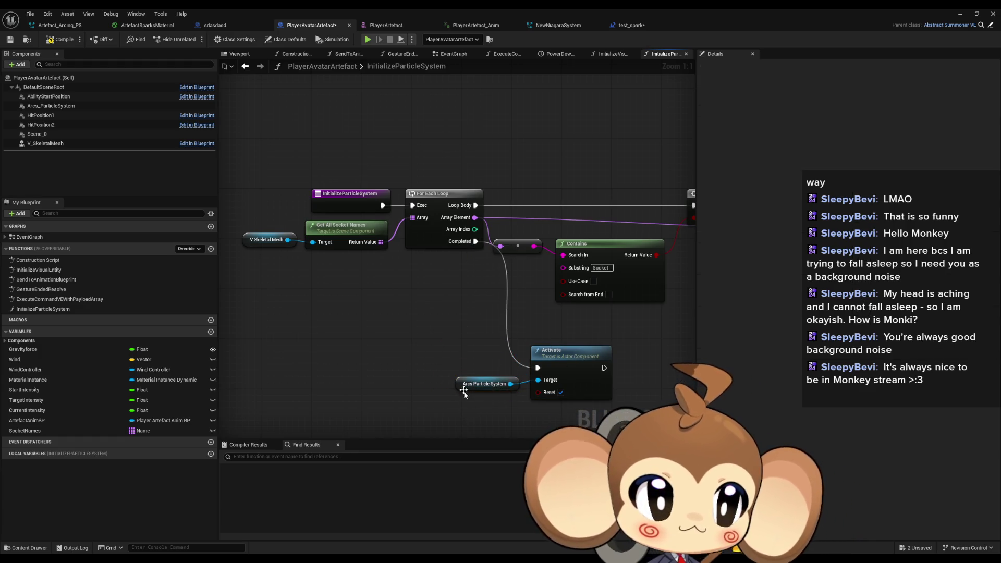
pyautogui.moveTo(442, 358); pyautogui.dragTo(340, 312)
pyautogui.moveTo(411, 245)
pyautogui.mouseDown()
pyautogui.moveTo(340, 251)
pyautogui.moveTo(395, 240)
pyautogui.mouseUp()
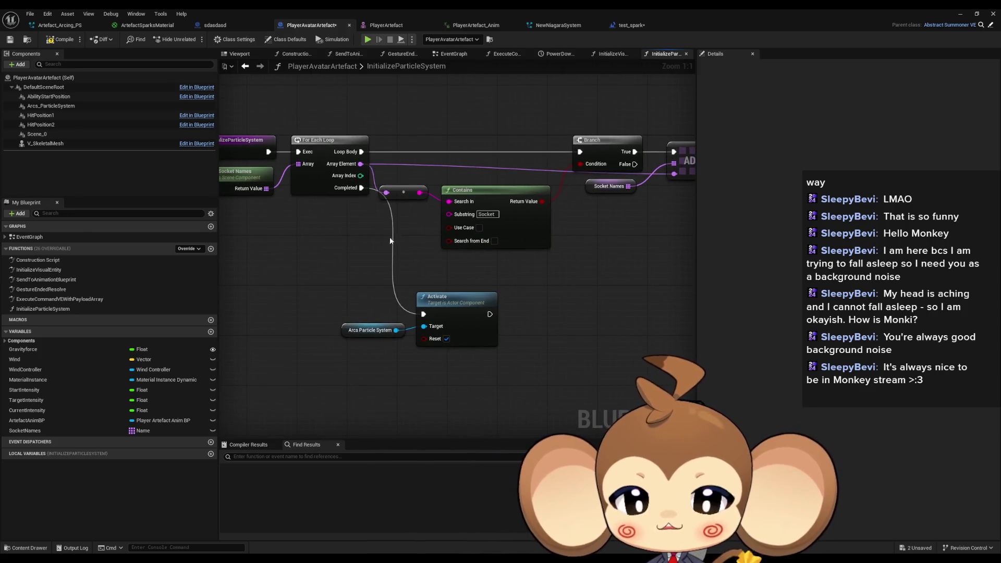
pyautogui.moveTo(335, 286)
pyautogui.mouseDown()
pyautogui.moveTo(382, 294)
pyautogui.moveTo(341, 302)
pyautogui.moveTo(626, 394)
pyautogui.mouseUp()
pyautogui.click(330, 308)
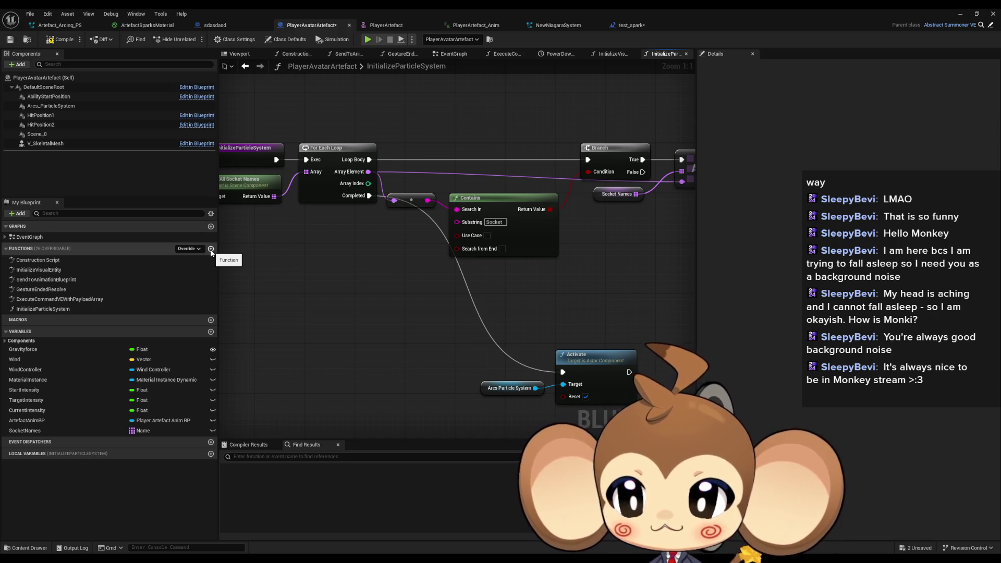
# Create a new function named GetArcPosNames.
pyautogui.click(211, 250)
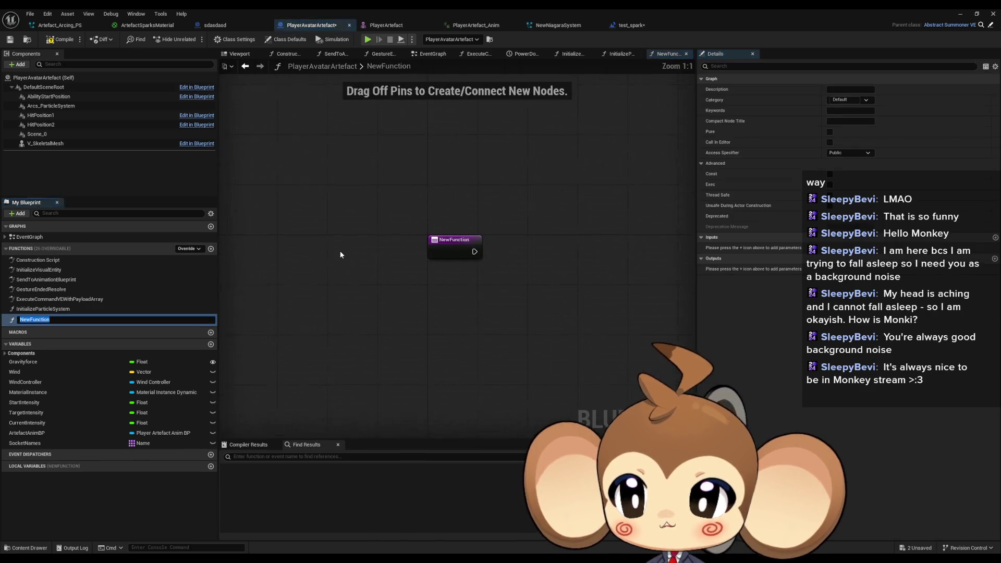
pyautogui.write('GetArcP')
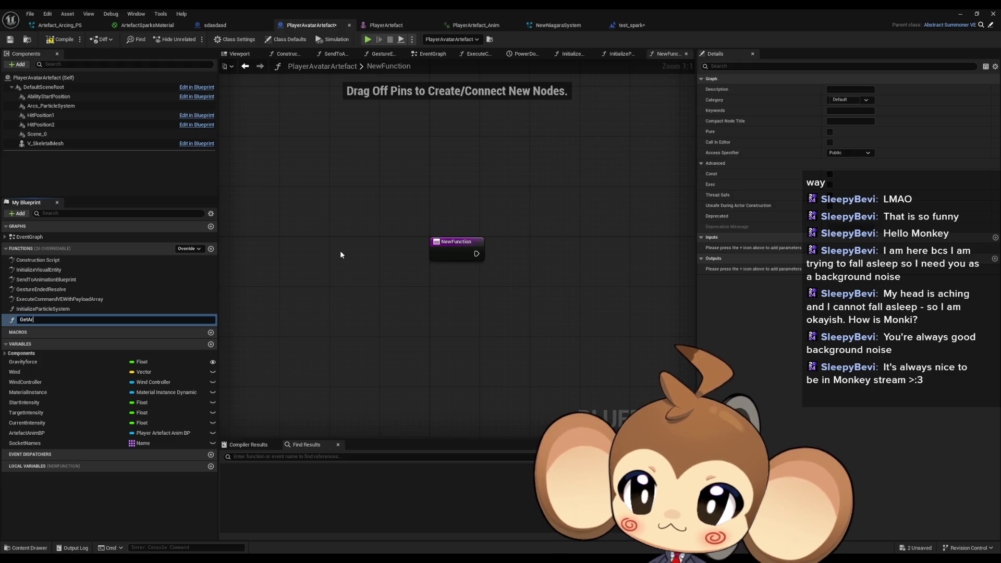
pyautogui.write('osNames')
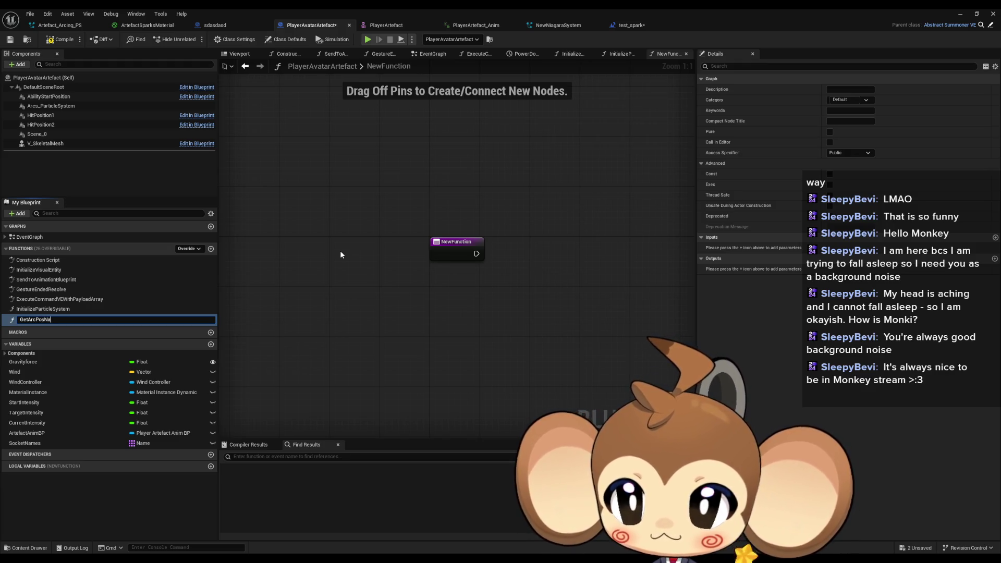
pyautogui.press('Return')
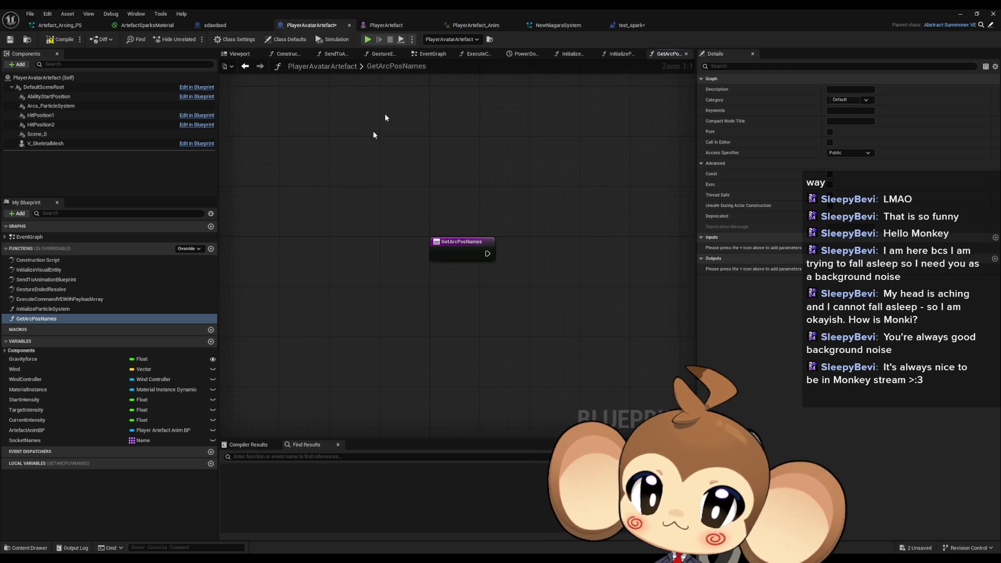
# Copy all nodes from test_spark's PickPos function and paste them into GetArcPosNames.
pyautogui.click(639, 26)
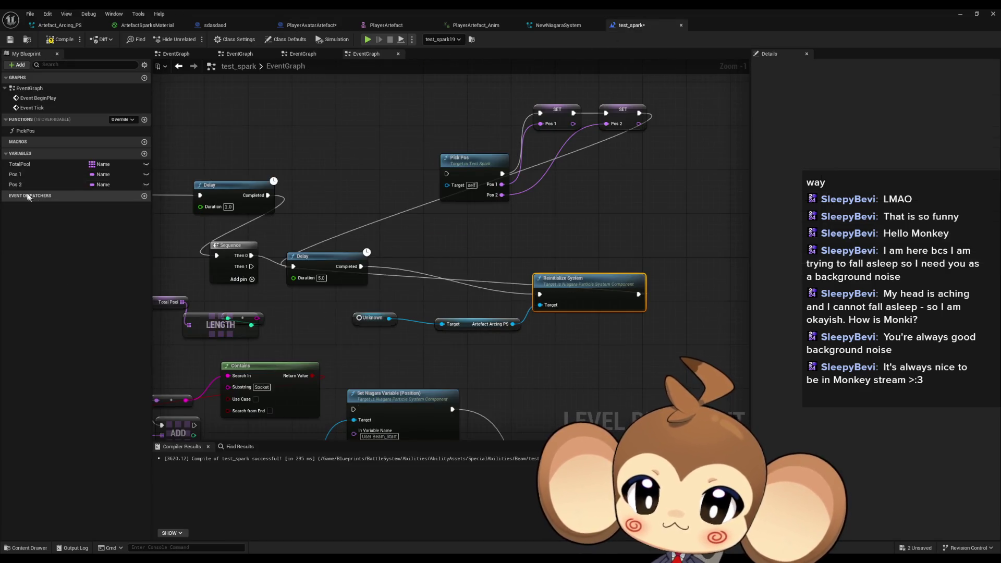
pyautogui.doubleClick(25, 131)
pyautogui.moveTo(273, 161)
pyautogui.mouseDown()
pyautogui.moveTo(704, 334)
pyautogui.moveTo(692, 333)
pyautogui.mouseUp()
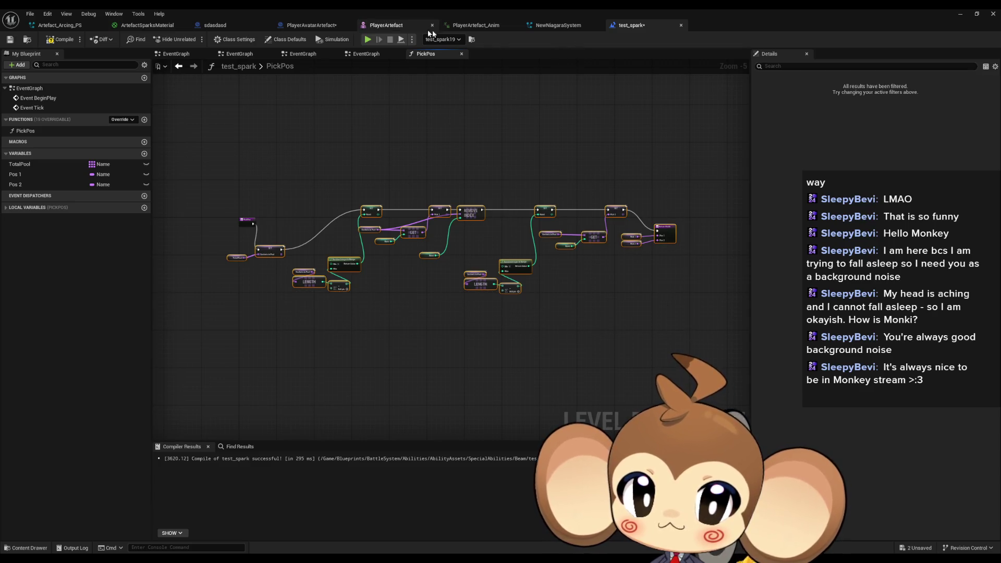
pyautogui.click(311, 25)
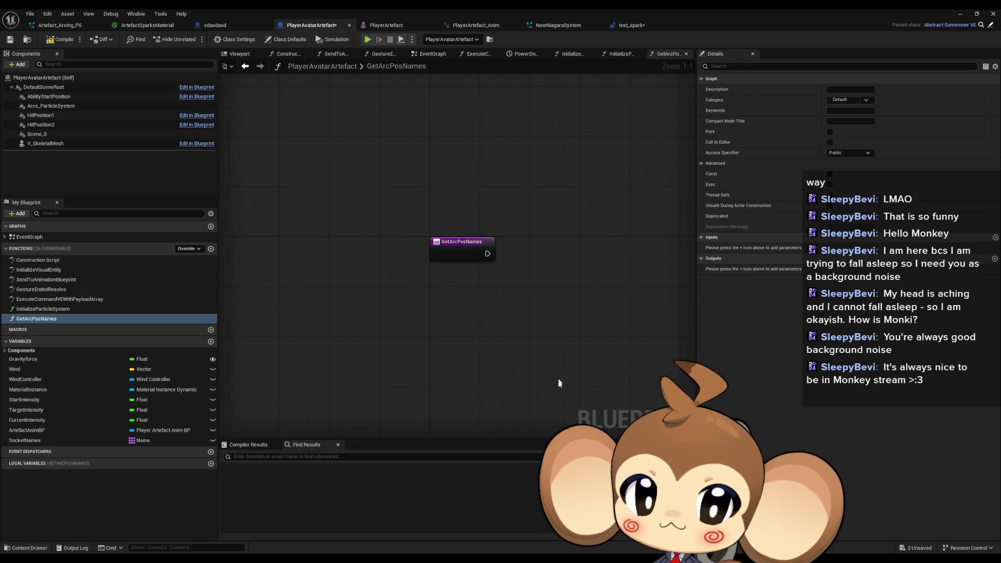
pyautogui.hotkey('ctrl', 'v')
# Replace the Total Pool getter with SocketNames, stored in a new SocketsInPool local variable.
pyautogui.moveTo(357, 273); pyautogui.dragTo(683, 295)
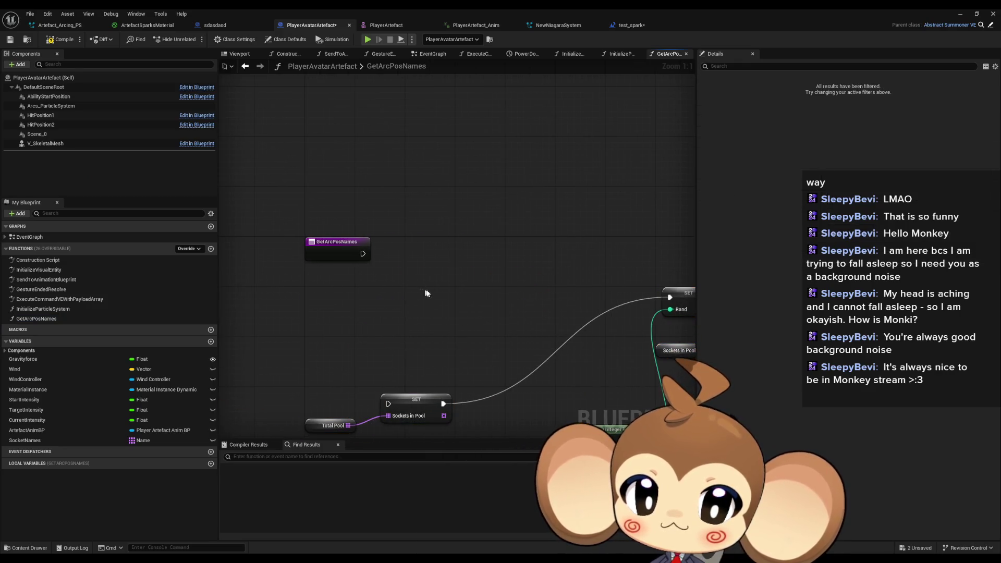
pyautogui.moveTo(322, 425); pyautogui.dragTo(332, 282)
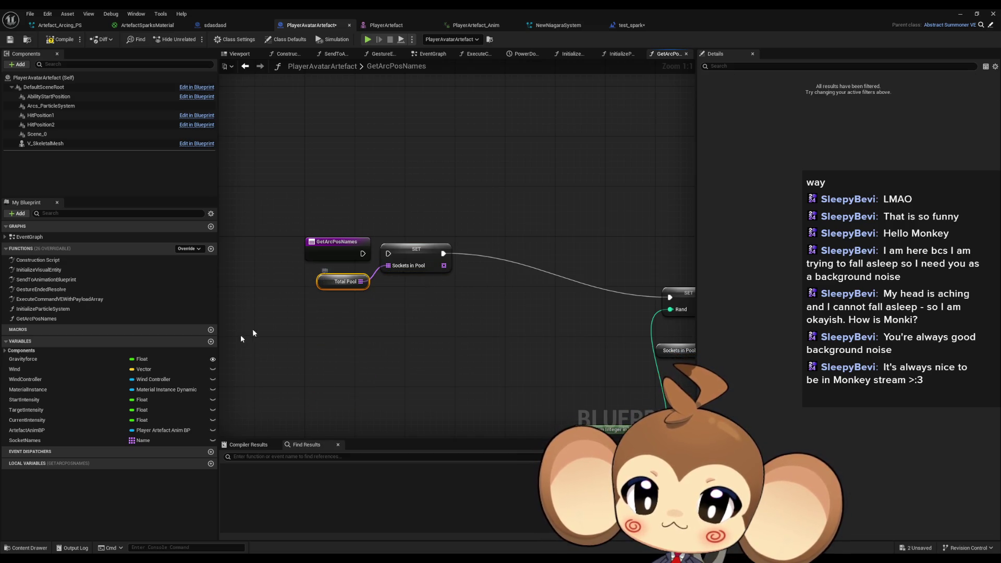
pyautogui.click(38, 442)
pyautogui.moveTo(39, 442)
pyautogui.mouseDown()
pyautogui.moveTo(342, 333)
pyautogui.moveTo(337, 319)
pyautogui.mouseUp()
pyautogui.rightClick(416, 254)
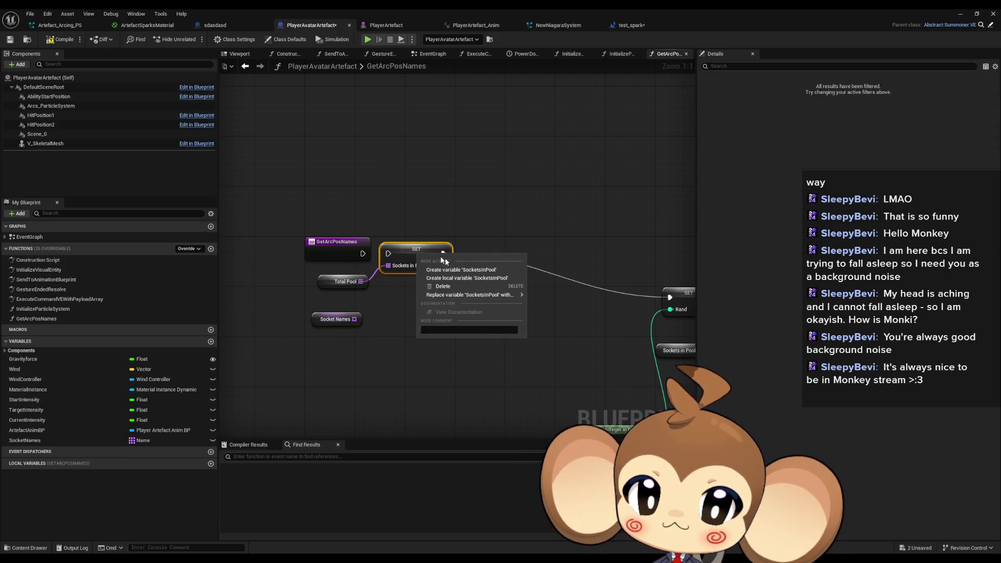
pyautogui.click(470, 279)
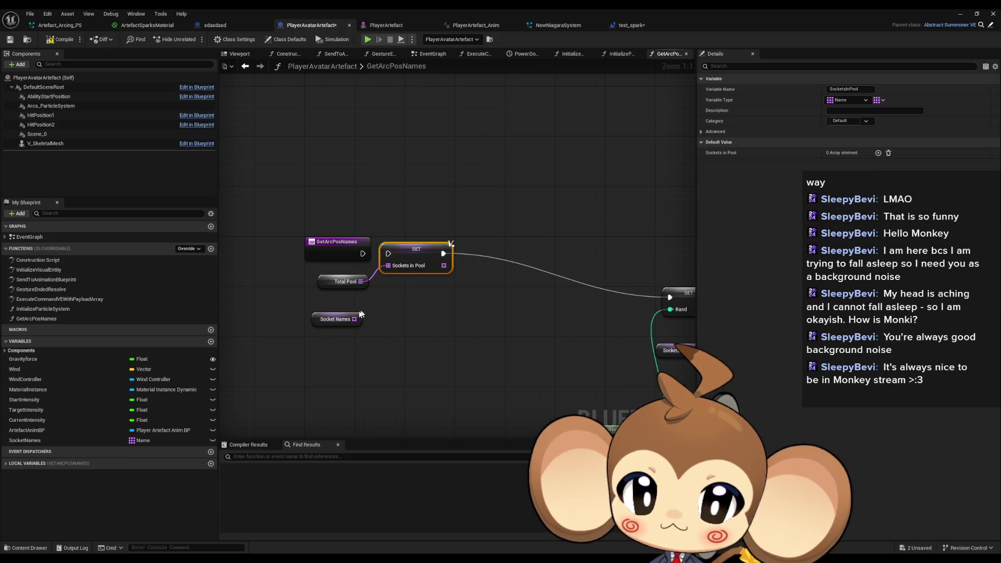
pyautogui.moveTo(368, 300)
pyautogui.mouseDown()
pyautogui.moveTo(389, 266)
pyautogui.moveTo(362, 254)
pyautogui.mouseUp()
pyautogui.click(344, 282)
pyautogui.press('Delete')
pyautogui.click(335, 318)
pyautogui.moveTo(335, 319); pyautogui.dragTo(346, 276)
pyautogui.click(480, 317)
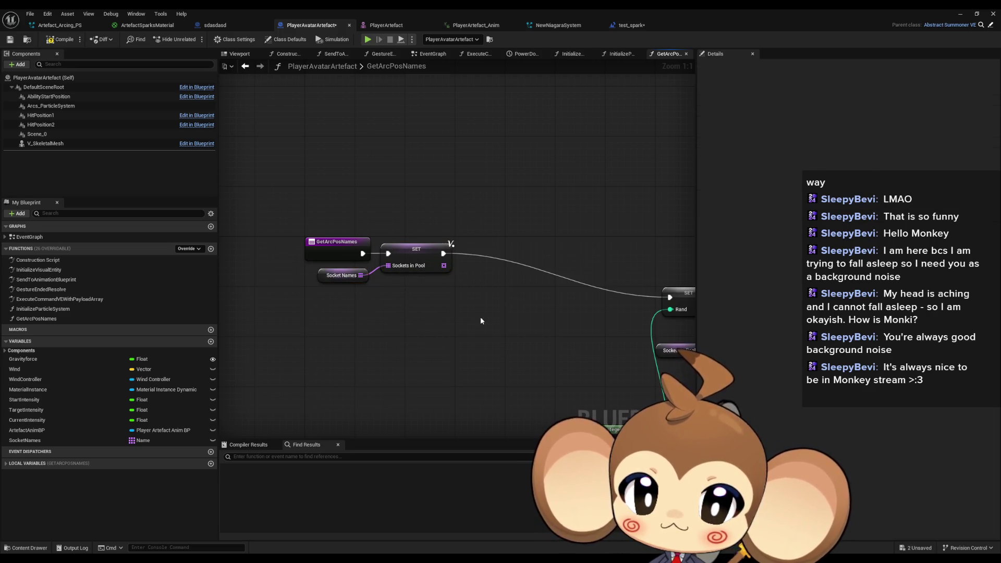
# Make rand local and rename the locals to Local_SocketsInPool and Local_Rand.
pyautogui.moveTo(480, 317); pyautogui.dragTo(273, 266)
pyautogui.moveTo(368, 303); pyautogui.dragTo(404, 248)
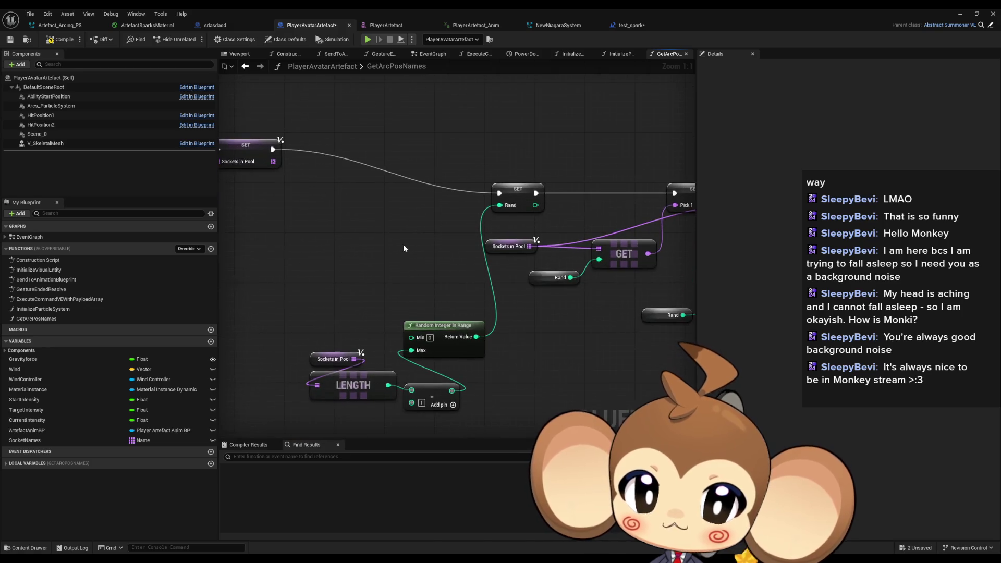
pyautogui.rightClick(518, 191)
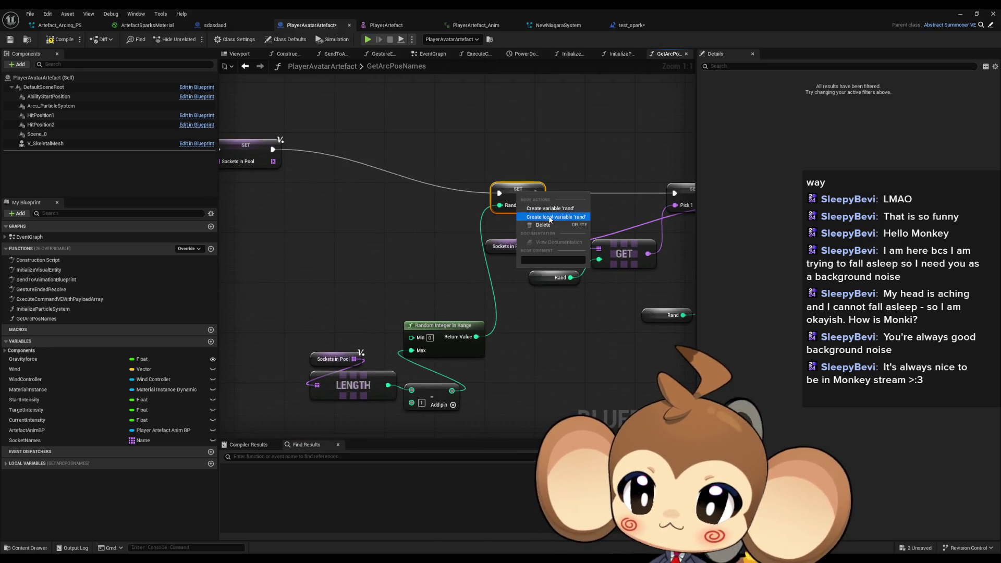
pyautogui.press('Escape')
pyautogui.doubleClick(38, 473)
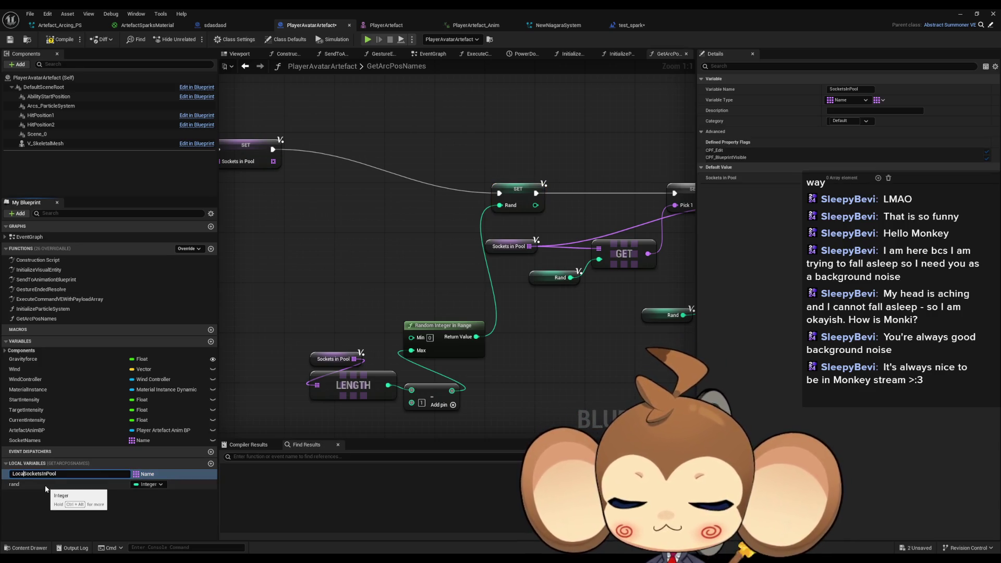
pyautogui.doubleClick(45, 487)
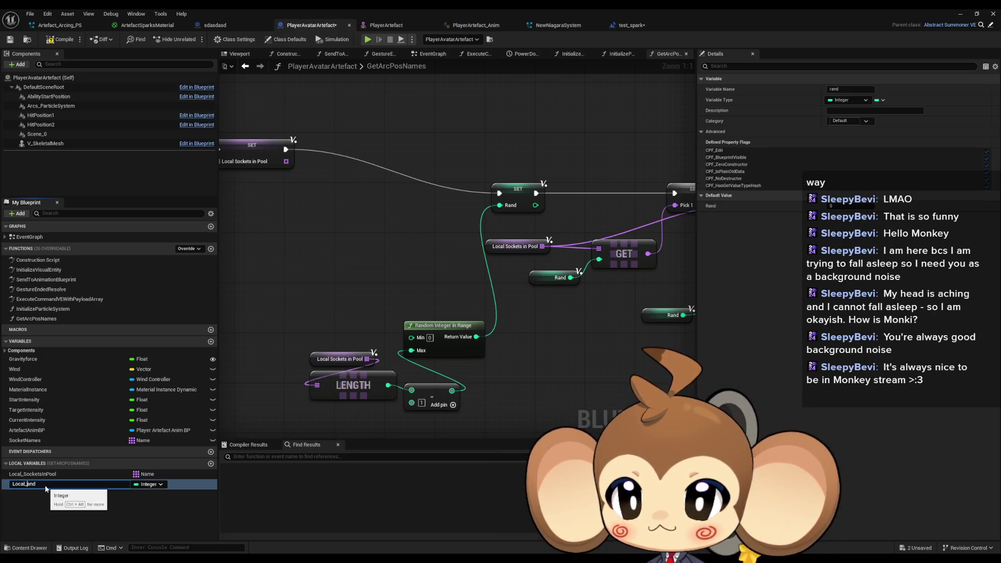
pyautogui.press('Return')
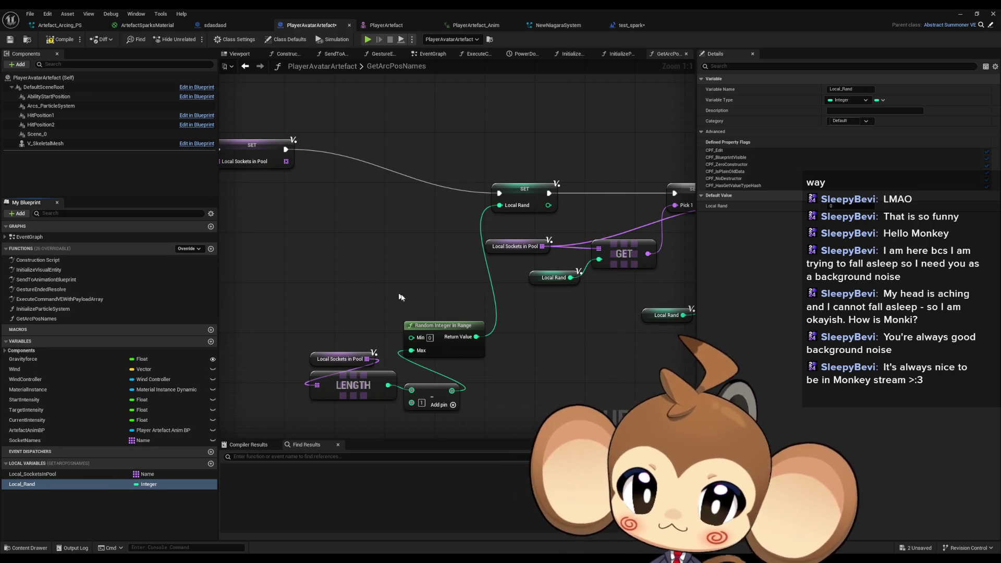
# Turn the Pick 1 setter into a local variable named Local_Pick1.
pyautogui.scroll(-1, 454, 215)
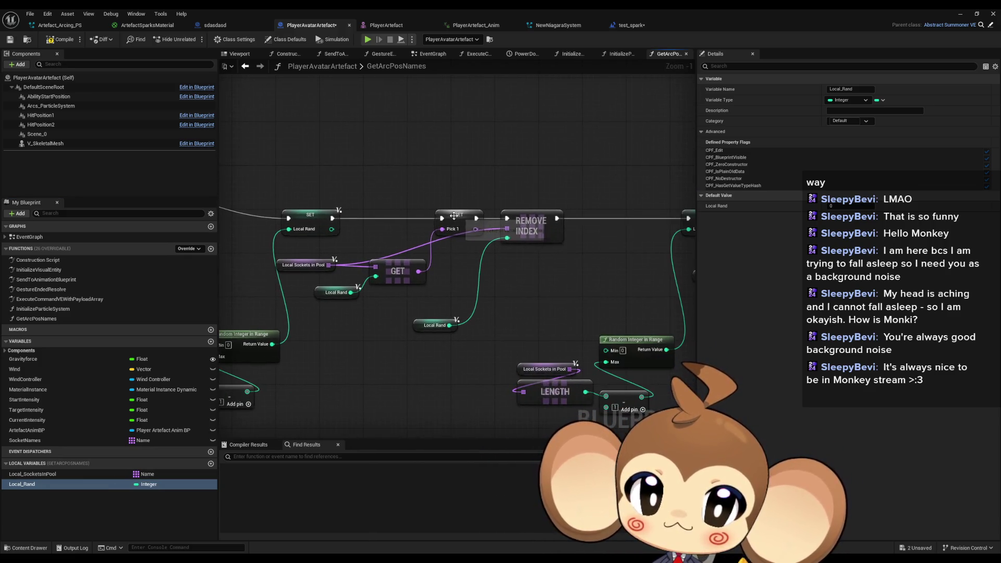
pyautogui.rightClick(454, 216)
pyautogui.click(494, 242)
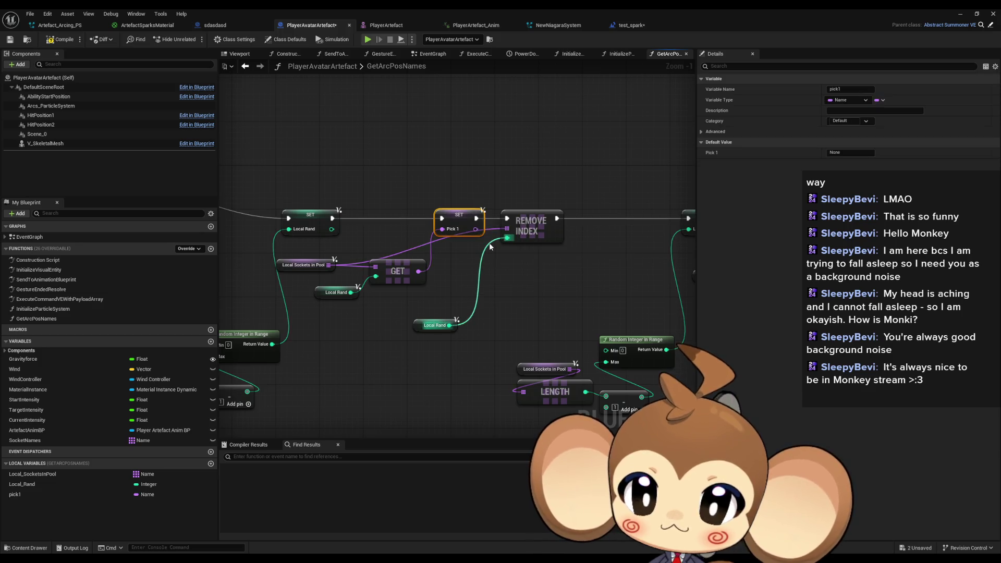
pyautogui.doubleClick(8, 494)
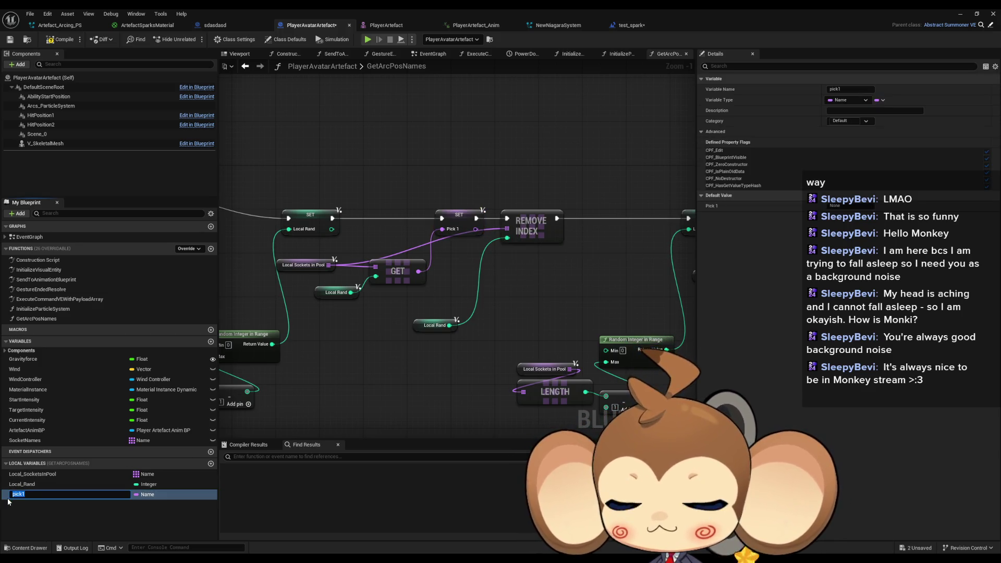
pyautogui.write('Local_Pick')
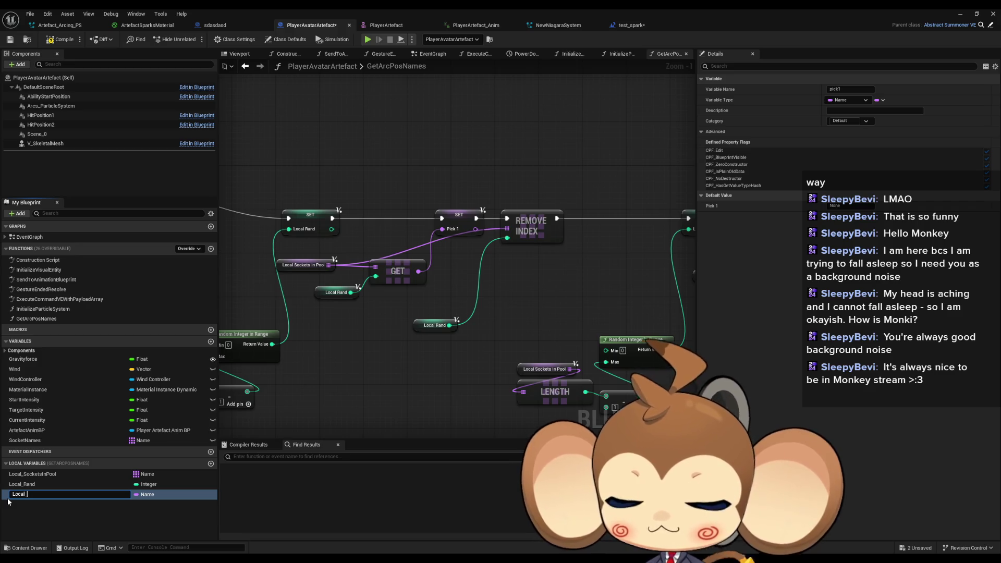
pyautogui.write('1')
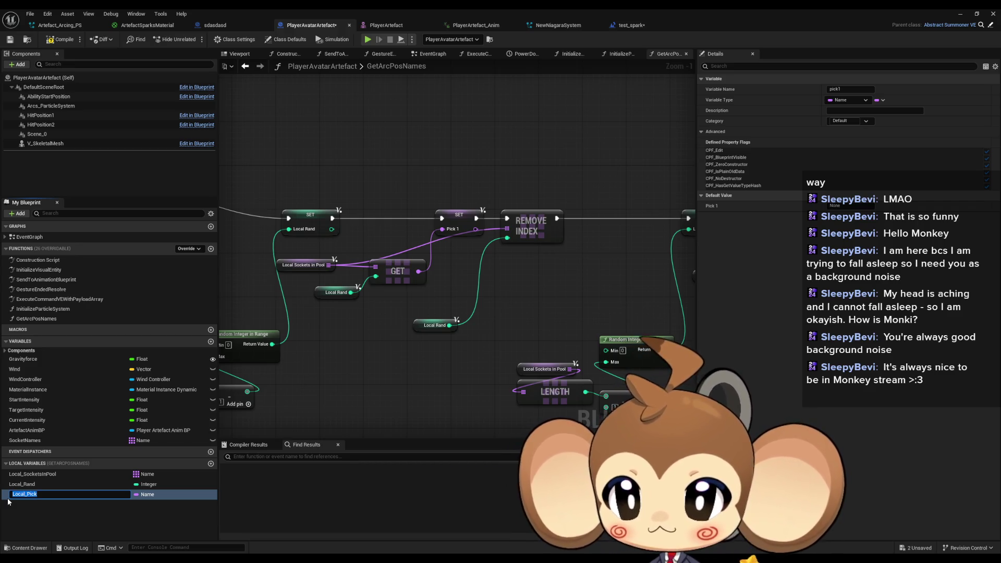
pyautogui.press('Return')
# Turn the Pick 2 setter into a local variable named Local_Pick2.
pyautogui.moveTo(273, 364)
pyautogui.mouseDown()
pyautogui.moveTo(292, 334)
pyautogui.moveTo(375, 290)
pyautogui.moveTo(330, 286)
pyautogui.mouseUp()
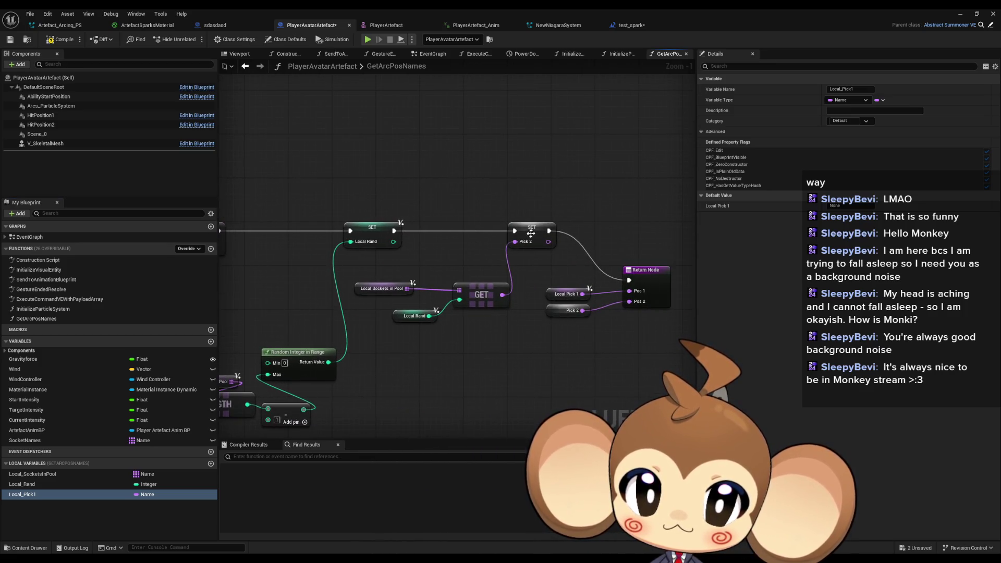
pyautogui.rightClick(533, 234)
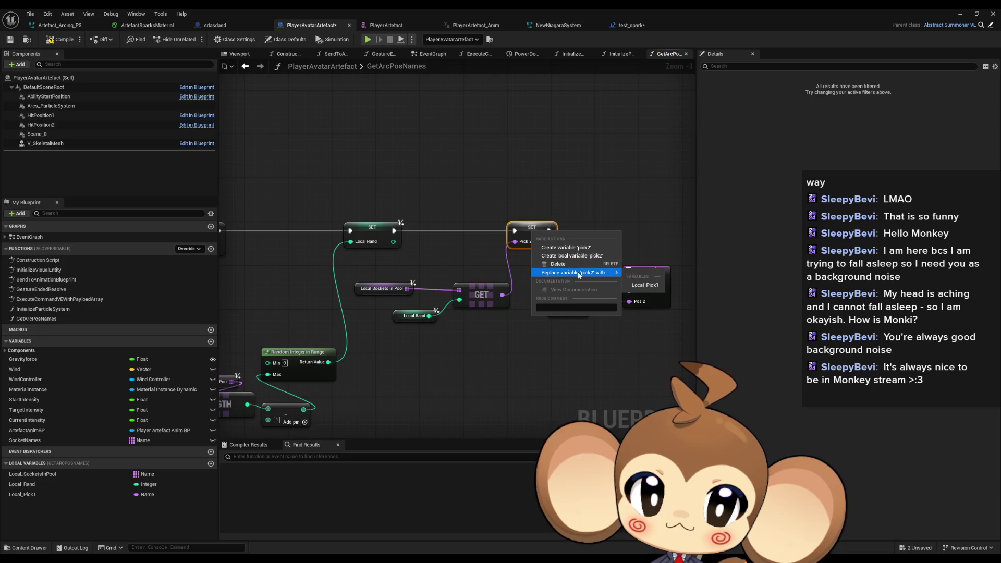
pyautogui.click(571, 256)
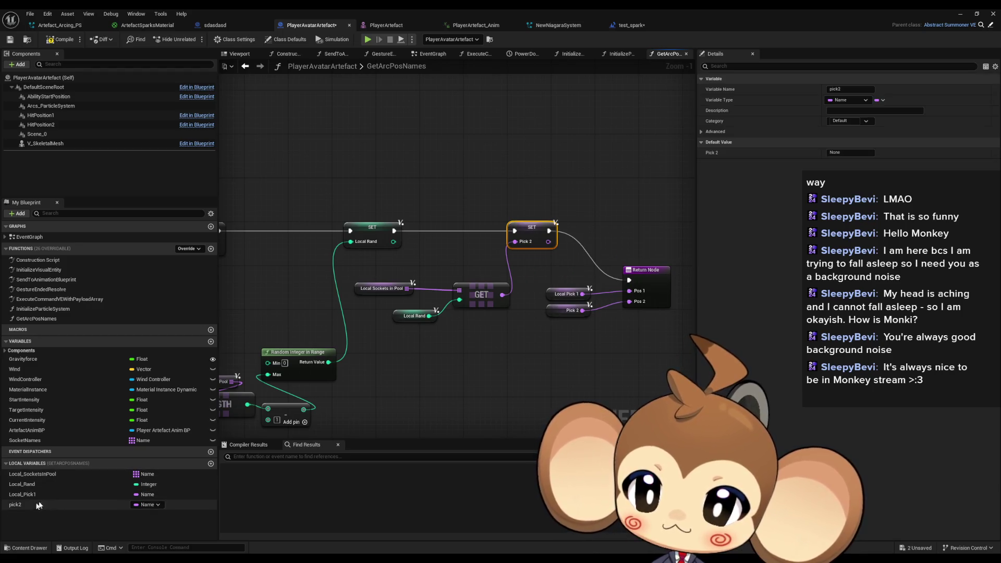
pyautogui.write('Local_Pic2k')
pyautogui.press('Return')
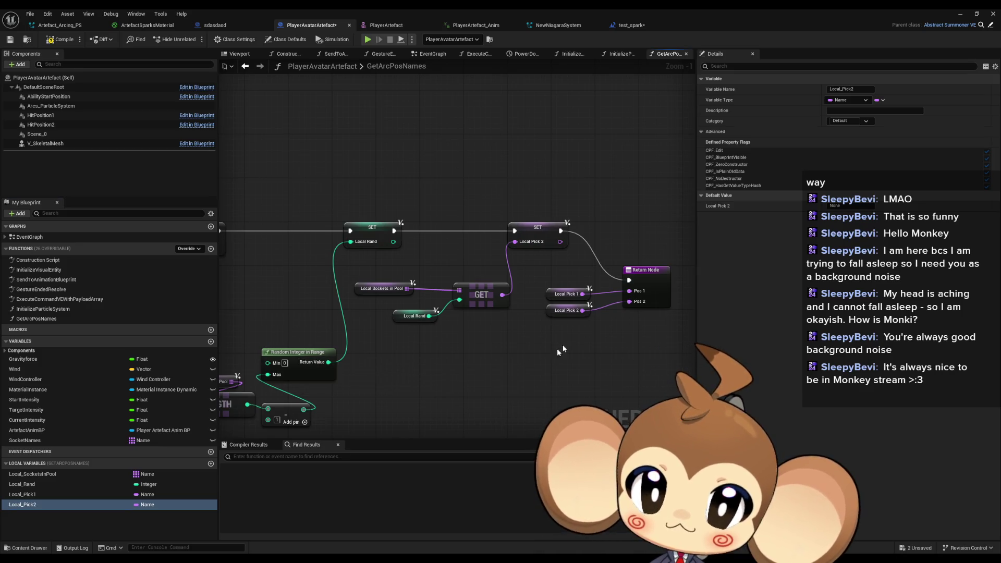
pyautogui.scroll(1, 518, 317)
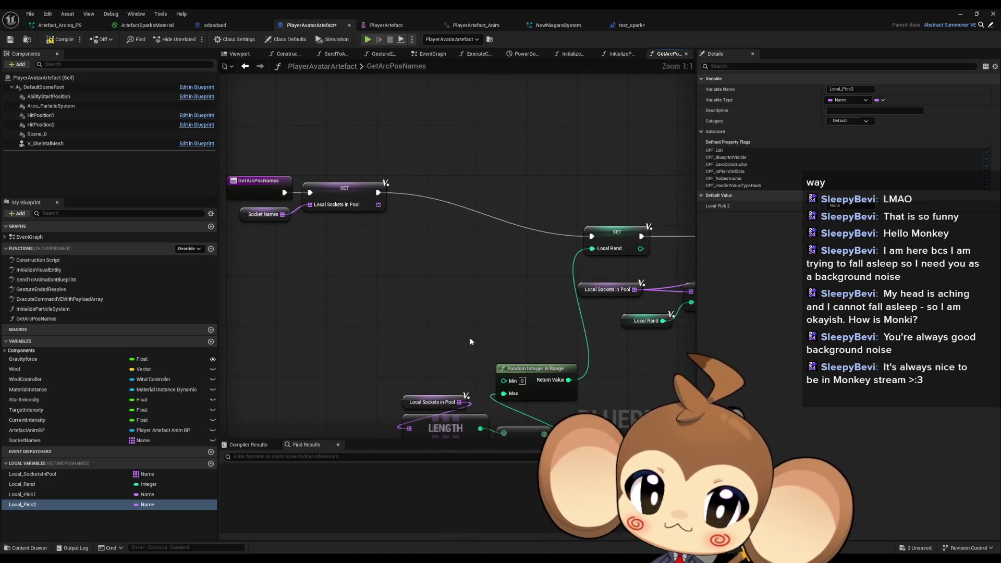
# Move the first random index nodes, Local Rand setter, GET group, Local Pick 1 setter and REMOVE INDEX leftward.
pyautogui.moveTo(476, 296); pyautogui.dragTo(346, 165)
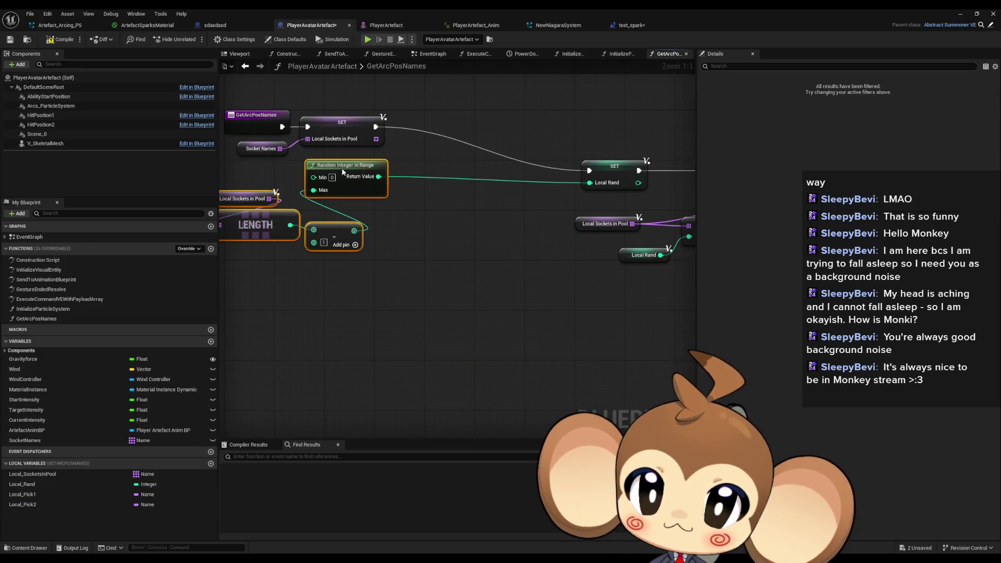
pyautogui.click(624, 173)
pyautogui.moveTo(624, 173); pyautogui.dragTo(437, 129)
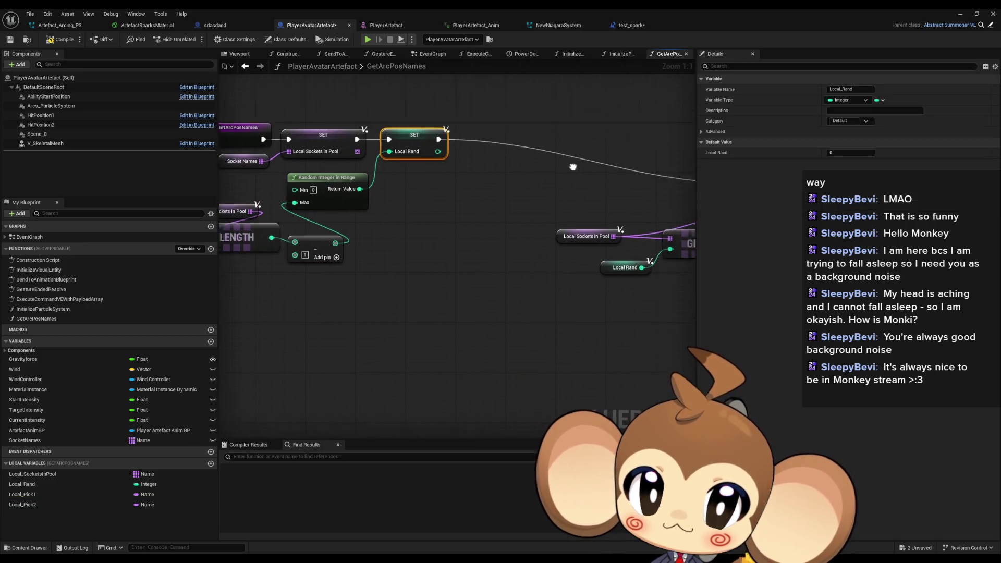
pyautogui.moveTo(467, 242); pyautogui.dragTo(639, 318)
pyautogui.moveTo(604, 284); pyautogui.dragTo(415, 286)
pyautogui.moveTo(676, 219); pyautogui.dragTo(492, 172)
pyautogui.moveTo(574, 212)
pyautogui.mouseDown()
pyautogui.moveTo(367, 196)
pyautogui.moveTo(405, 168)
pyautogui.mouseUp()
pyautogui.moveTo(433, 323); pyautogui.dragTo(295, 222)
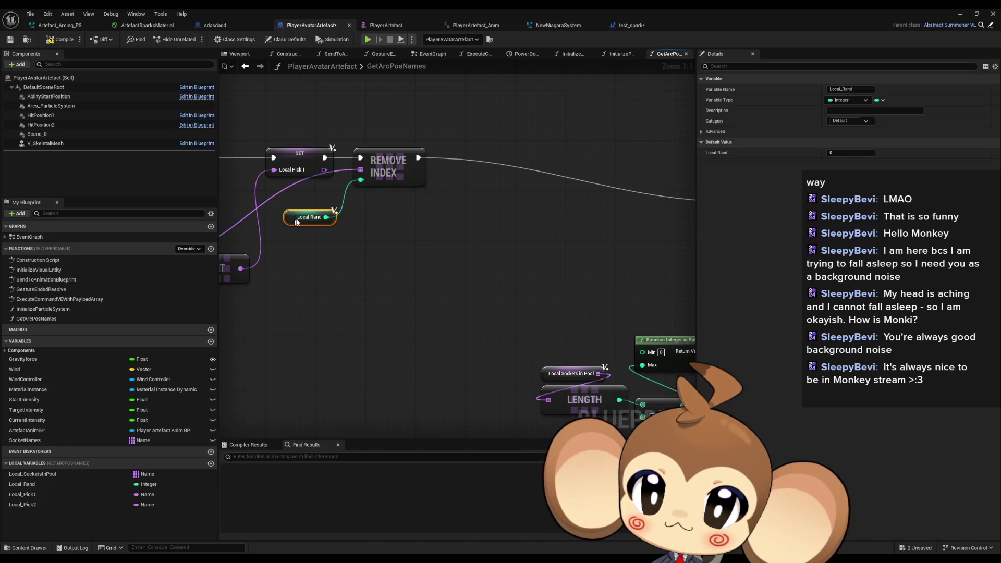
pyautogui.scroll(-3, 294, 218)
# Pull the second random index nodes, Local Rand and Local Pick 2 setters and Return Node into the chain.
pyautogui.moveTo(391, 318); pyautogui.dragTo(521, 391)
pyautogui.moveTo(471, 326)
pyautogui.mouseDown()
pyautogui.moveTo(304, 262)
pyautogui.moveTo(263, 269)
pyautogui.mouseUp()
pyautogui.moveTo(519, 233)
pyautogui.mouseDown()
pyautogui.moveTo(333, 204)
pyautogui.moveTo(415, 218)
pyautogui.moveTo(561, 317)
pyautogui.mouseUp()
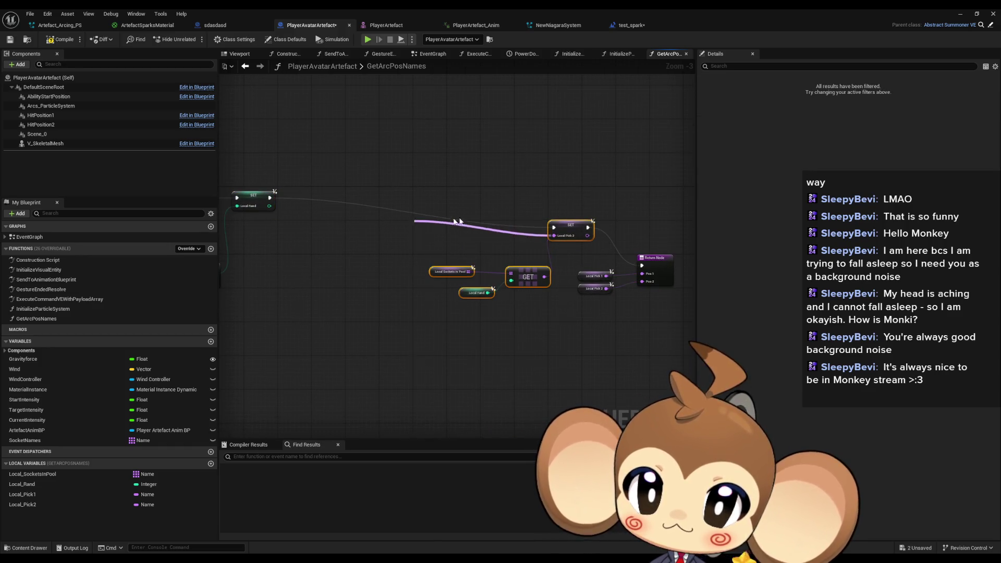
pyautogui.click(569, 215)
pyautogui.moveTo(430, 254)
pyautogui.mouseDown()
pyautogui.moveTo(500, 300)
pyautogui.moveTo(316, 255)
pyautogui.mouseUp()
pyautogui.moveTo(588, 222); pyautogui.dragTo(342, 202)
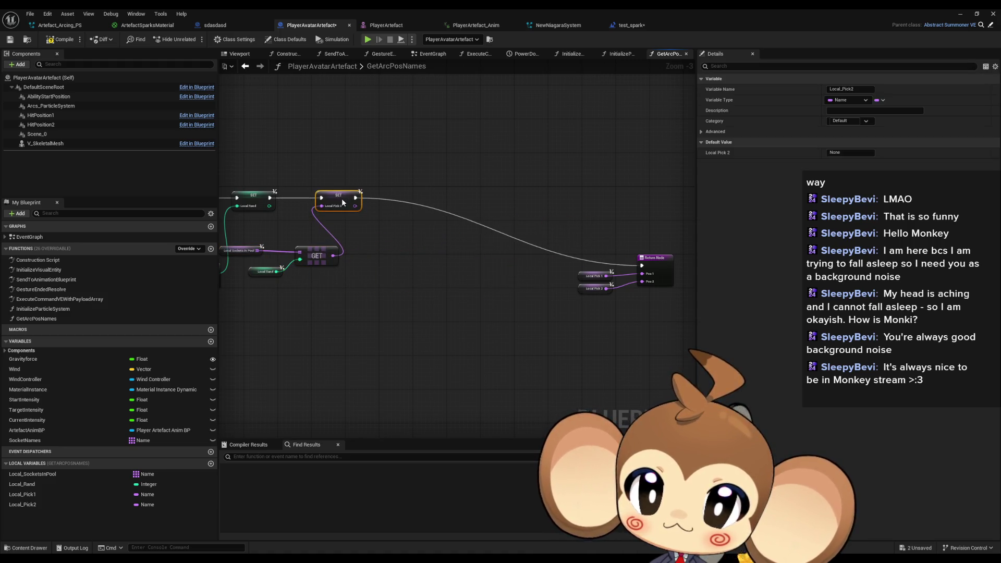
pyautogui.moveTo(556, 243); pyautogui.dragTo(677, 299)
pyautogui.moveTo(656, 261); pyautogui.dragTo(435, 192)
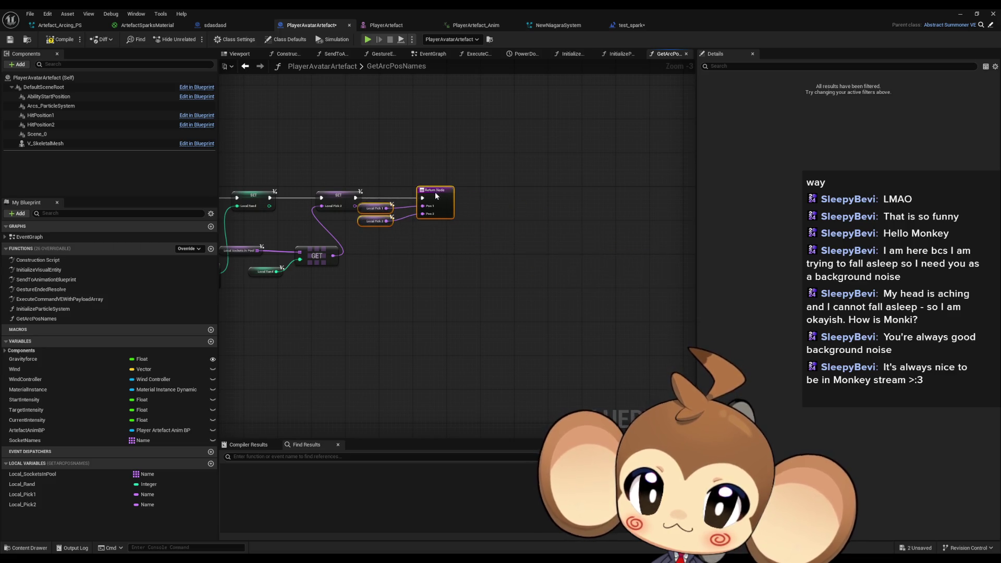
pyautogui.scroll(2, 411, 239)
pyautogui.scroll(1, 410, 243)
pyautogui.moveTo(508, 219)
pyautogui.mouseDown()
pyautogui.moveTo(570, 258)
pyautogui.moveTo(535, 285)
pyautogui.mouseUp()
pyautogui.click(586, 198)
# Nudge Local Sockets in Pool toward its GET node and review the tidied chain.
pyautogui.moveTo(322, 295); pyautogui.dragTo(356, 302)
pyautogui.click(376, 275)
pyautogui.scroll(-2, 375, 278)
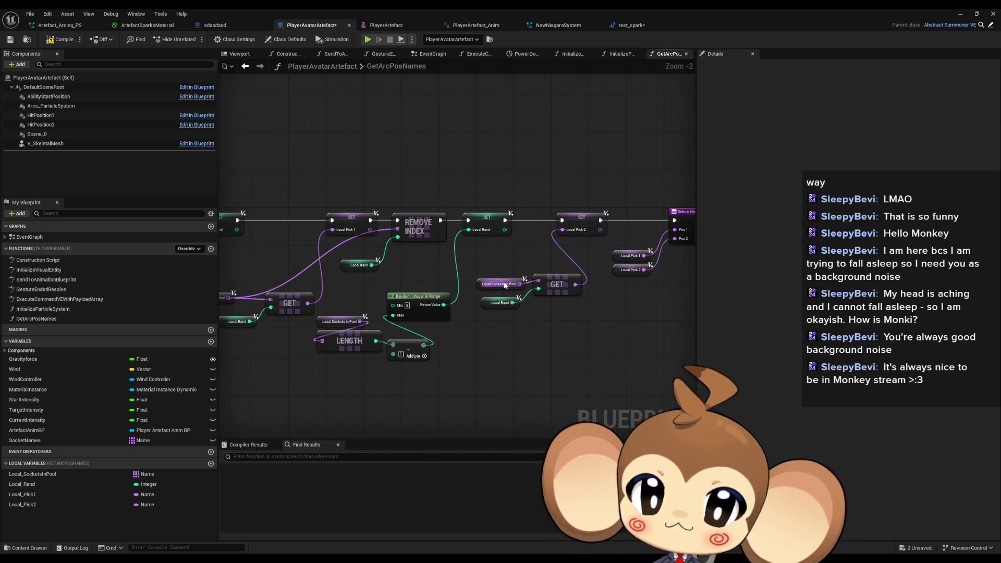
pyautogui.moveTo(460, 280)
pyautogui.mouseDown()
pyautogui.moveTo(549, 268)
pyautogui.moveTo(588, 251)
pyautogui.mouseUp()
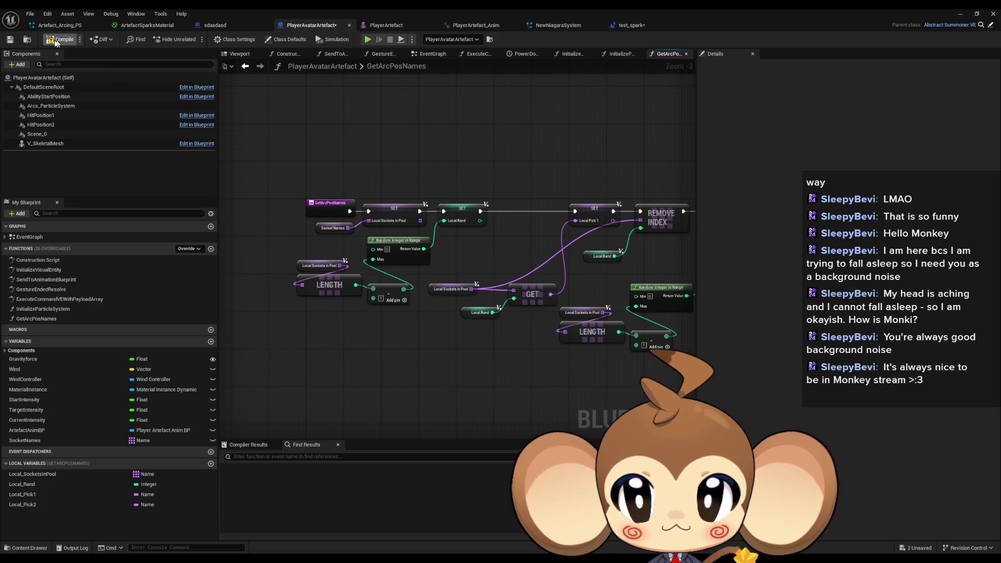
pyautogui.moveTo(505, 224); pyautogui.dragTo(339, 235)
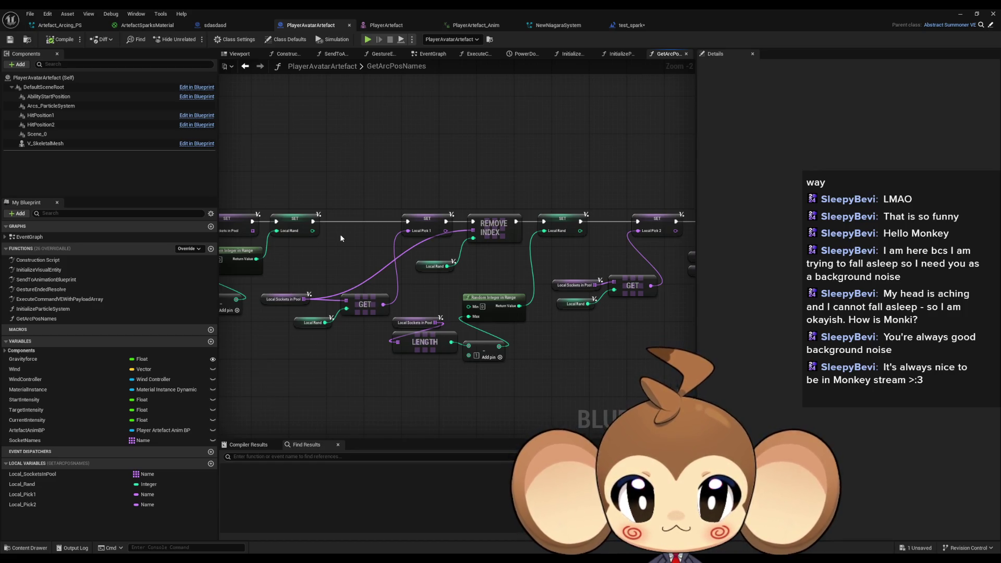
pyautogui.moveTo(341, 238); pyautogui.dragTo(383, 231)
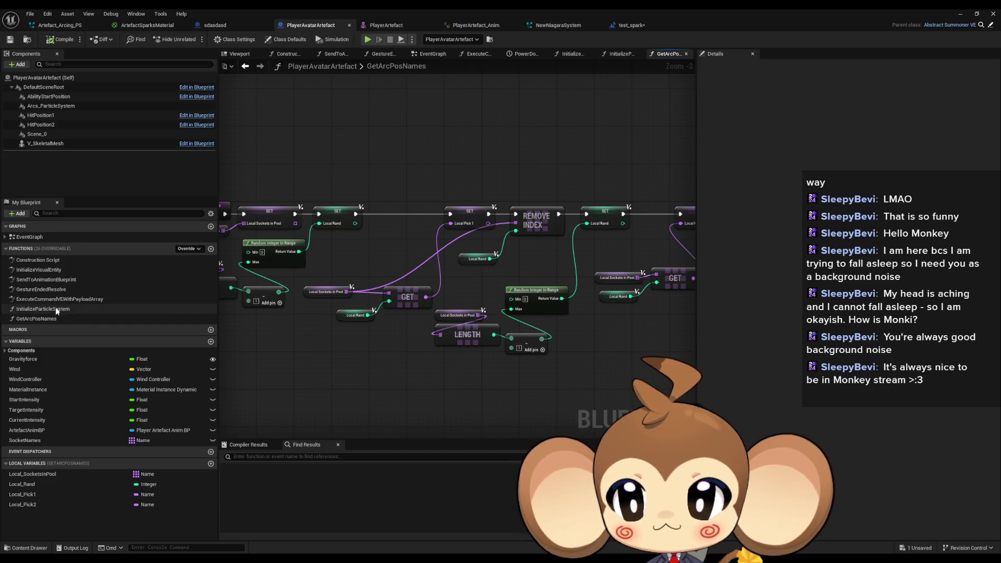
# Add a Get Arc Pos Names call to the InitializeParticleSystem graph.
pyautogui.doubleClick(57, 309)
pyautogui.moveTo(57, 318)
pyautogui.mouseDown()
pyautogui.moveTo(241, 299)
pyautogui.moveTo(408, 321)
pyautogui.mouseUp()
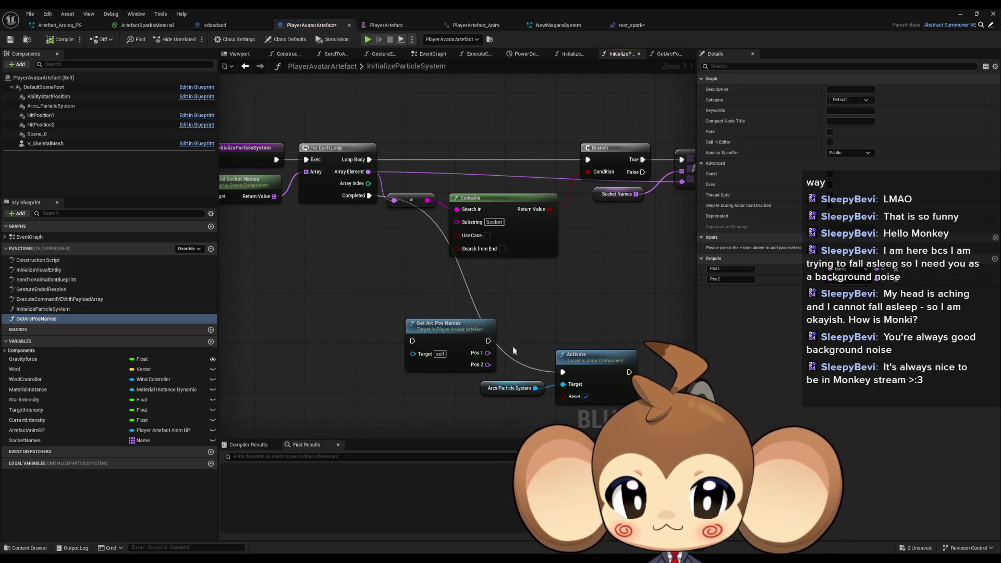
pyautogui.moveTo(512, 347); pyautogui.dragTo(525, 307)
pyautogui.moveTo(452, 306)
pyautogui.mouseDown()
pyautogui.moveTo(402, 312)
pyautogui.moveTo(345, 300)
pyautogui.mouseUp()
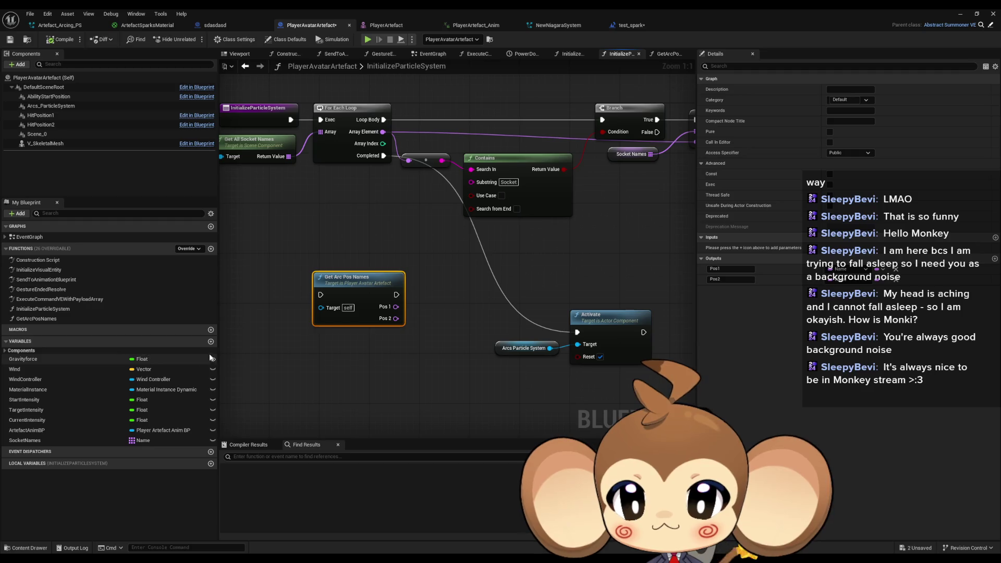
# Promote the Pos 1 and Pos 2 outputs to new variables ArcPos1 and ArcPos2.
pyautogui.moveTo(396, 307); pyautogui.dragTo(444, 297)
pyautogui.write('pro')
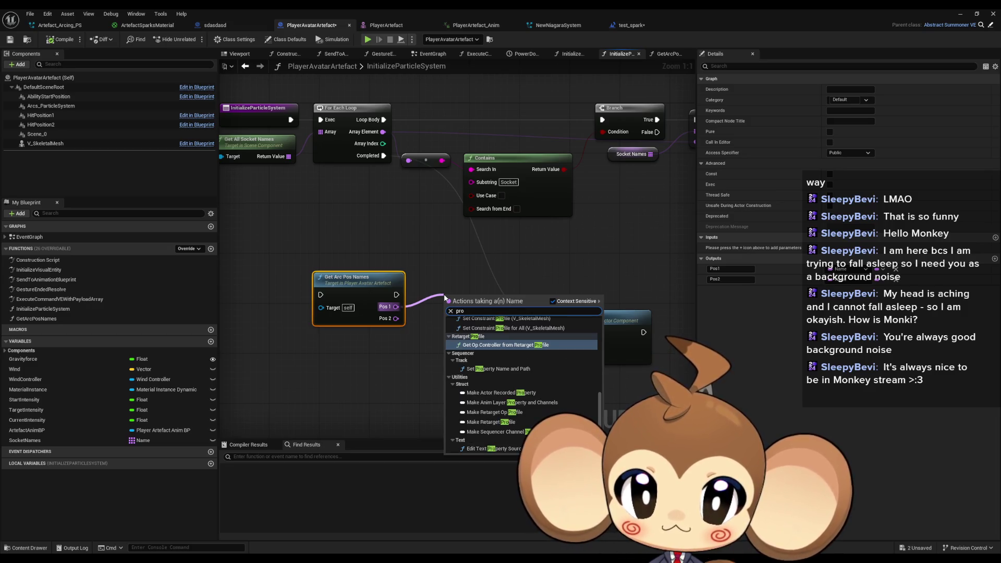
pyautogui.press('Down')
pyautogui.press('Return')
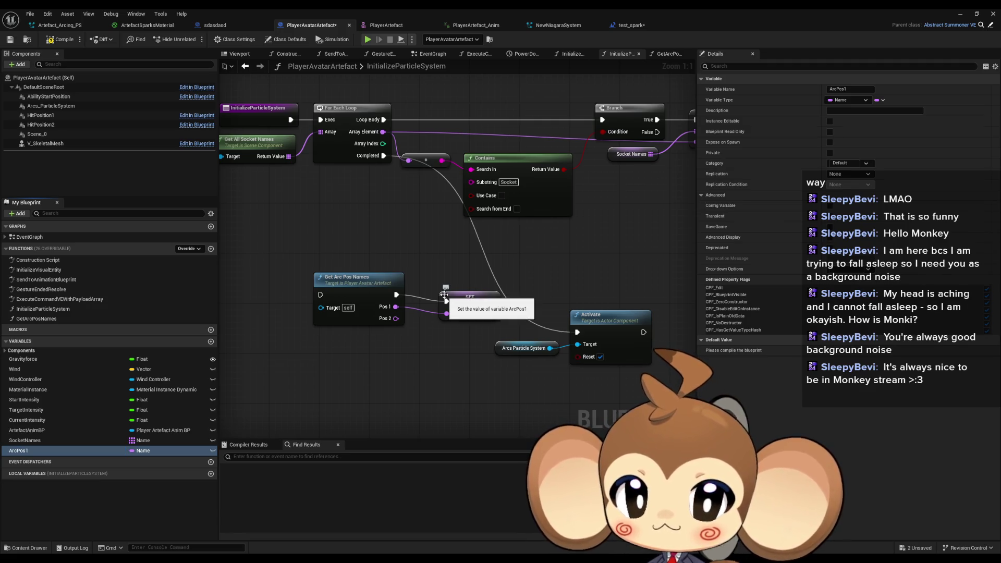
pyautogui.moveTo(396, 318); pyautogui.dragTo(420, 352)
pyautogui.write('pro')
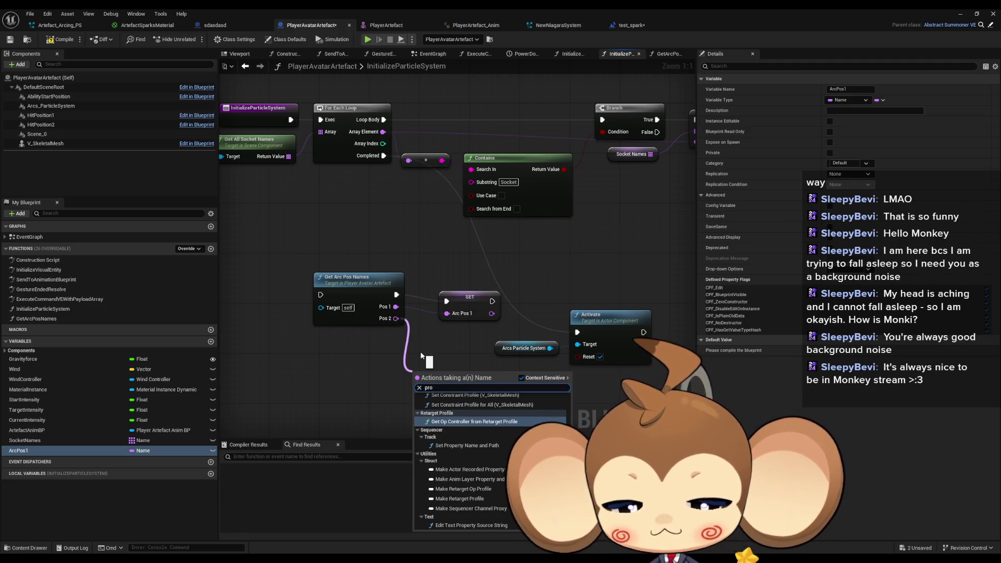
pyautogui.write(' var')
pyautogui.press('Return')
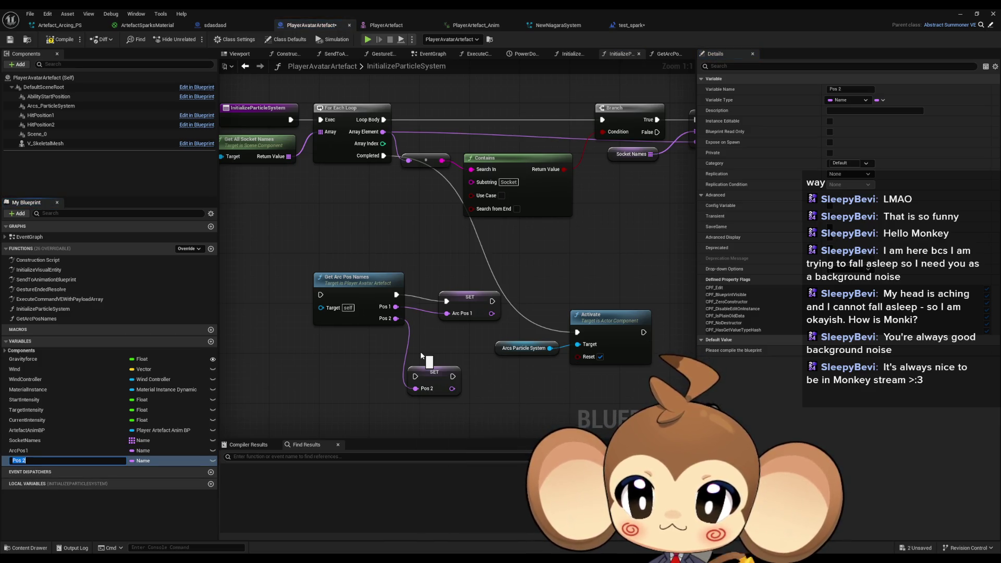
pyautogui.write('2')
pyautogui.press('Return')
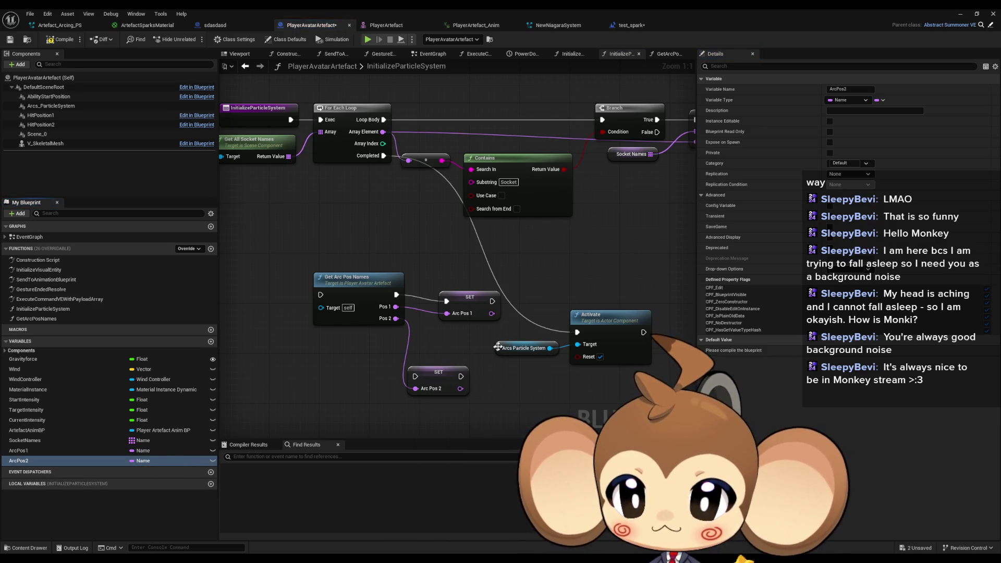
pyautogui.moveTo(488, 375); pyautogui.dragTo(446, 342)
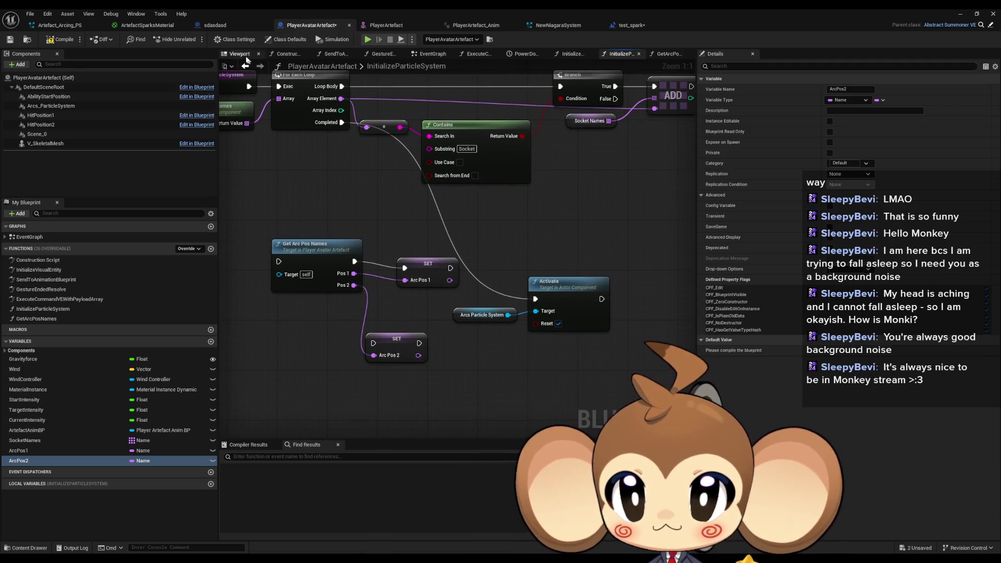
# Take the beam Set Niagara Variable and Get Socket Location nodes from test_spark's EventGraph back to PlayerAvatarArtefact.
pyautogui.click(630, 25)
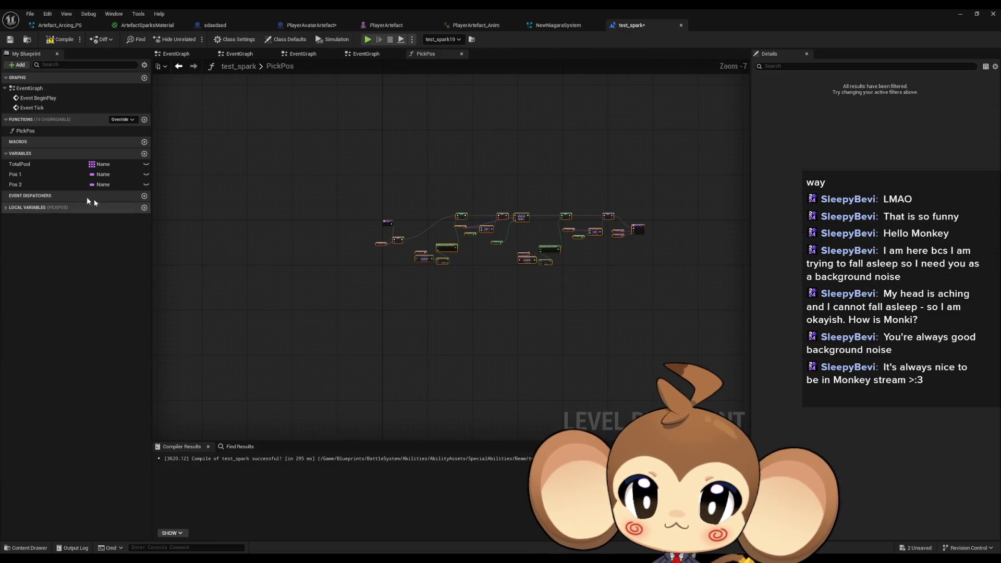
pyautogui.doubleClick(30, 88)
pyautogui.scroll(5, 554, 223)
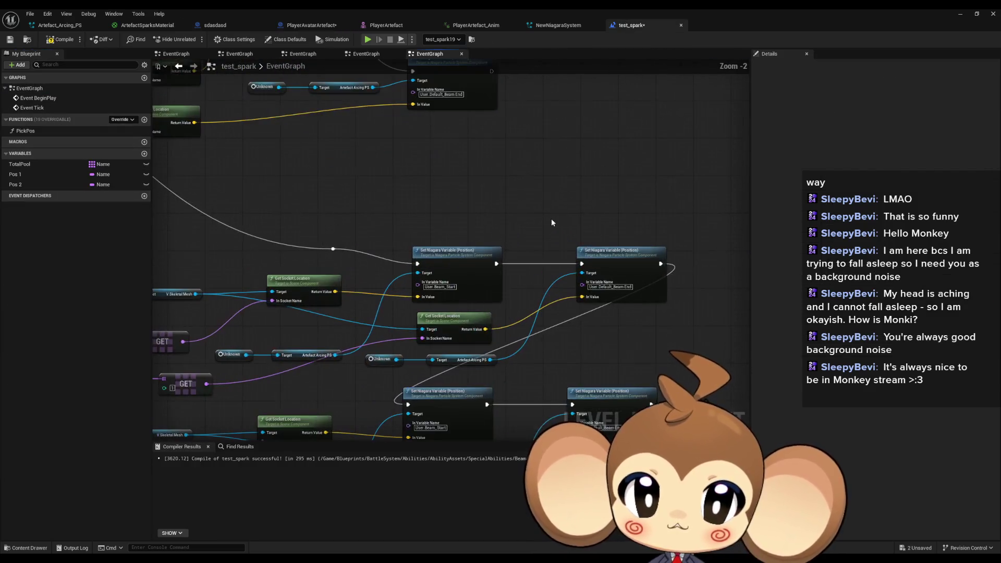
pyautogui.moveTo(465, 226)
pyautogui.mouseDown()
pyautogui.moveTo(489, 182)
pyautogui.moveTo(568, 183)
pyautogui.mouseUp()
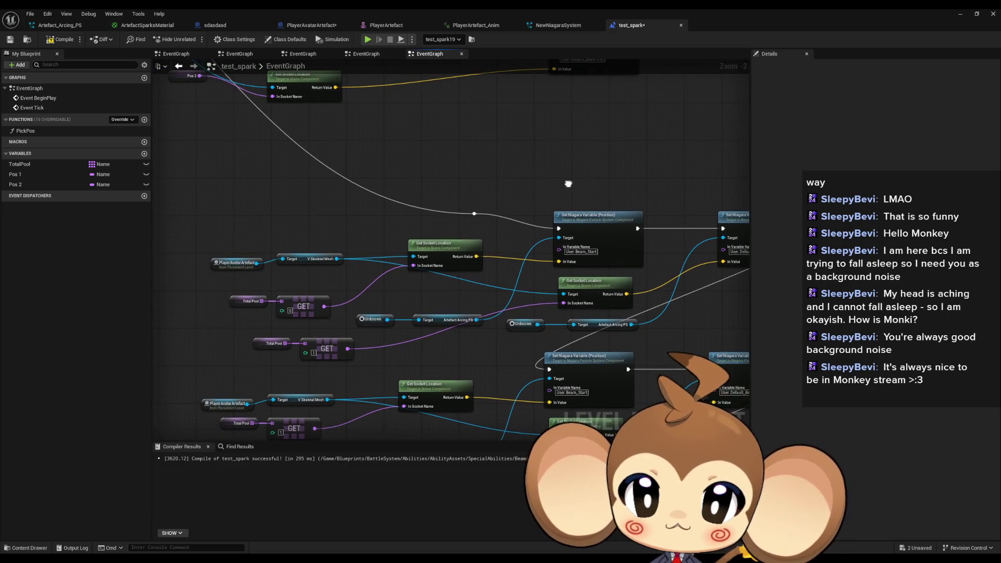
pyautogui.moveTo(361, 239)
pyautogui.mouseDown()
pyautogui.moveTo(278, 240)
pyautogui.moveTo(391, 264)
pyautogui.moveTo(509, 179)
pyautogui.moveTo(692, 236)
pyautogui.mouseUp()
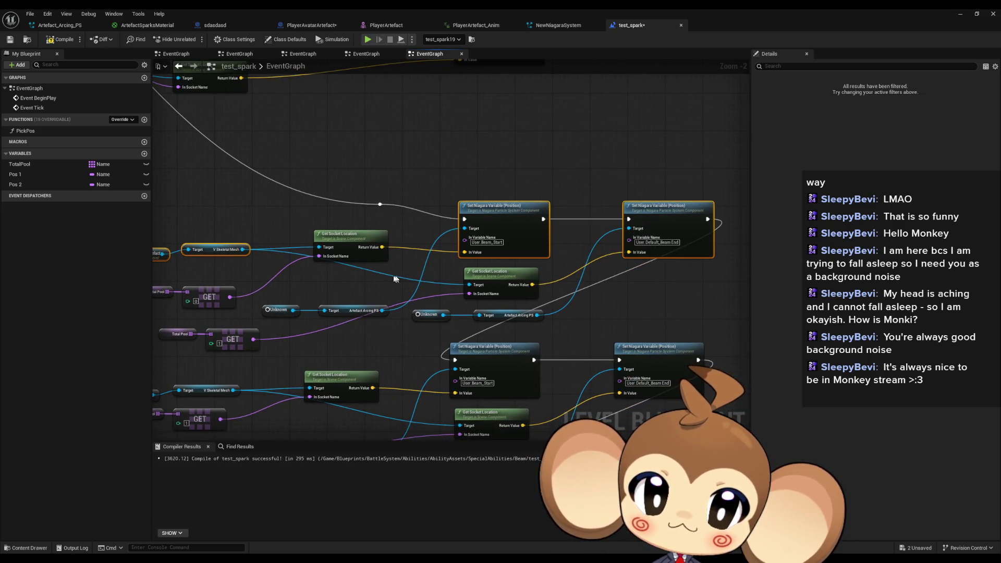
pyautogui.moveTo(319, 229)
pyautogui.mouseDown()
pyautogui.moveTo(386, 227)
pyautogui.moveTo(407, 257)
pyautogui.mouseUp()
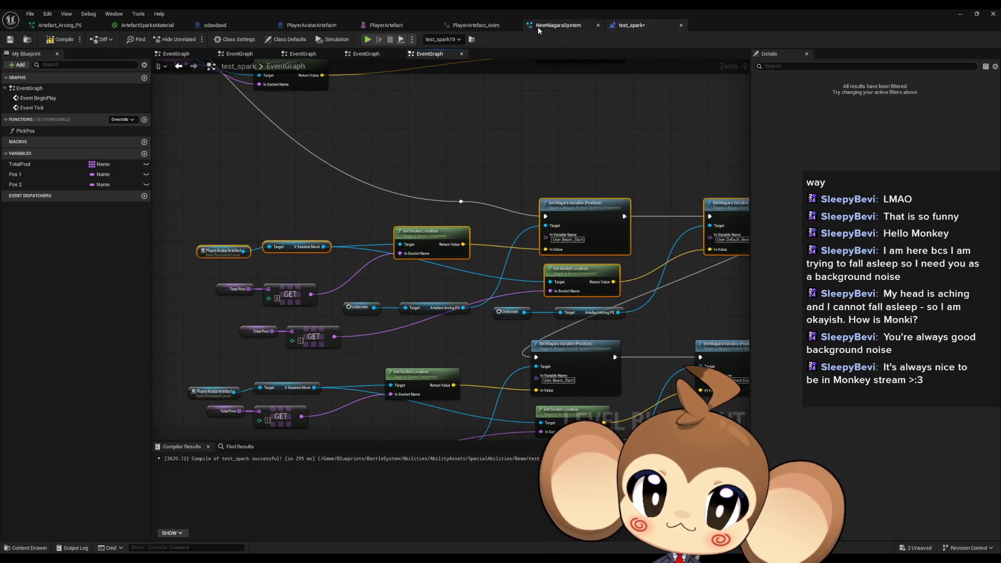
pyautogui.click(312, 25)
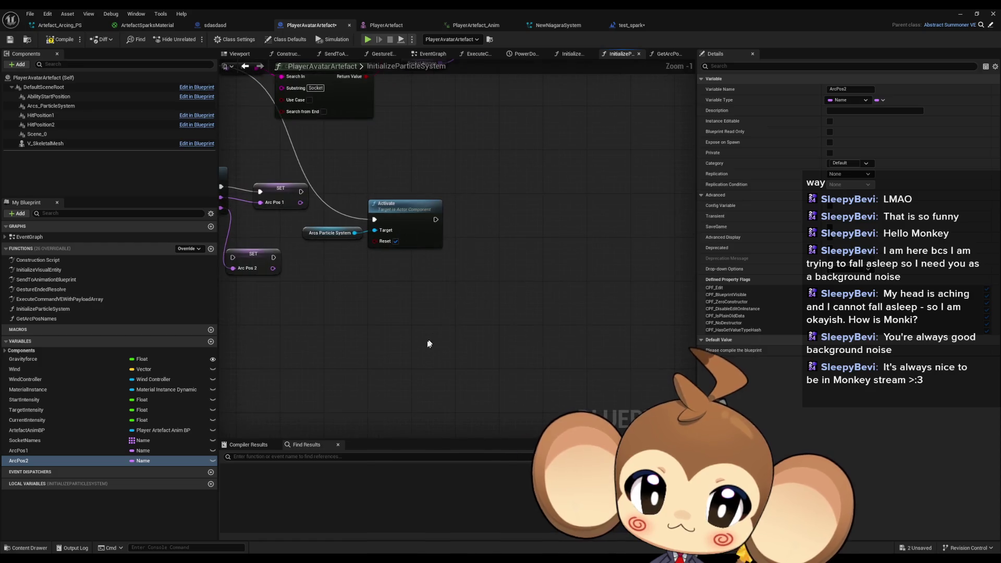
# Paste the beam nodes and feed V Skeletal Mesh getters into both Get Socket Location Targets.
pyautogui.hotkey('ctrl', 'v')
pyautogui.moveTo(415, 364)
pyautogui.mouseDown()
pyautogui.moveTo(424, 290)
pyautogui.moveTo(402, 285)
pyautogui.moveTo(568, 272)
pyautogui.mouseUp()
pyautogui.moveTo(254, 315); pyautogui.dragTo(361, 316)
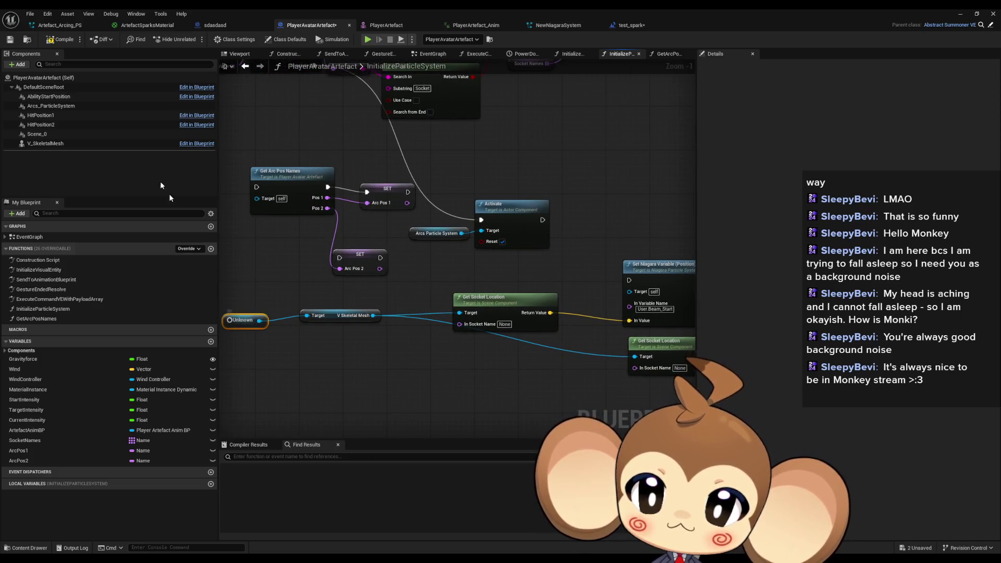
pyautogui.moveTo(45, 143)
pyautogui.mouseDown()
pyautogui.moveTo(312, 285)
pyautogui.moveTo(383, 358)
pyautogui.moveTo(412, 365)
pyautogui.moveTo(457, 339)
pyautogui.moveTo(459, 314)
pyautogui.mouseUp()
pyautogui.moveTo(427, 370); pyautogui.dragTo(410, 354)
pyautogui.hotkey('ctrl', 'c')
pyautogui.hotkey('ctrl', 'v')
pyautogui.moveTo(605, 375); pyautogui.dragTo(634, 356)
pyautogui.moveTo(224, 339); pyautogui.dragTo(401, 273)
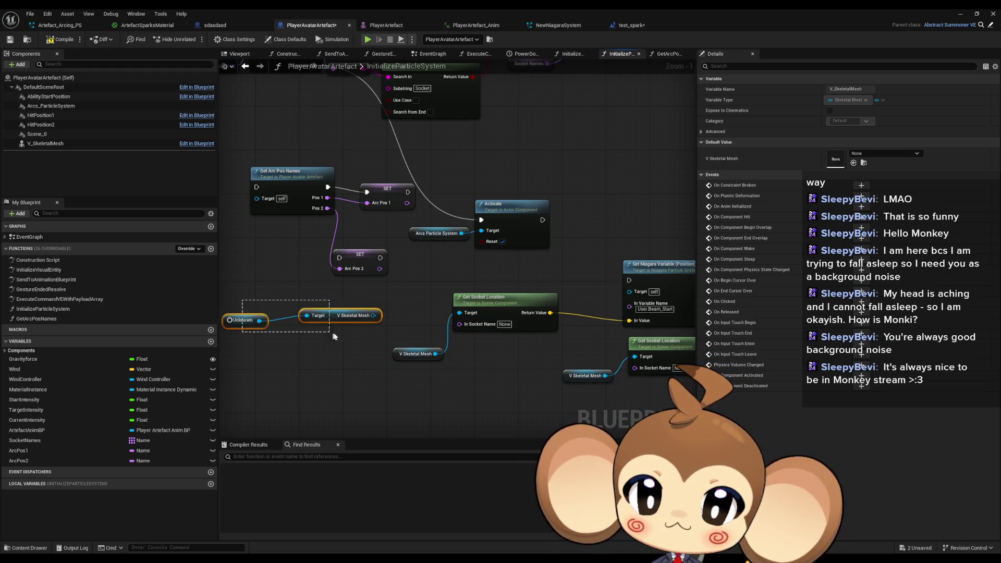
pyautogui.press('Delete')
# Connect Arc Pos 1 and Arc Pos 2 getters to the two In Socket Name pins.
pyautogui.moveTo(74, 451)
pyautogui.mouseDown()
pyautogui.moveTo(431, 380)
pyautogui.moveTo(403, 378)
pyautogui.mouseUp()
pyautogui.click(428, 393)
pyautogui.moveTo(18, 460); pyautogui.dragTo(459, 419)
pyautogui.click(469, 427)
pyautogui.moveTo(434, 381); pyautogui.dragTo(459, 324)
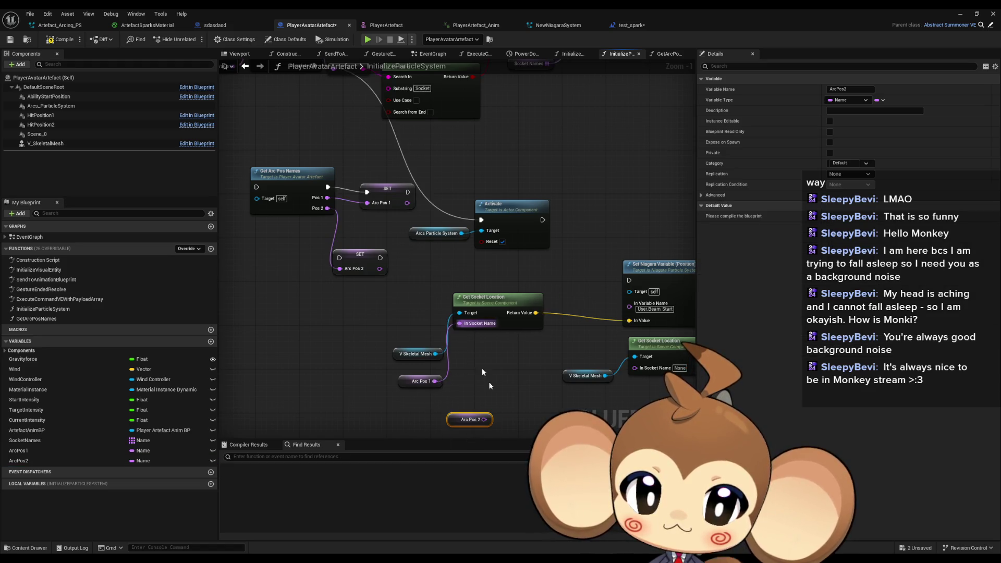
pyautogui.moveTo(424, 397); pyautogui.dragTo(574, 345)
pyautogui.moveTo(392, 401); pyautogui.dragTo(512, 374)
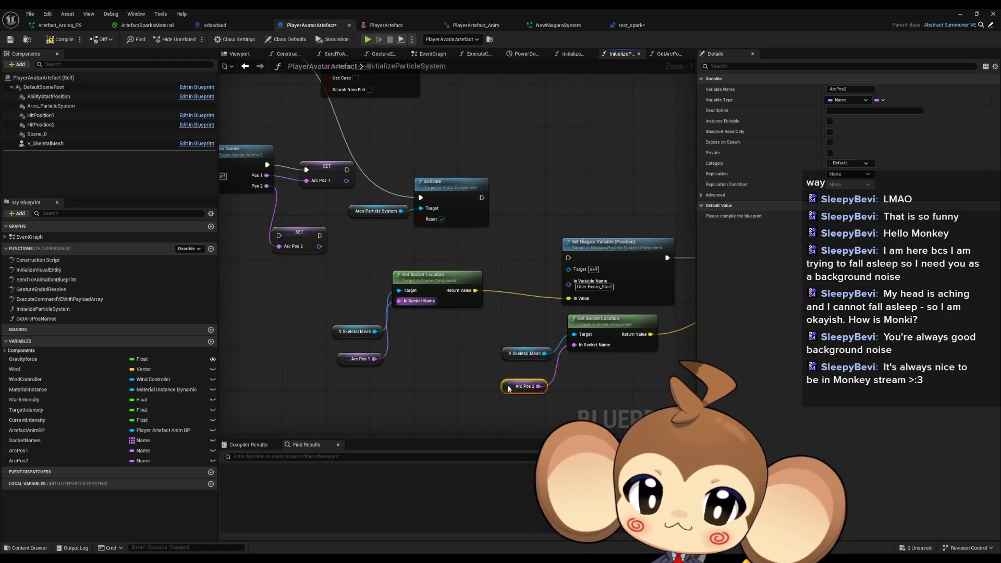
pyautogui.moveTo(354, 362); pyautogui.dragTo(354, 358)
# Chain SET Arc Pos 1 into SET Arc Pos 2 and place them side by side.
pyautogui.click(529, 319)
pyautogui.moveTo(529, 318); pyautogui.dragTo(554, 317)
pyautogui.moveTo(405, 262); pyautogui.dragTo(471, 281)
pyautogui.click(417, 245)
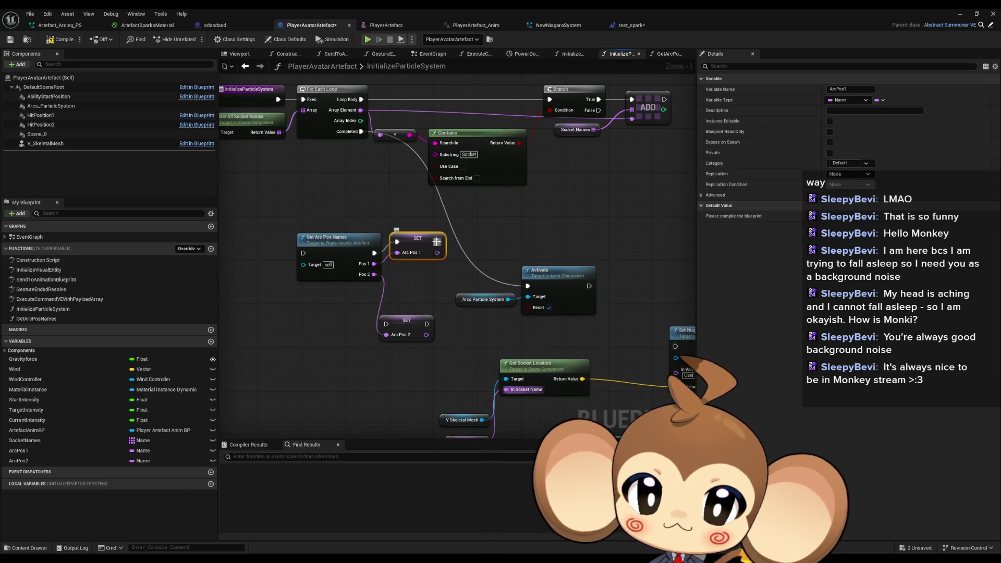
pyautogui.moveTo(437, 241); pyautogui.dragTo(388, 326)
pyautogui.moveTo(407, 320)
pyautogui.mouseDown()
pyautogui.moveTo(483, 238)
pyautogui.moveTo(469, 258)
pyautogui.mouseUp()
pyautogui.moveTo(545, 314)
pyautogui.mouseDown()
pyautogui.moveTo(411, 282)
pyautogui.moveTo(450, 286)
pyautogui.moveTo(347, 254)
pyautogui.mouseUp()
# Rearrange the socket location groups and Set Niagara Variable nodes into a tidier layout.
pyautogui.scroll(-1, 450, 286)
pyautogui.moveTo(291, 293); pyautogui.dragTo(347, 359)
pyautogui.moveTo(339, 307)
pyautogui.mouseDown()
pyautogui.moveTo(382, 352)
pyautogui.moveTo(360, 347)
pyautogui.mouseUp()
pyautogui.moveTo(306, 284)
pyautogui.mouseDown()
pyautogui.moveTo(561, 380)
pyautogui.moveTo(625, 385)
pyautogui.mouseUp()
pyautogui.moveTo(651, 268)
pyautogui.mouseDown()
pyautogui.moveTo(381, 301)
pyautogui.moveTo(470, 278)
pyautogui.mouseUp()
pyautogui.scroll(-1, 406, 274)
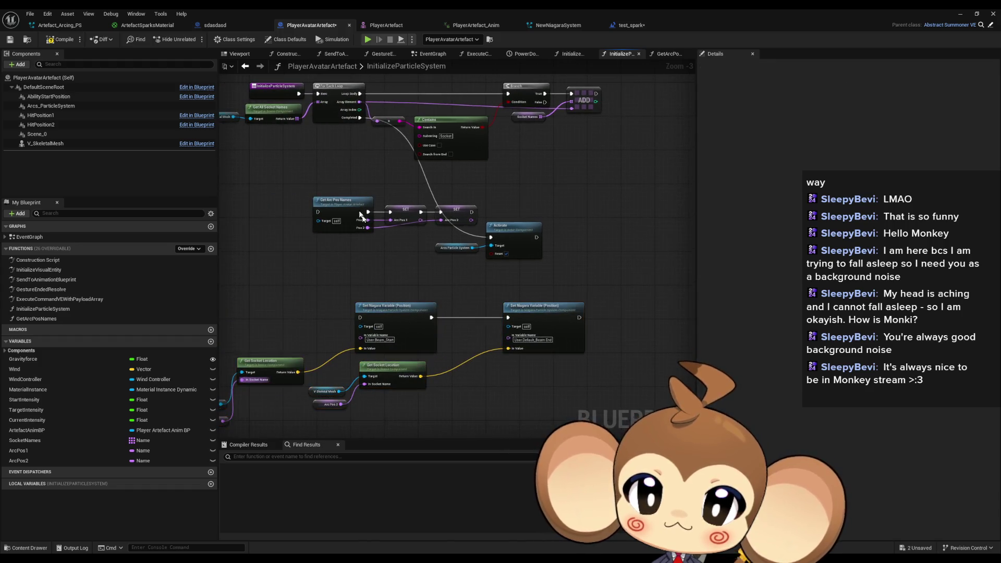
# Add a Sequence after the loop's Completed pin, feeding Get Arc Pos Names, Set Niagara Variable and Activate.
pyautogui.moveTo(359, 118)
pyautogui.mouseDown()
pyautogui.moveTo(272, 240)
pyautogui.moveTo(324, 214)
pyautogui.moveTo(361, 317)
pyautogui.mouseUp()
pyautogui.write('seq')
pyautogui.click(308, 277)
pyautogui.moveTo(297, 262)
pyautogui.mouseDown()
pyautogui.moveTo(502, 262)
pyautogui.moveTo(490, 238)
pyautogui.mouseUp()
pyautogui.click(518, 254)
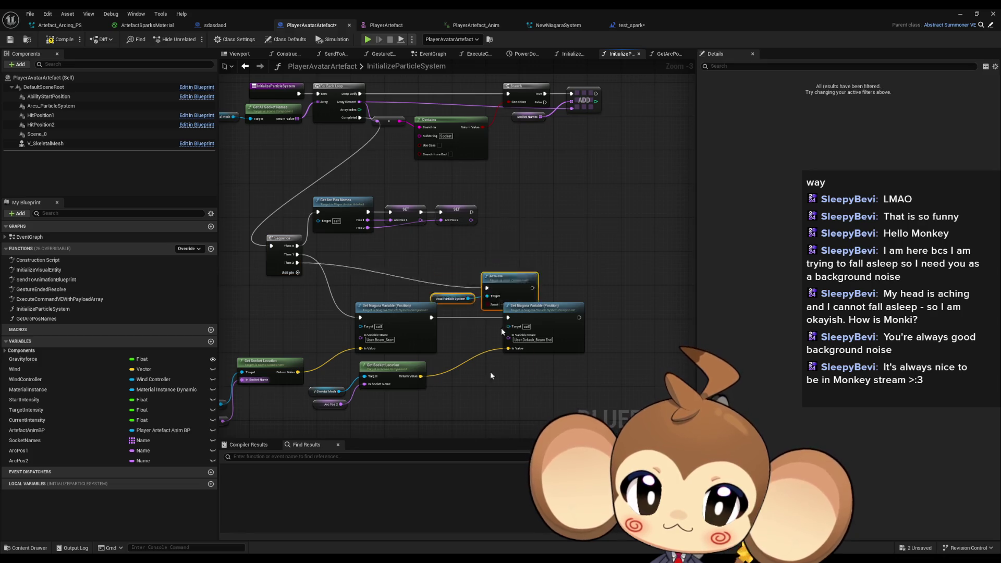
pyautogui.press('Delete')
pyautogui.moveTo(418, 209)
pyautogui.mouseDown()
pyautogui.moveTo(518, 246)
pyautogui.moveTo(654, 233)
pyautogui.mouseUp()
# Align the Sequence node and move the Set Niagara Variable nodes and first socket group beside it.
pyautogui.scroll(1, 518, 246)
pyautogui.moveTo(346, 263)
pyautogui.mouseDown()
pyautogui.moveTo(415, 230)
pyautogui.moveTo(401, 229)
pyautogui.mouseUp()
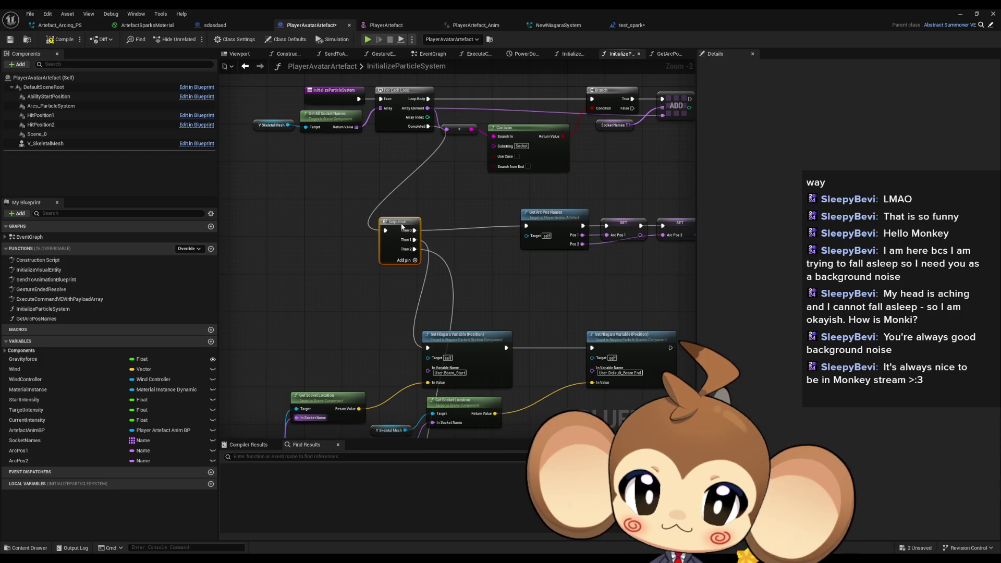
pyautogui.moveTo(518, 286)
pyautogui.mouseDown()
pyautogui.moveTo(402, 358)
pyautogui.moveTo(393, 322)
pyautogui.moveTo(451, 265)
pyautogui.mouseUp()
pyautogui.moveTo(436, 187)
pyautogui.mouseDown()
pyautogui.moveTo(447, 204)
pyautogui.moveTo(605, 297)
pyautogui.mouseUp()
pyautogui.moveTo(259, 368)
pyautogui.mouseDown()
pyautogui.moveTo(224, 430)
pyautogui.moveTo(312, 417)
pyautogui.mouseUp()
pyautogui.moveTo(402, 344); pyautogui.dragTo(547, 264)
pyautogui.click(471, 290)
# Position the second Get Socket Location, V Skeletal Mesh, Arc Pos 2, Activate and Arcs Particle System nodes.
pyautogui.moveTo(471, 289); pyautogui.dragTo(364, 273)
pyautogui.moveTo(417, 333)
pyautogui.mouseDown()
pyautogui.moveTo(567, 281)
pyautogui.moveTo(527, 277)
pyautogui.mouseUp()
pyautogui.moveTo(689, 222); pyautogui.dragTo(567, 220)
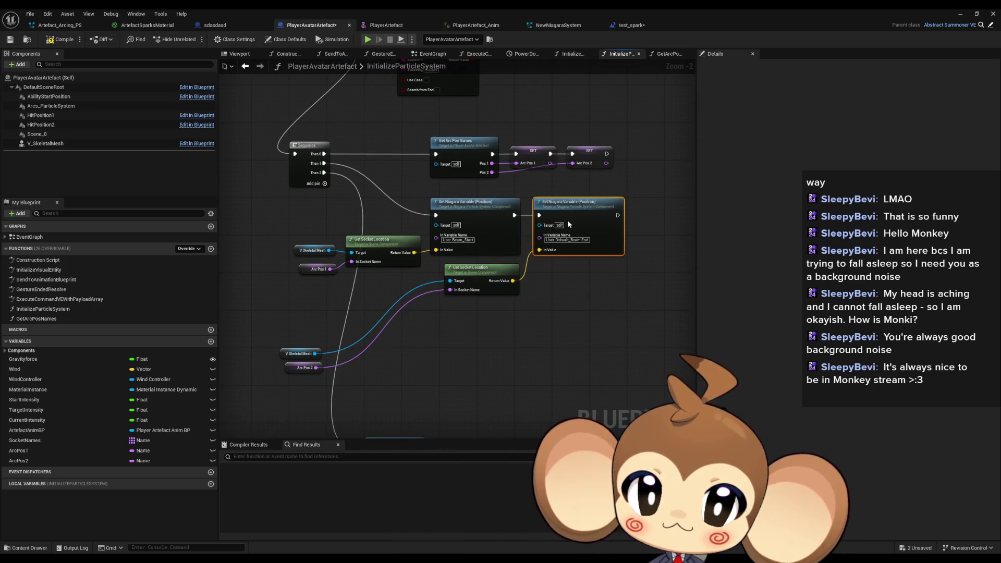
pyautogui.moveTo(291, 365)
pyautogui.mouseDown()
pyautogui.moveTo(284, 348)
pyautogui.moveTo(407, 292)
pyautogui.mouseUp()
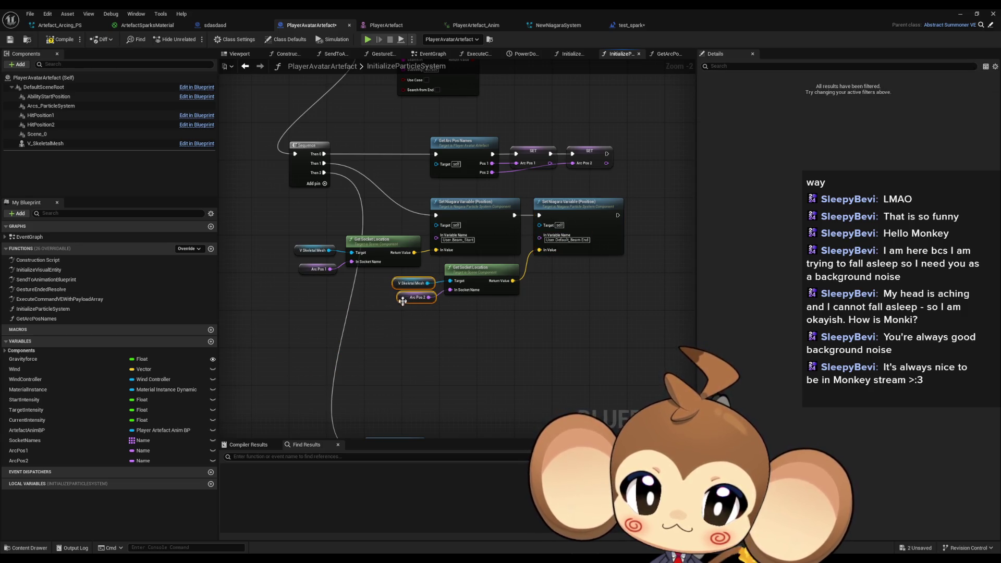
pyautogui.moveTo(361, 360)
pyautogui.mouseDown()
pyautogui.moveTo(426, 266)
pyautogui.moveTo(426, 238)
pyautogui.mouseUp()
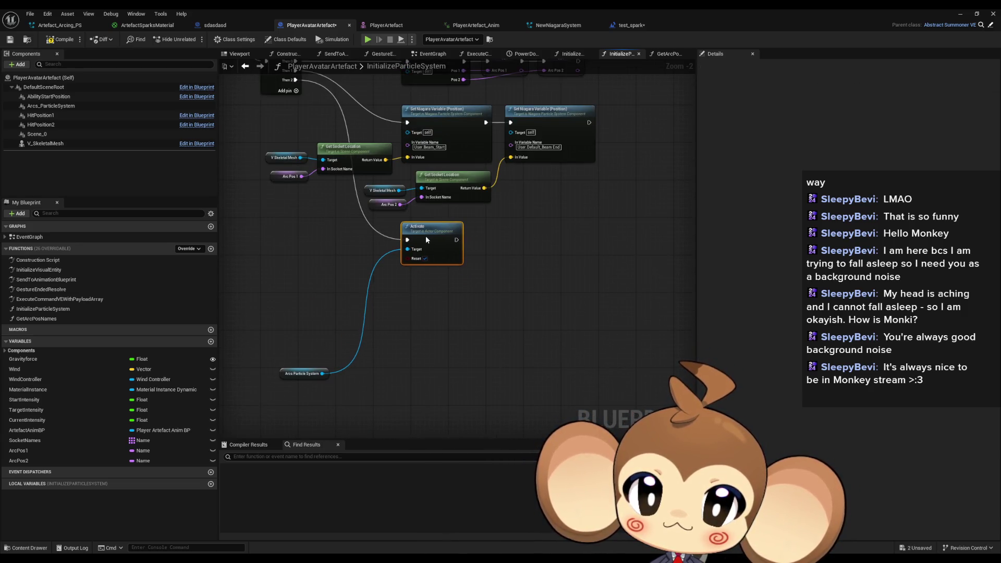
pyautogui.moveTo(297, 372)
pyautogui.mouseDown()
pyautogui.moveTo(350, 272)
pyautogui.moveTo(393, 372)
pyautogui.mouseUp()
pyautogui.click(367, 281)
# Review the finished Sequence chain across the graph, then switch to PlayerAvatarArtefact's EventGraph.
pyautogui.moveTo(315, 305)
pyautogui.mouseDown()
pyautogui.moveTo(331, 331)
pyautogui.moveTo(412, 380)
pyautogui.mouseUp()
pyautogui.scroll(-2, 300, 230)
pyautogui.moveTo(262, 210); pyautogui.dragTo(483, 358)
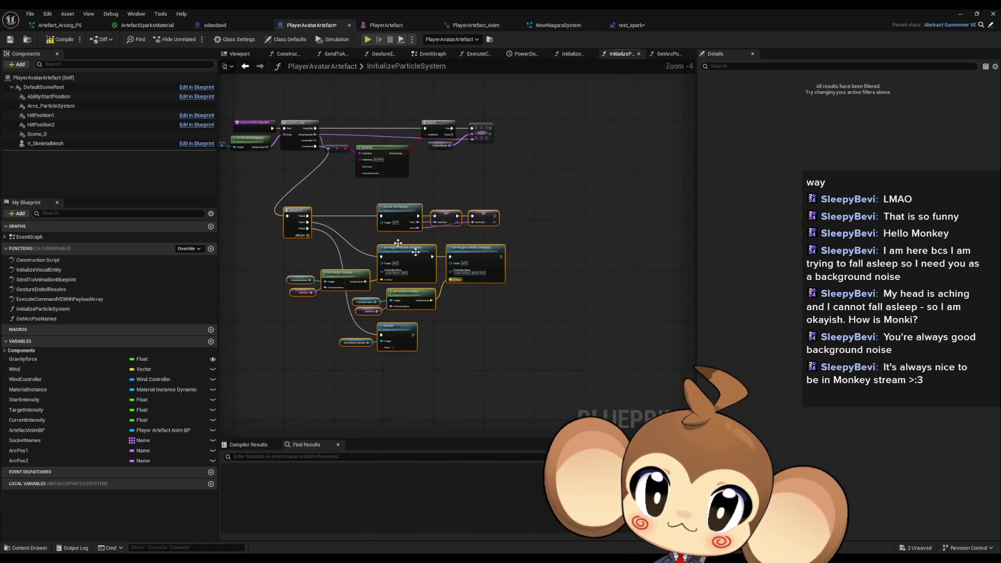
pyautogui.scroll(5, 392, 211)
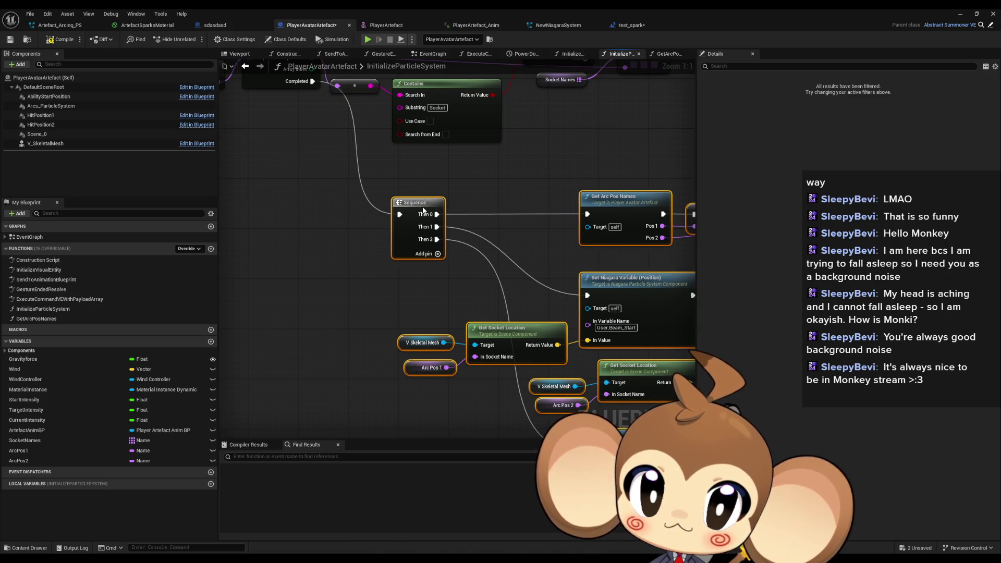
pyautogui.click(458, 173)
pyautogui.moveTo(496, 191); pyautogui.dragTo(397, 194)
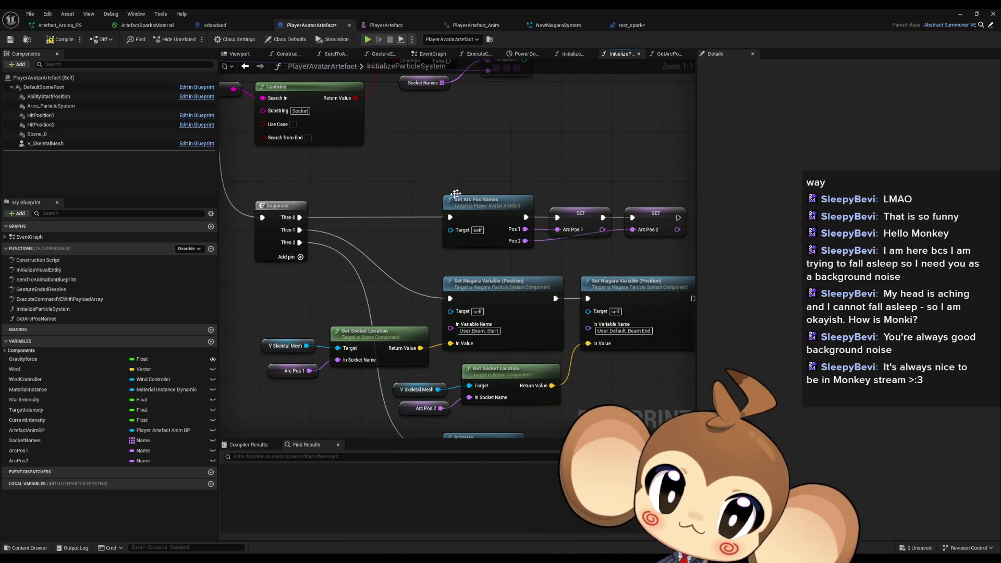
pyautogui.moveTo(475, 176); pyautogui.dragTo(354, 161)
pyautogui.scroll(-1, 353, 161)
pyautogui.moveTo(339, 246)
pyautogui.mouseDown()
pyautogui.moveTo(449, 246)
pyautogui.moveTo(403, 226)
pyautogui.moveTo(449, 311)
pyautogui.moveTo(405, 292)
pyautogui.mouseUp()
pyautogui.scroll(-1, 386, 245)
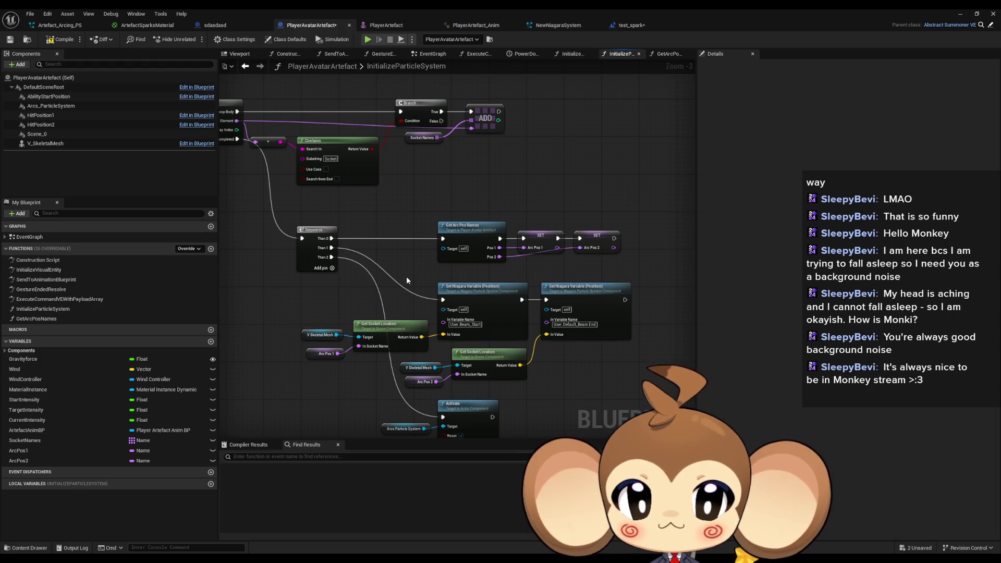
pyautogui.moveTo(407, 278); pyautogui.dragTo(413, 246)
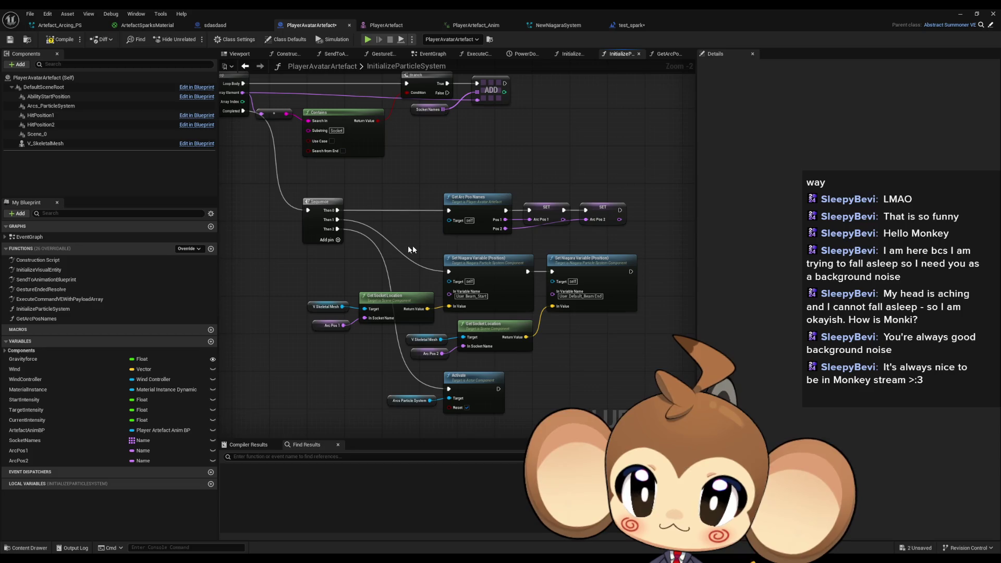
pyautogui.doubleClick(62, 237)
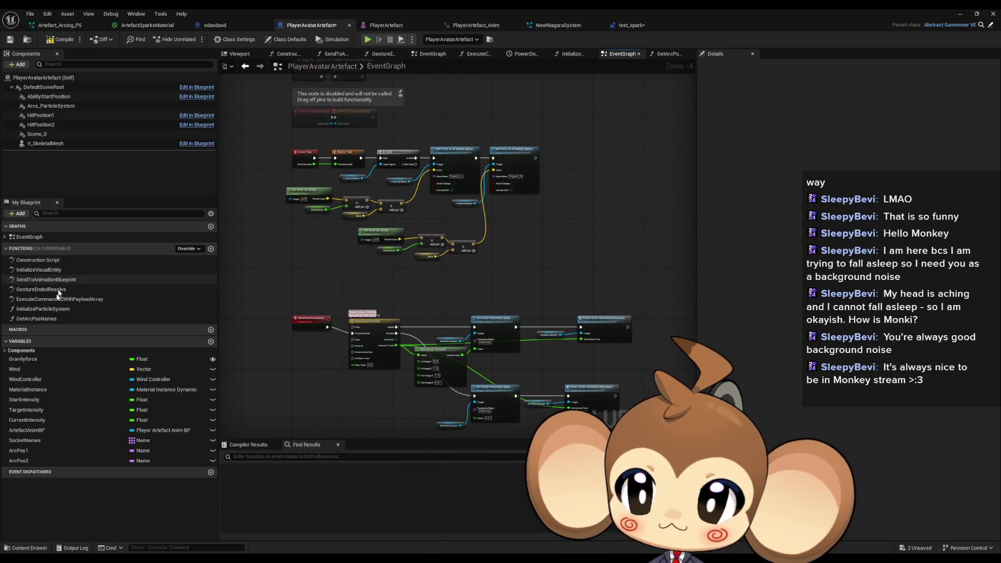
# Check GetArcPosNames, then reopen InitializeParticleSystem and inspect the nodes around the Sequence.
pyautogui.doubleClick(40, 319)
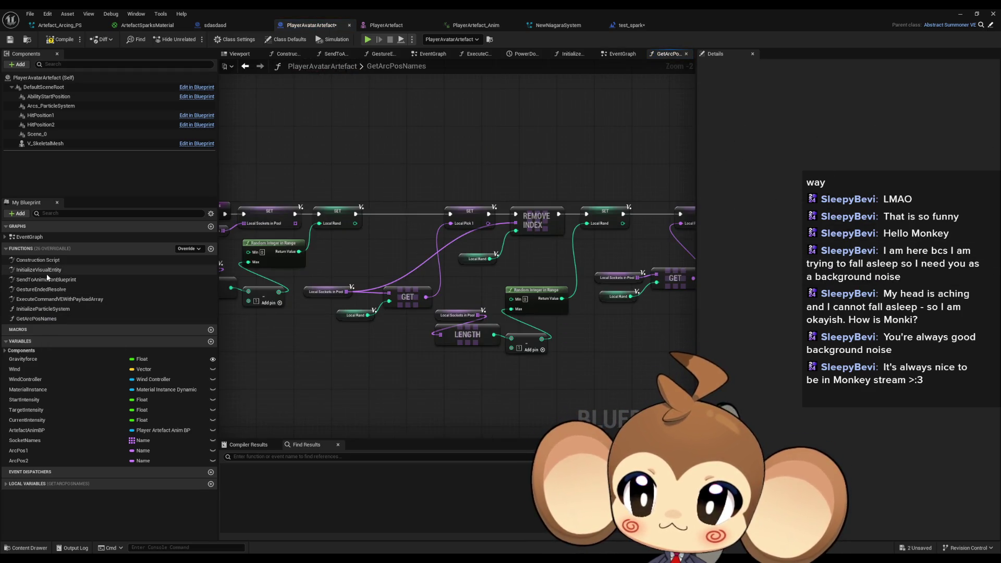
pyautogui.doubleClick(42, 309)
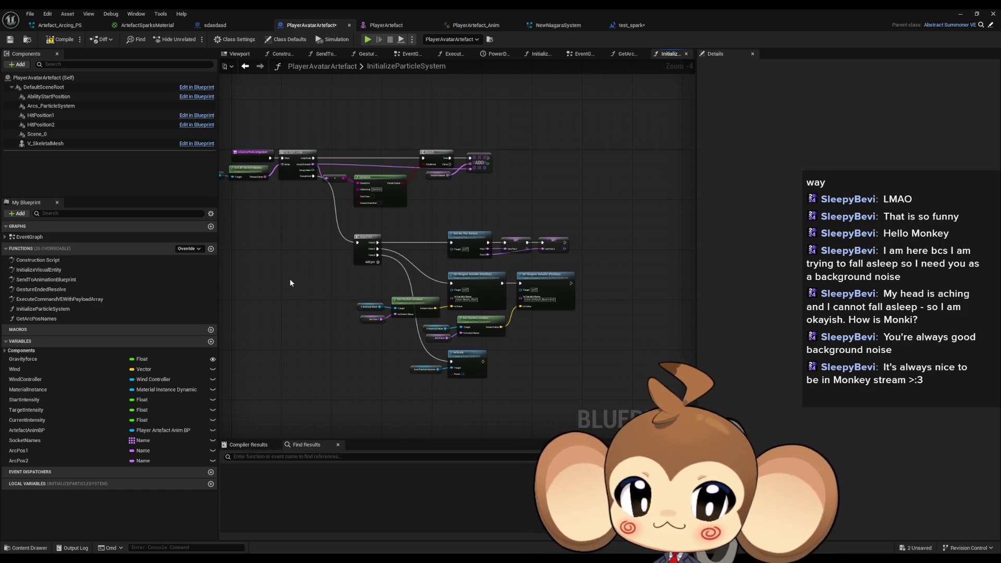
pyautogui.scroll(3, 387, 240)
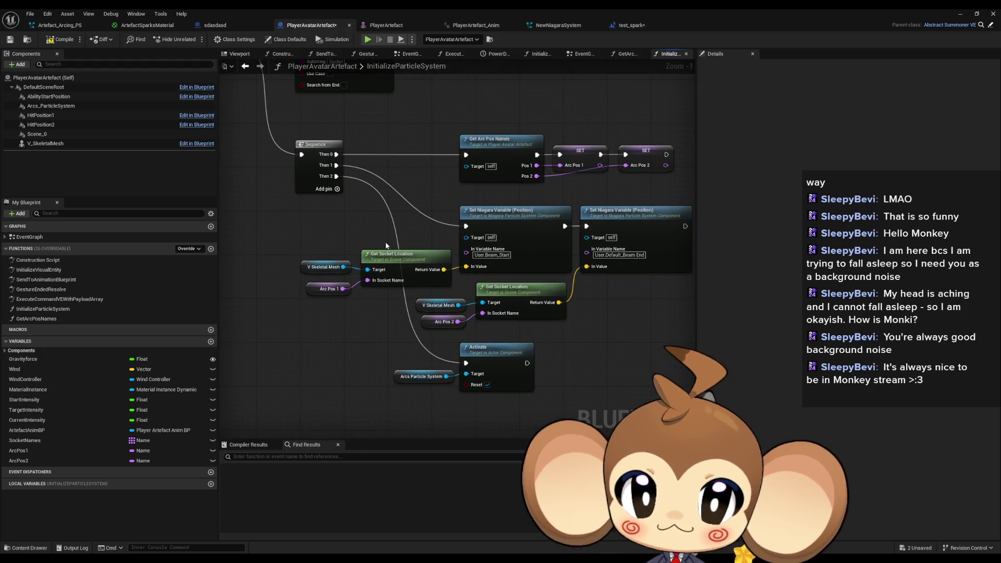
pyautogui.scroll(-2, 387, 245)
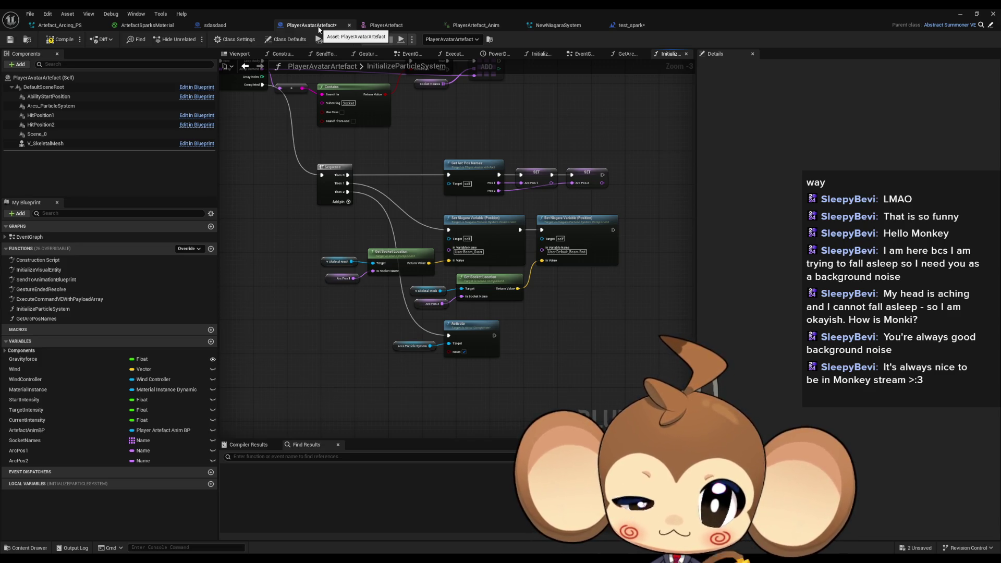
pyautogui.moveTo(408, 132)
pyautogui.mouseDown()
pyautogui.moveTo(497, 267)
pyautogui.moveTo(467, 229)
pyautogui.mouseUp()
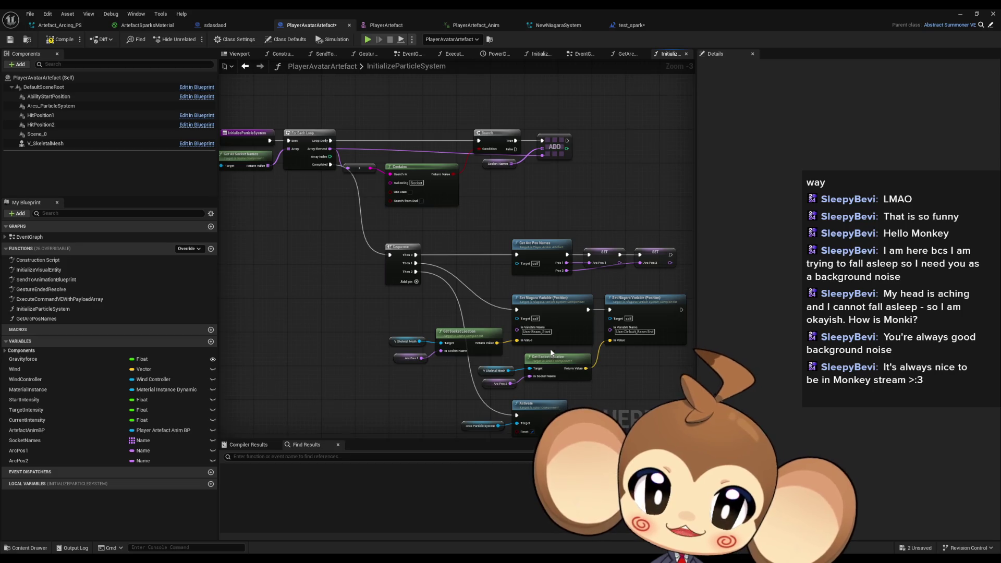
pyautogui.moveTo(487, 298); pyautogui.dragTo(464, 258)
pyautogui.moveTo(311, 207); pyautogui.dragTo(646, 346)
pyautogui.click(369, 272)
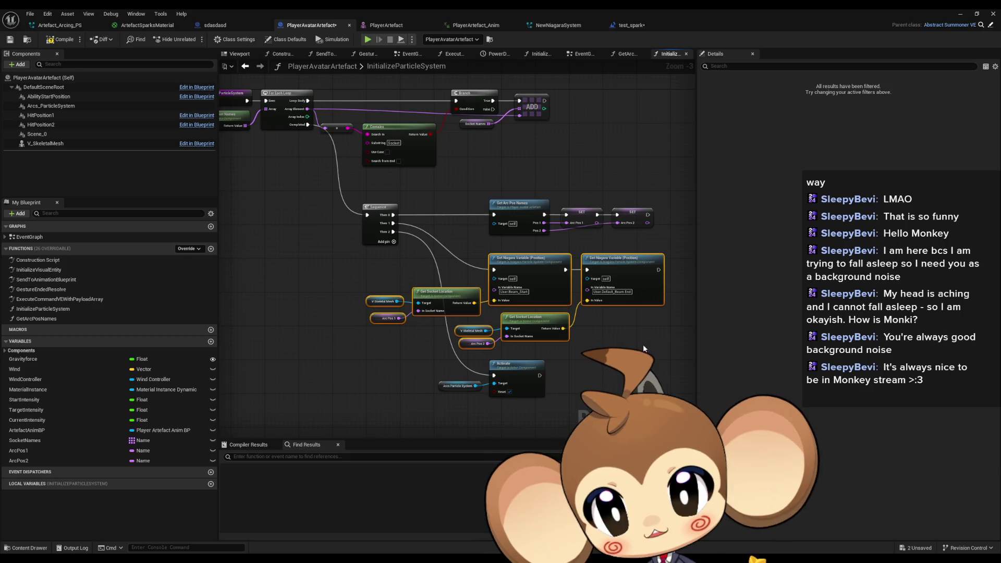
pyautogui.click(643, 344)
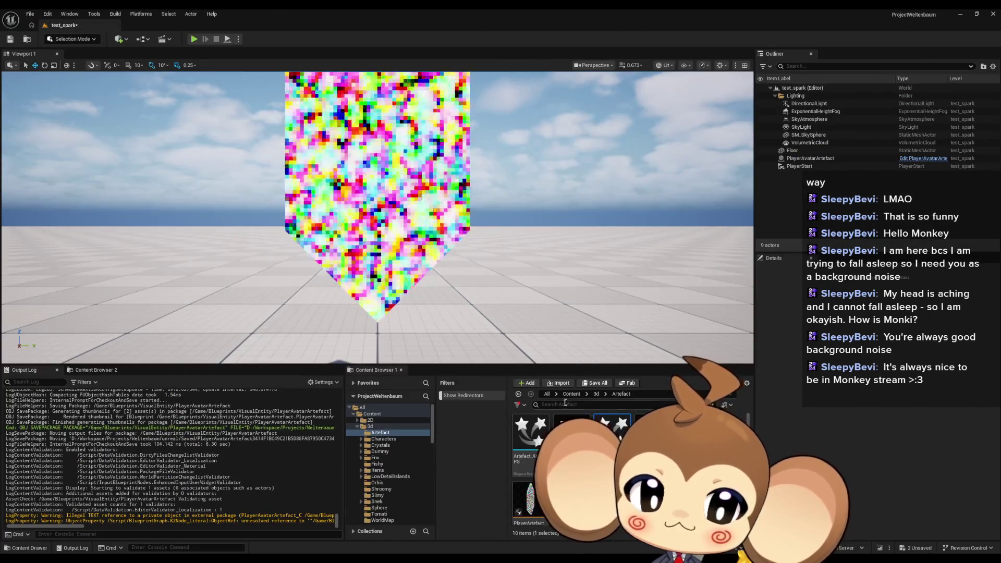
# Open the Abstract_EffectOld blueprint from the Blueprints folder in a full-screen editor.
pyautogui.click(518, 394)
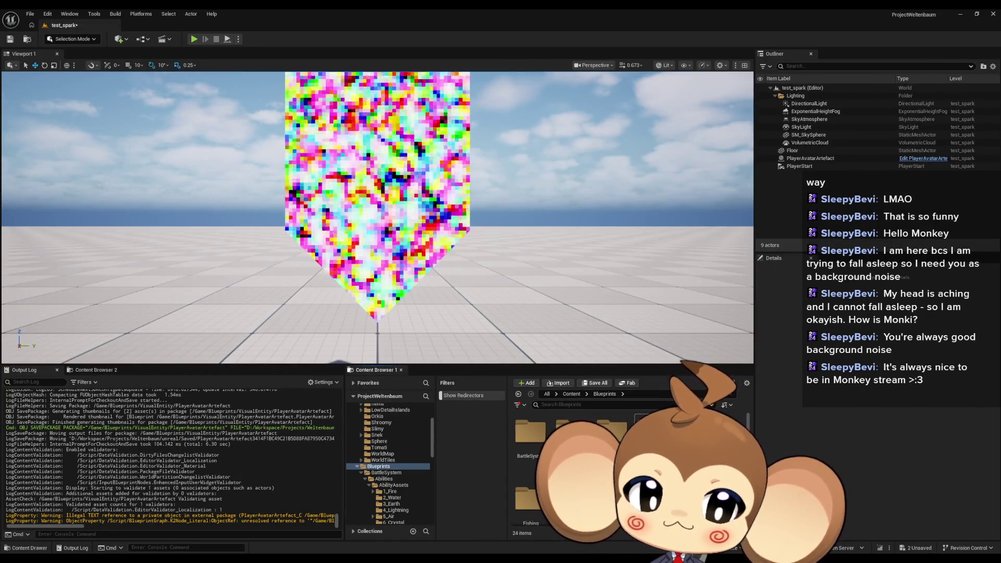
pyautogui.scroll(-1, 625, 469)
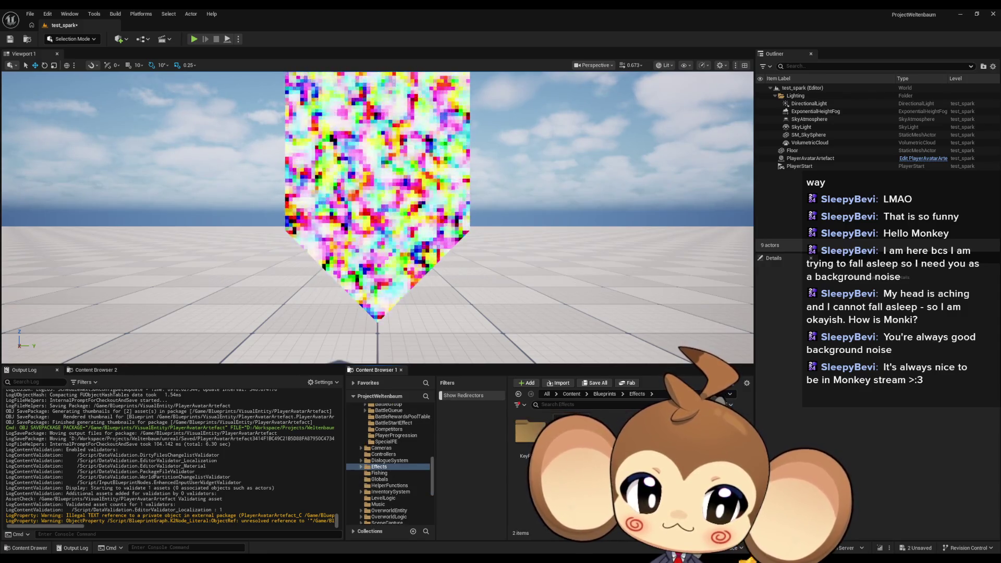
pyautogui.doubleClick(573, 469)
pyautogui.moveTo(386, 9)
pyautogui.mouseDown()
pyautogui.moveTo(483, 169)
pyautogui.moveTo(473, 475)
pyautogui.moveTo(492, 200)
pyautogui.mouseUp()
pyautogui.doubleClick(492, 200)
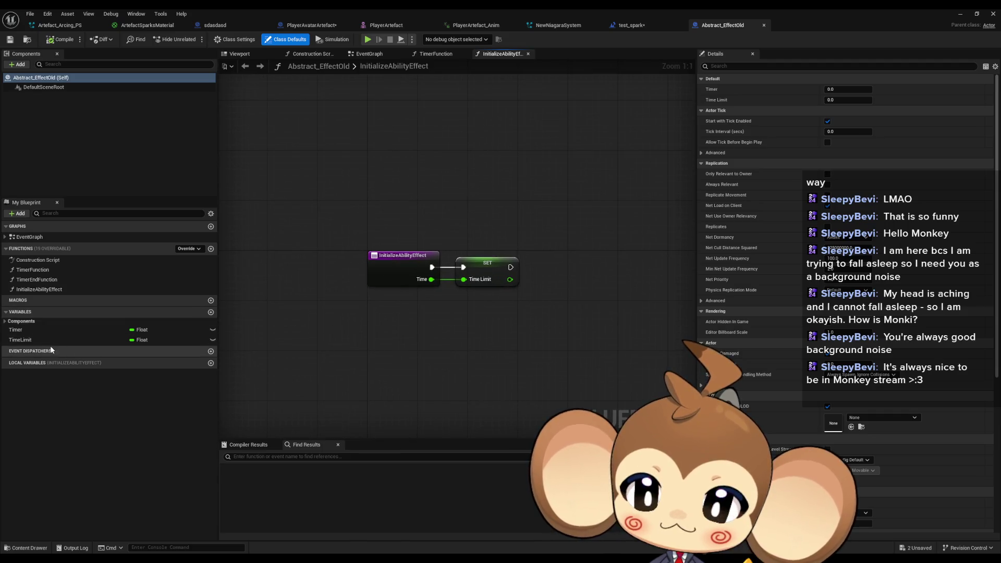
# Inspect the Timer variable, EventGraph, TimerFunction, TimerEndFunction and InitializeAbilityEffect graphs.
pyautogui.click(35, 330)
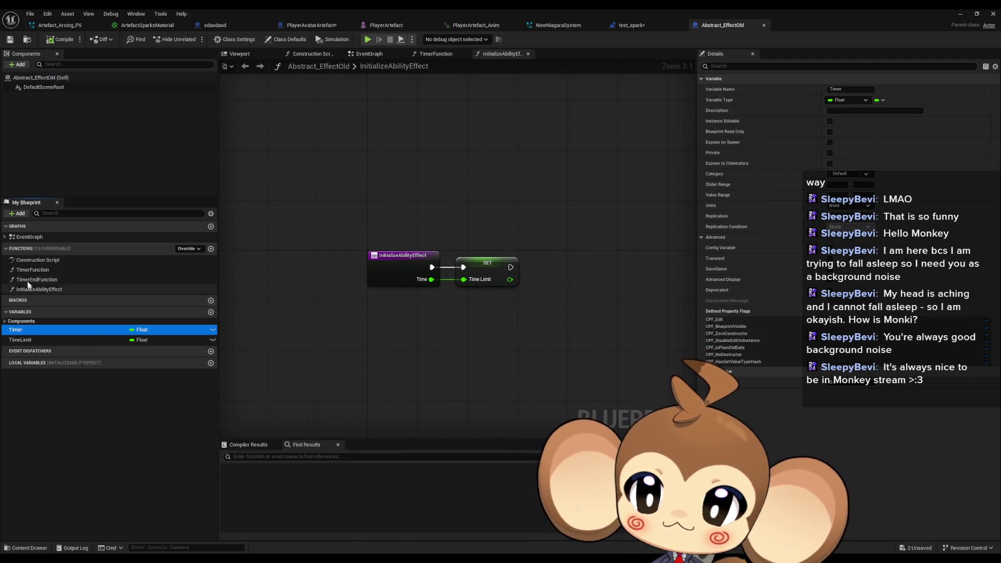
pyautogui.doubleClick(41, 237)
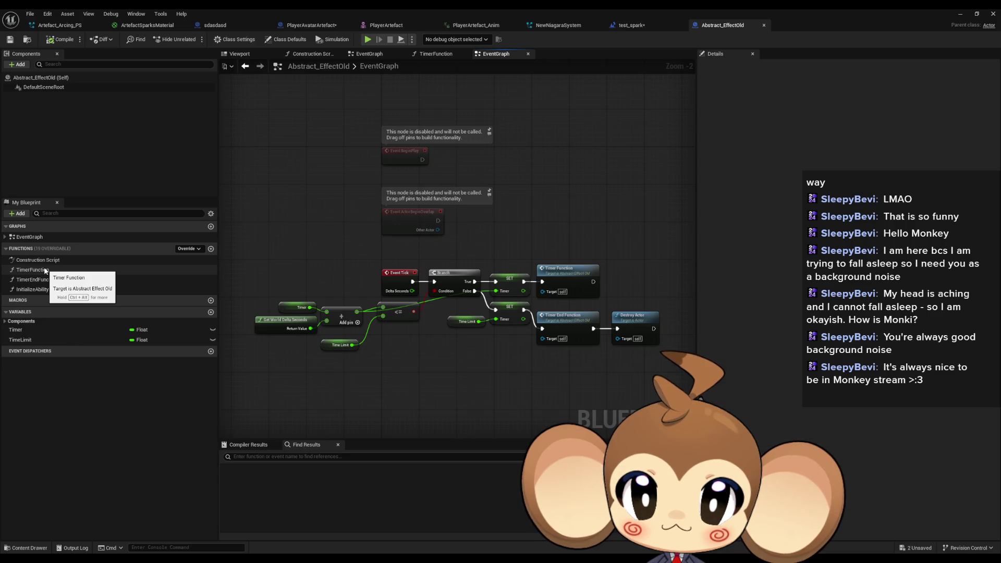
pyautogui.doubleClick(46, 270)
pyautogui.doubleClick(45, 280)
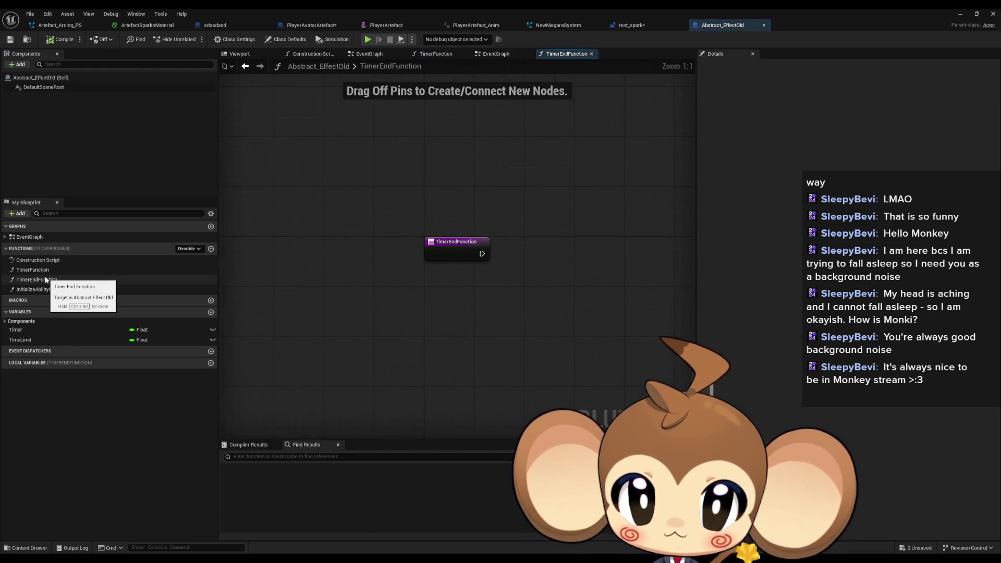
pyautogui.doubleClick(45, 289)
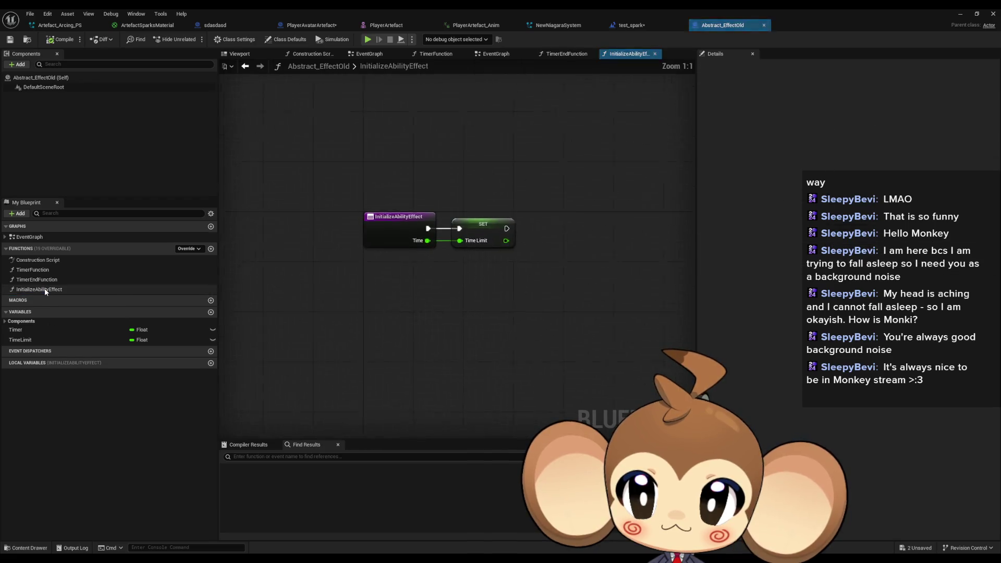
pyautogui.doubleClick(42, 271)
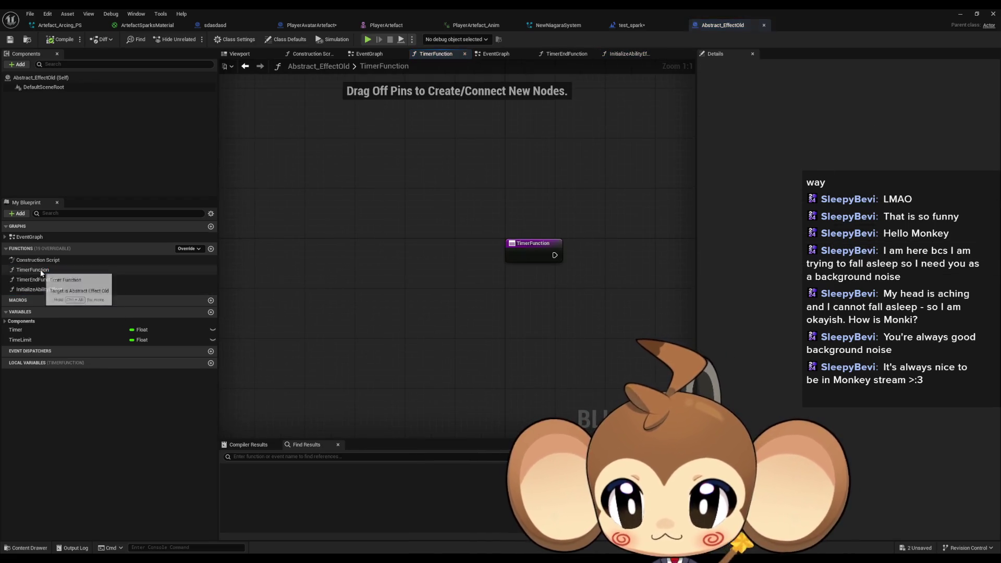
pyautogui.moveTo(265, 8)
pyautogui.mouseDown()
pyautogui.moveTo(437, 206)
pyautogui.moveTo(214, 255)
pyautogui.moveTo(60, 340)
pyautogui.mouseUp()
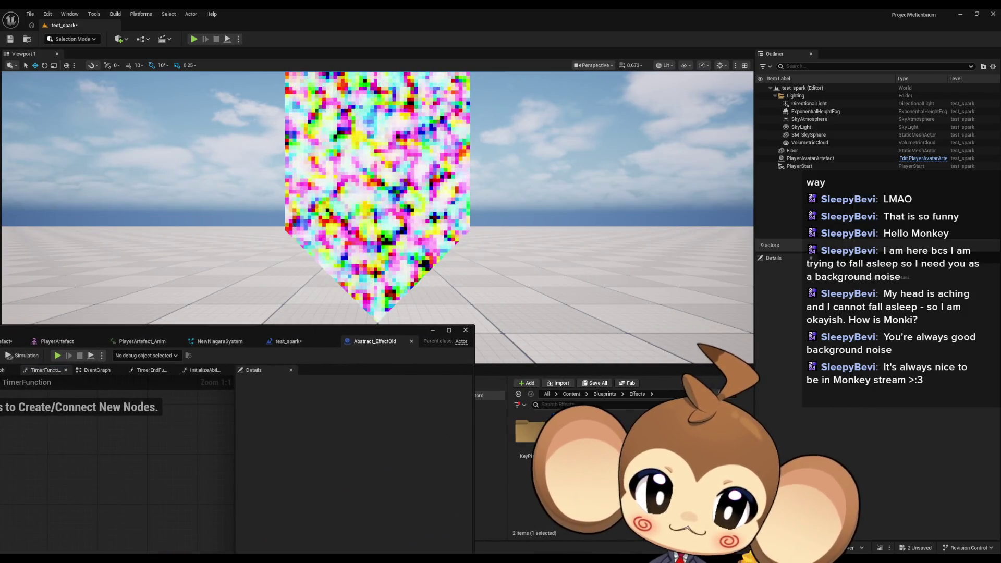
pyautogui.rightClick(561, 432)
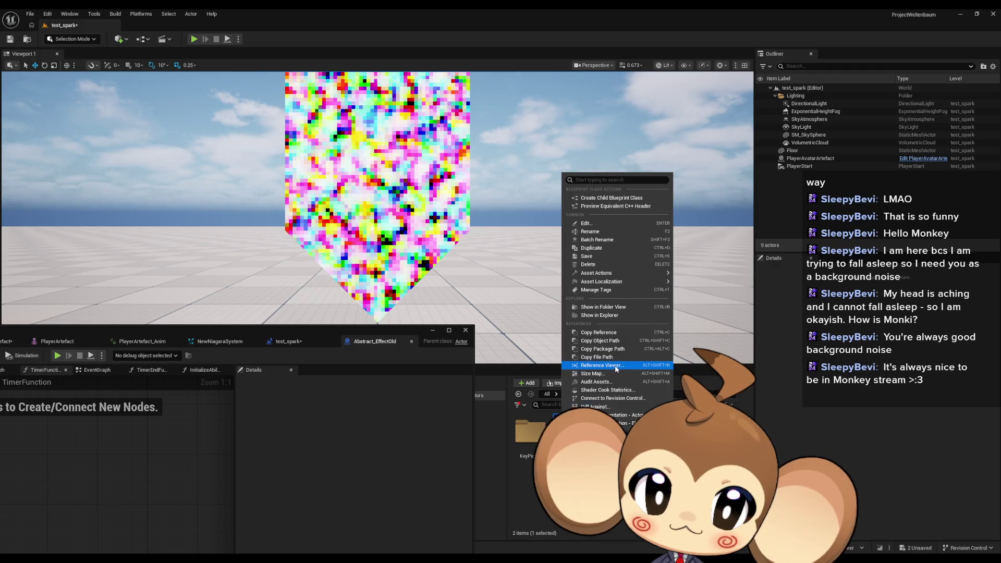
# Use the Reference Viewer on Abstract_EffectOld to locate and open AbilityEffect_SphereExplosion.
pyautogui.click(615, 365)
pyautogui.scroll(4, 309, 151)
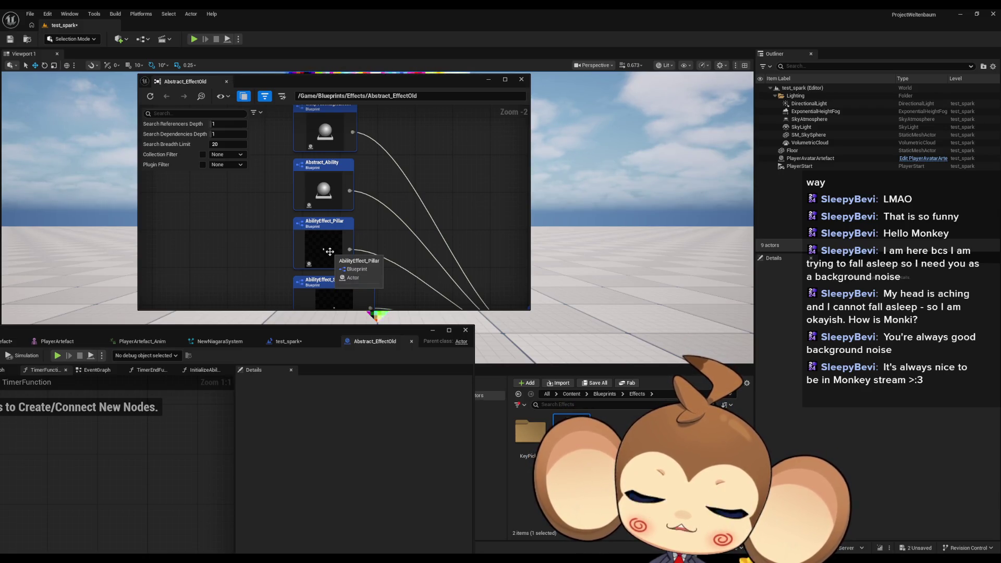
pyautogui.moveTo(401, 260)
pyautogui.mouseDown()
pyautogui.moveTo(392, 153)
pyautogui.moveTo(387, 183)
pyautogui.moveTo(376, 108)
pyautogui.moveTo(381, 228)
pyautogui.moveTo(368, 116)
pyautogui.mouseUp()
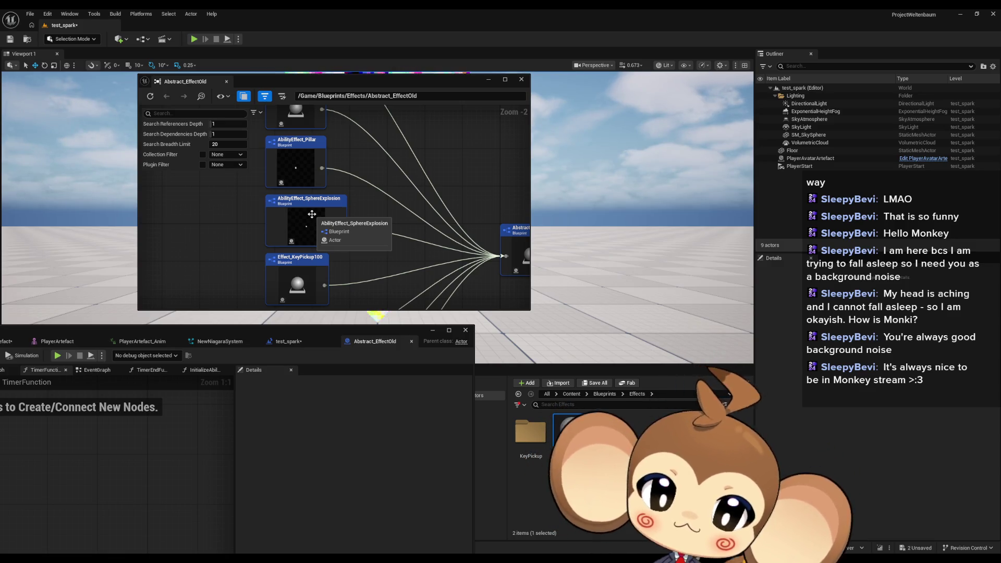
pyautogui.rightClick(312, 215)
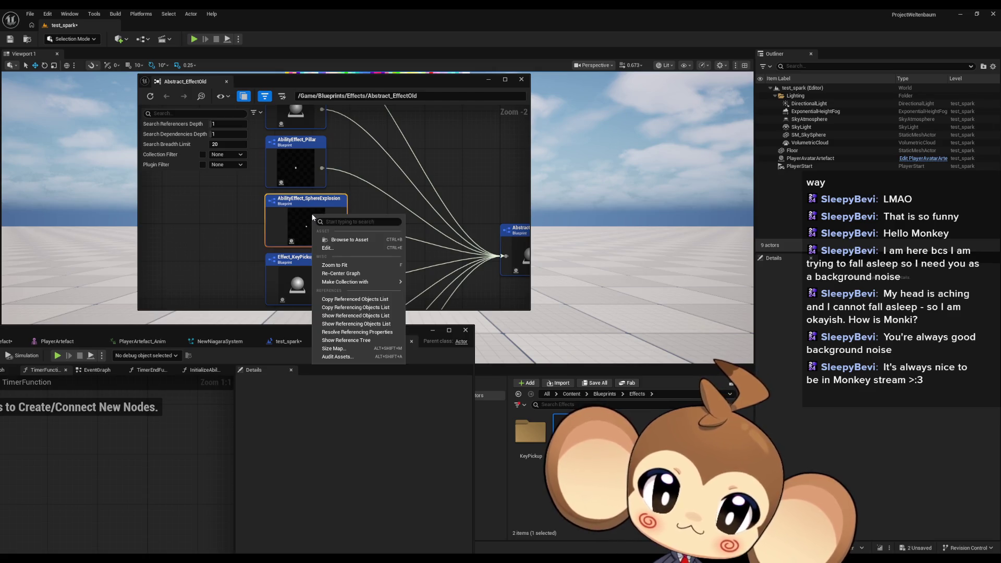
pyautogui.click(354, 240)
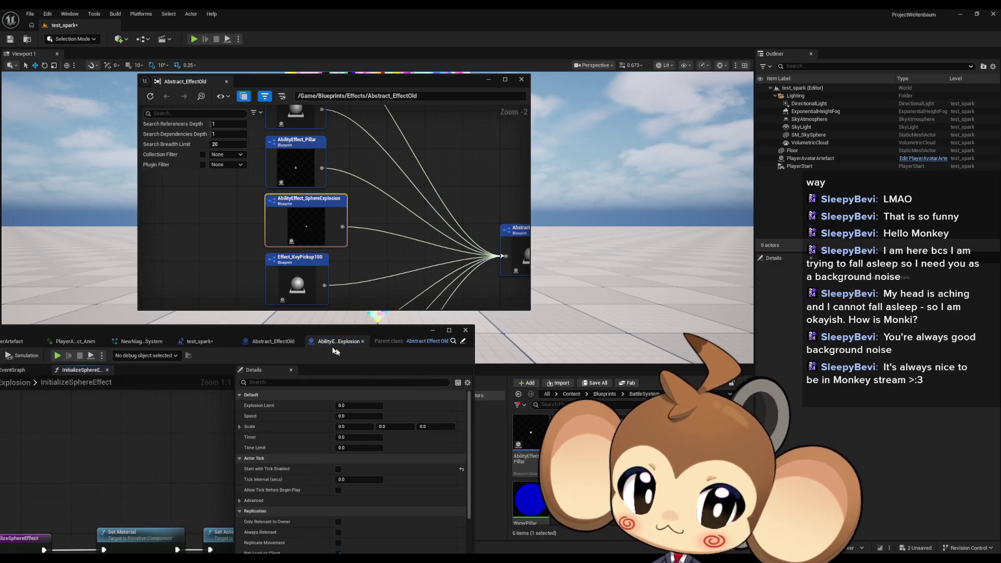
pyautogui.moveTo(313, 328)
pyautogui.mouseDown()
pyautogui.moveTo(545, 170)
pyautogui.moveTo(687, 167)
pyautogui.mouseUp()
# Maximize the AbilityEffect_SphereExplosion editor and review its initialize function and EventGraph.
pyautogui.doubleClick(687, 167)
pyautogui.moveTo(506, 223)
pyautogui.mouseDown()
pyautogui.moveTo(383, 208)
pyautogui.moveTo(429, 212)
pyautogui.mouseUp()
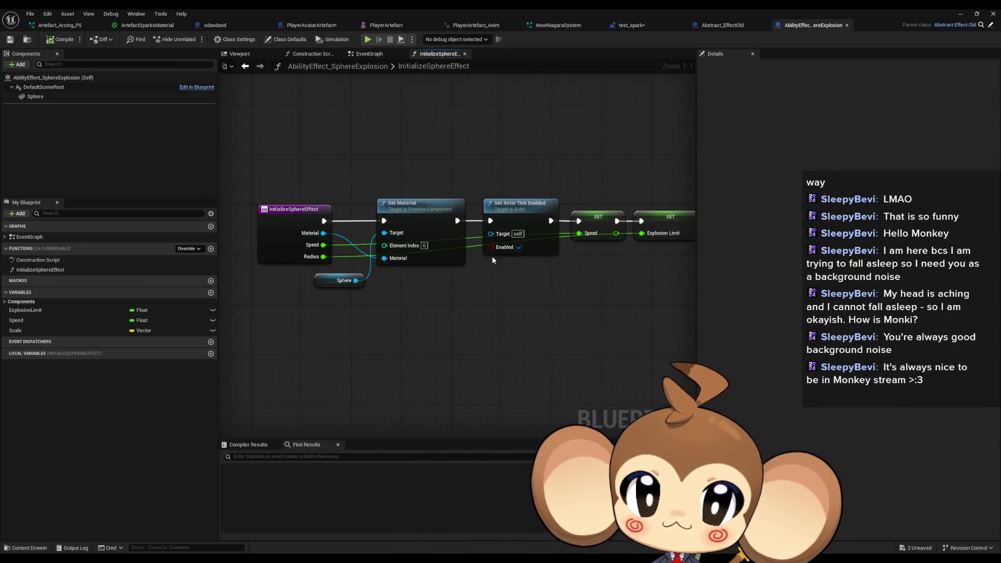
pyautogui.moveTo(483, 247)
pyautogui.mouseDown()
pyautogui.moveTo(445, 246)
pyautogui.moveTo(460, 246)
pyautogui.mouseUp()
pyautogui.doubleClick(73, 235)
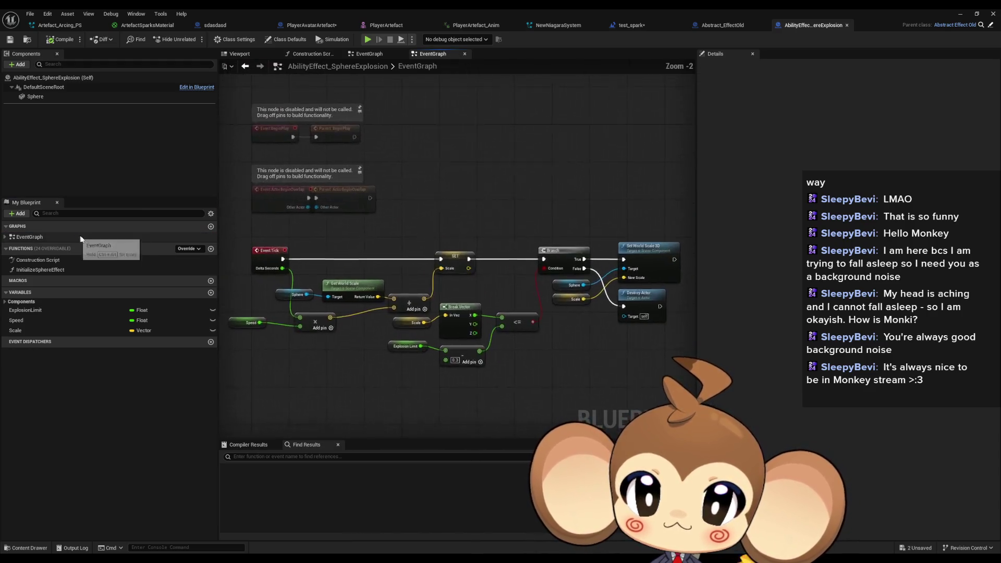
pyautogui.click(670, 339)
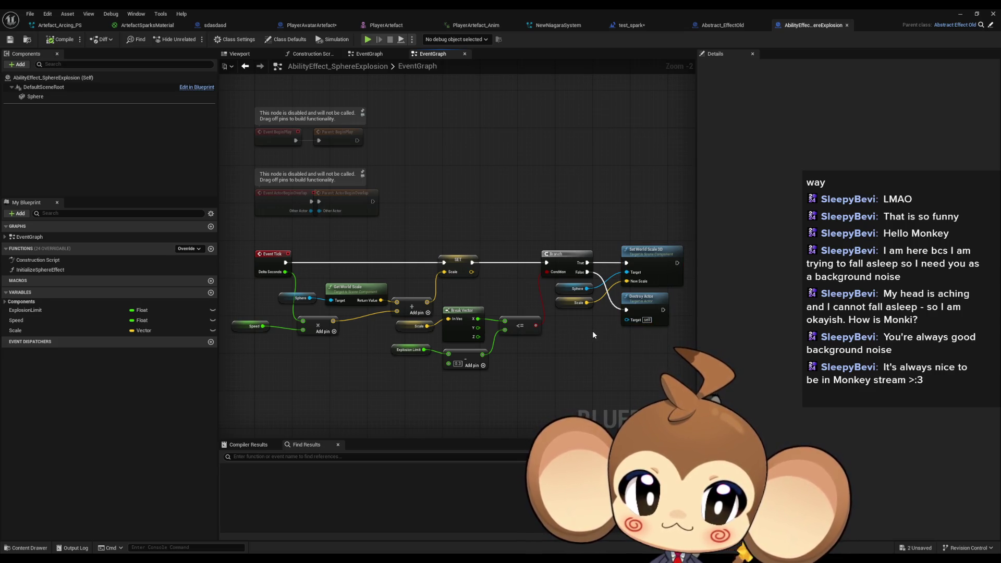
# Compare with Abstract_EffectOld's timer function, then return and restore the editor window.
pyautogui.click(724, 27)
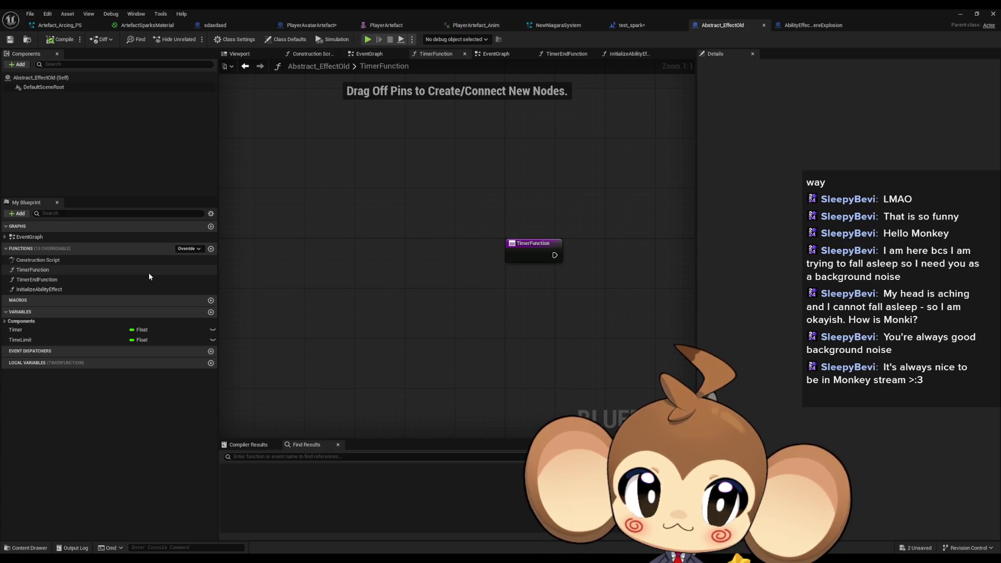
pyautogui.click(813, 25)
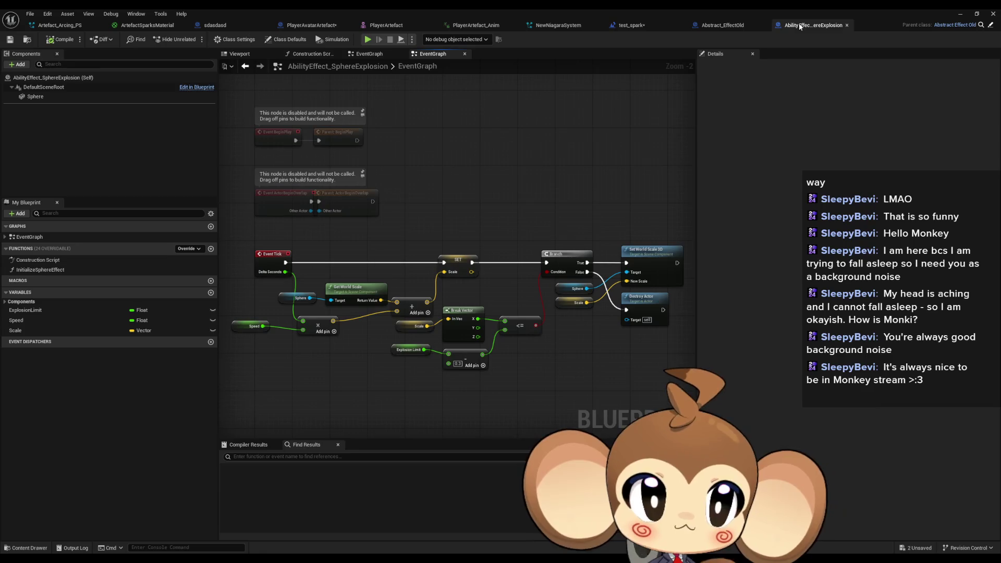
pyautogui.doubleClick(711, 8)
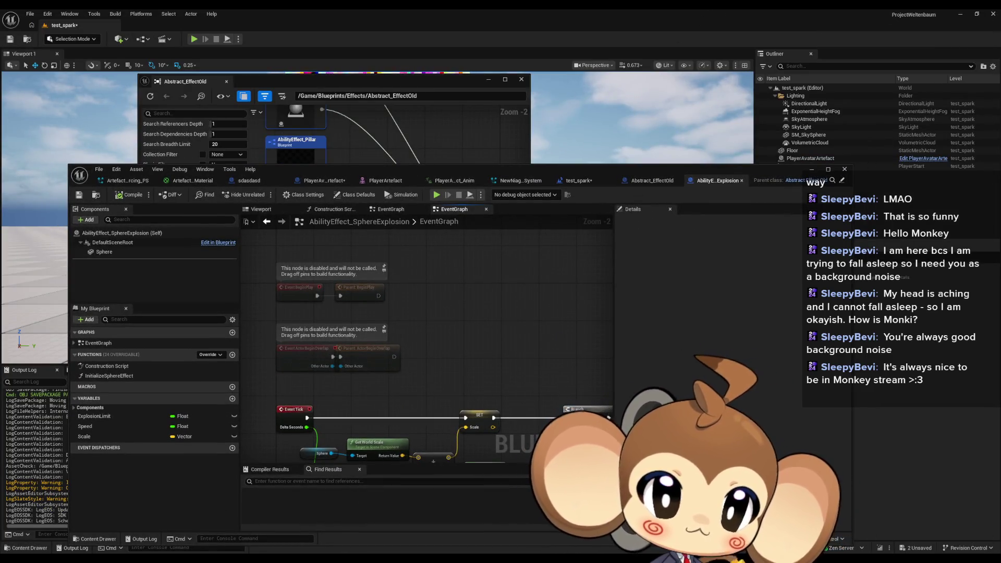
# Reveal Abstract_Effect in the Effects folder and open it full screen on SwitchEnd.
pyautogui.moveTo(733, 167)
pyautogui.mouseDown()
pyautogui.moveTo(387, 277)
pyautogui.moveTo(263, 300)
pyautogui.mouseUp()
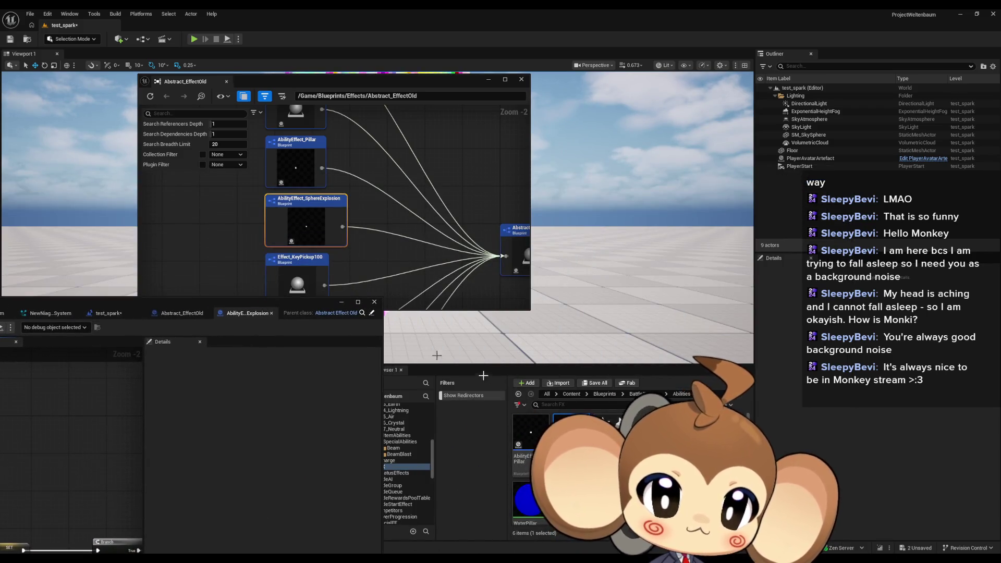
pyautogui.click(571, 394)
pyautogui.write('effec')
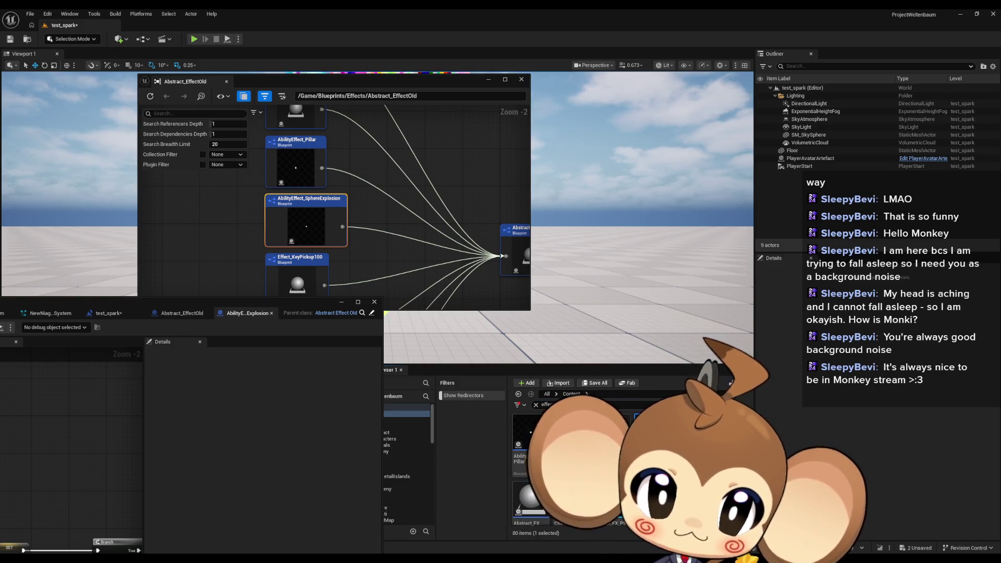
pyautogui.rightClick(650, 425)
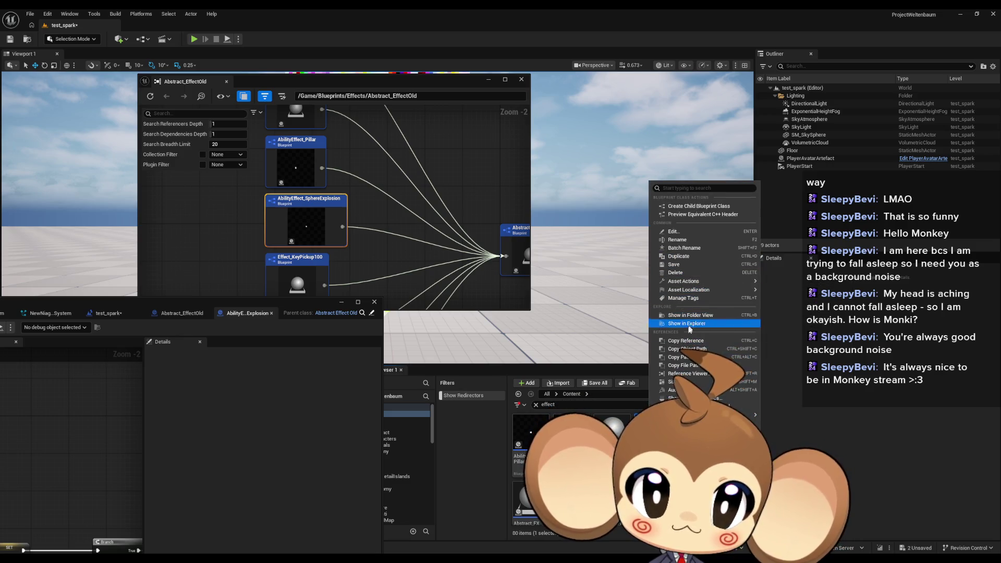
pyautogui.click(694, 317)
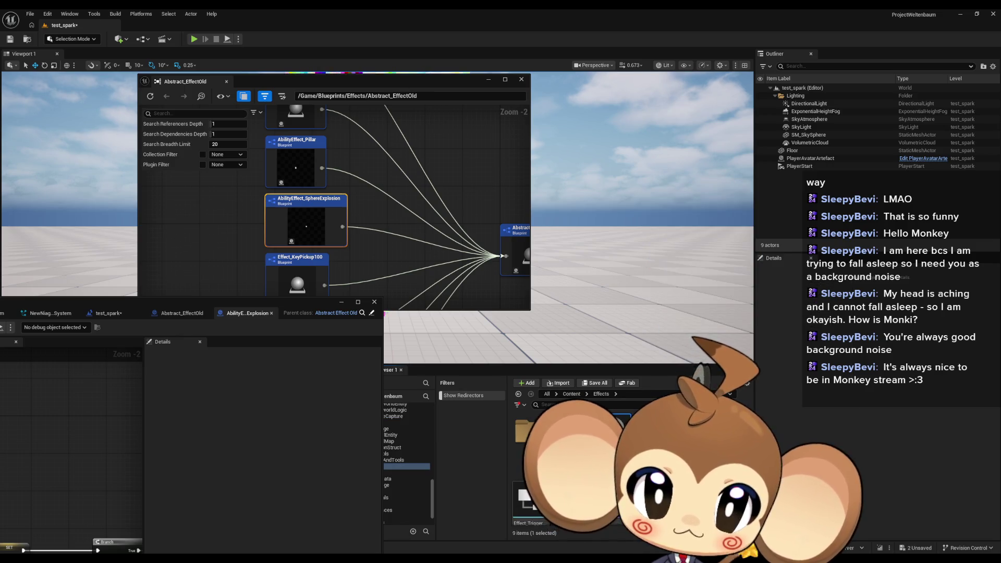
pyautogui.moveTo(195, 302)
pyautogui.mouseDown()
pyautogui.moveTo(234, 141)
pyautogui.moveTo(258, 197)
pyautogui.moveTo(273, 192)
pyautogui.mouseUp()
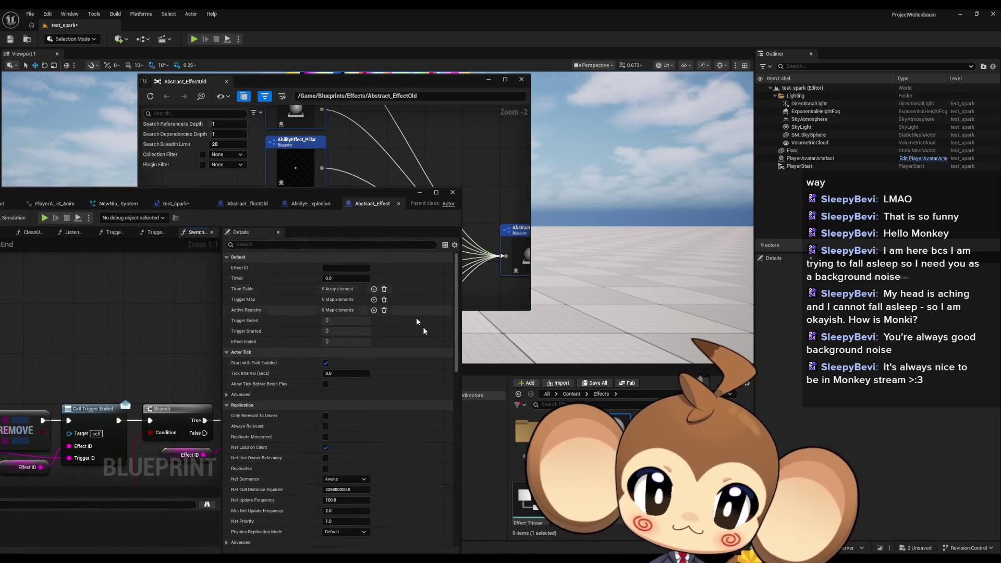
pyautogui.moveTo(229, 228); pyautogui.dragTo(240, 2)
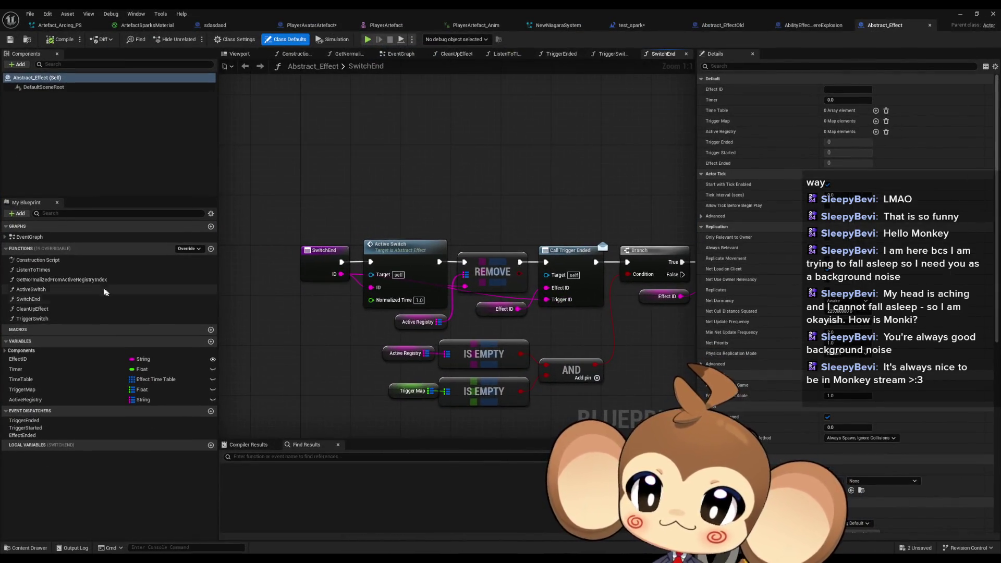
# Review Abstract_Effect's ListenToTimes graph and its class default values.
pyautogui.doubleClick(32, 269)
pyautogui.scroll(-3, 464, 238)
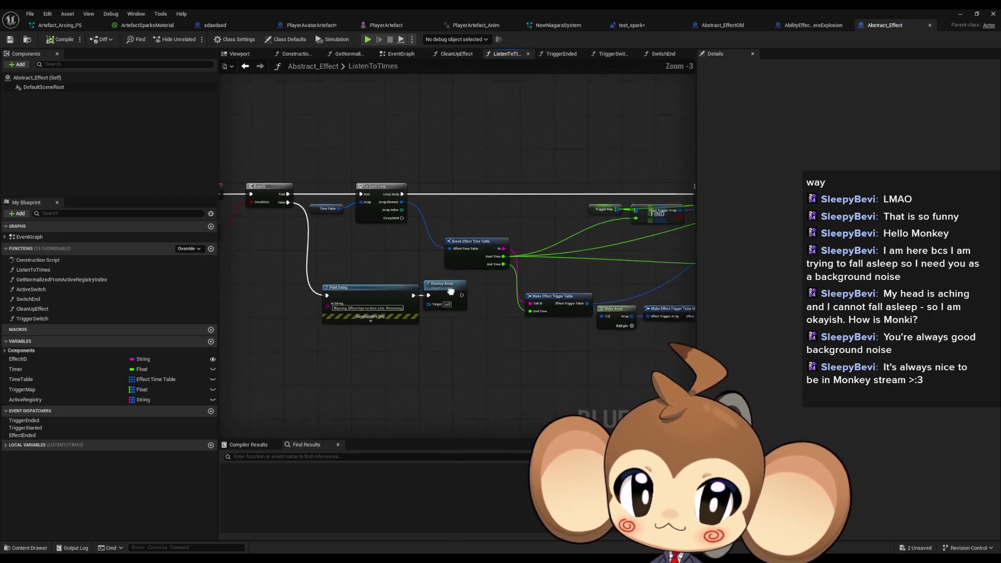
pyautogui.moveTo(620, 332)
pyautogui.mouseDown()
pyautogui.moveTo(542, 282)
pyautogui.moveTo(494, 274)
pyautogui.moveTo(599, 292)
pyautogui.moveTo(383, 284)
pyautogui.mouseUp()
pyautogui.click(290, 40)
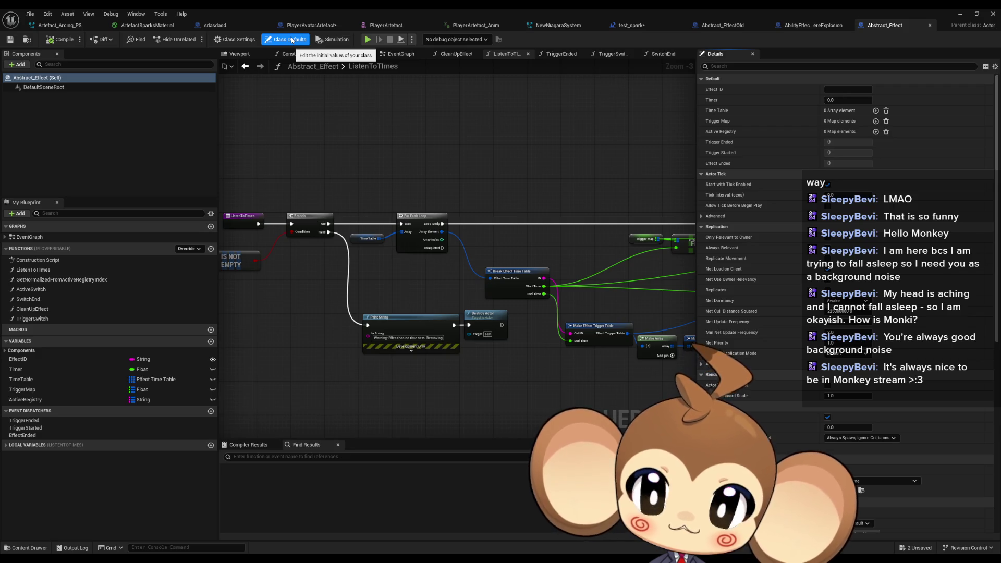
# Select Effect_FireMulti1 in the Fire folder and maximize its blueprint editor.
pyautogui.doubleClick(339, 8)
pyautogui.moveTo(525, 133); pyautogui.dragTo(140, 125)
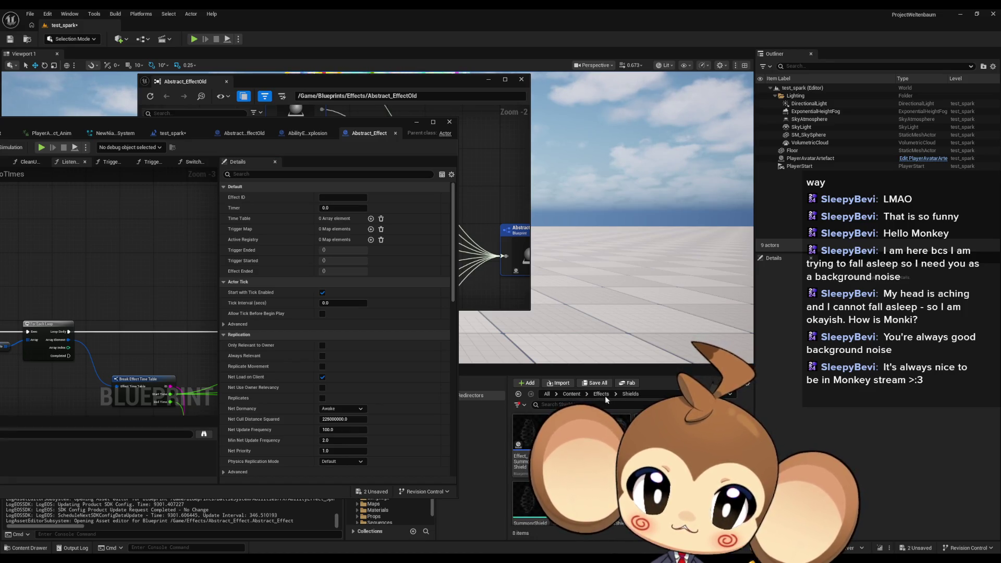
pyautogui.scroll(-1, 527, 469)
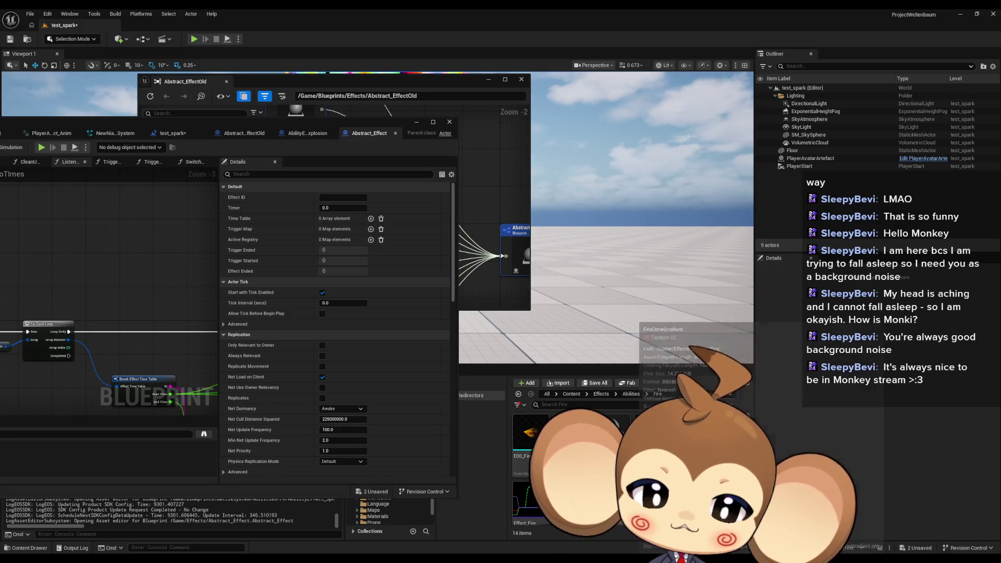
pyautogui.scroll(1, 526, 469)
pyautogui.click(657, 438)
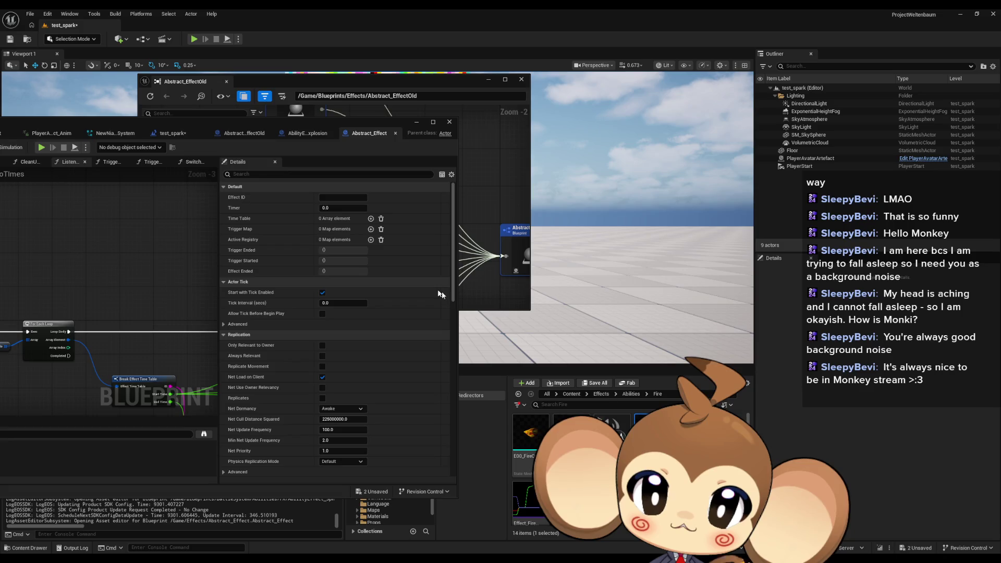
pyautogui.doubleClick(215, 126)
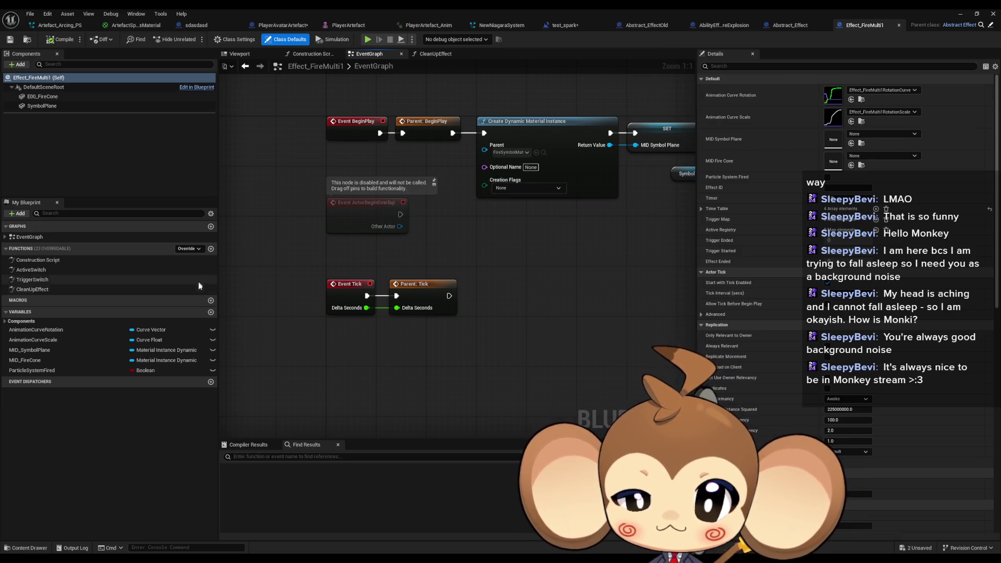
# Expand Effect_FireMulti1's four Time Table default entries, then return to Abstract_Effect's ListenToTimes graph.
pyautogui.click(789, 27)
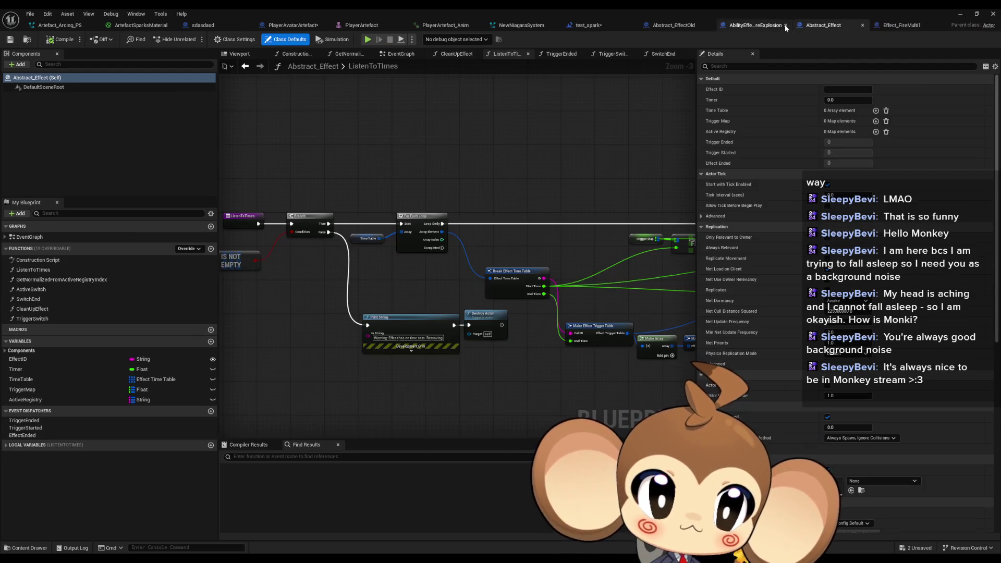
pyautogui.click(891, 26)
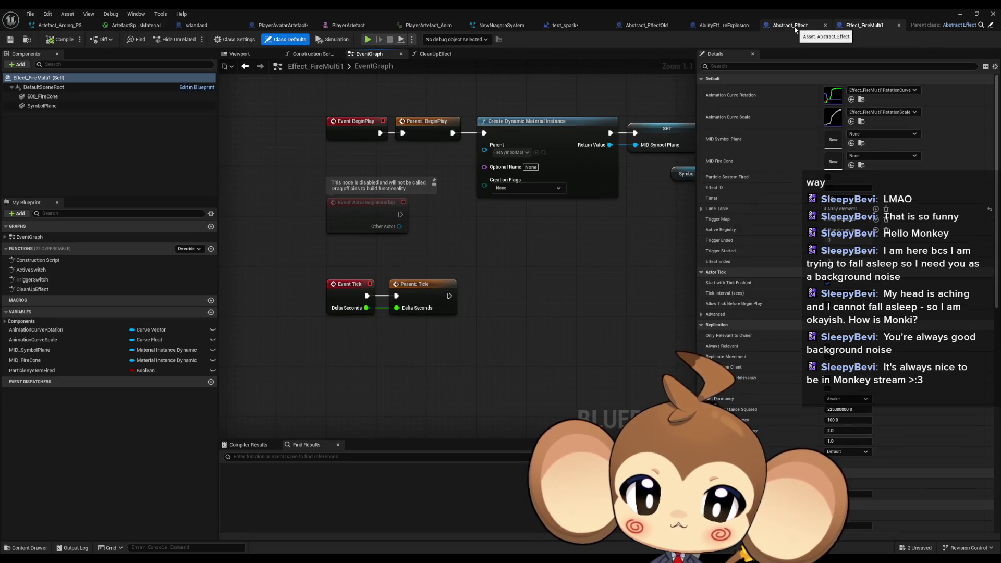
pyautogui.click(699, 208)
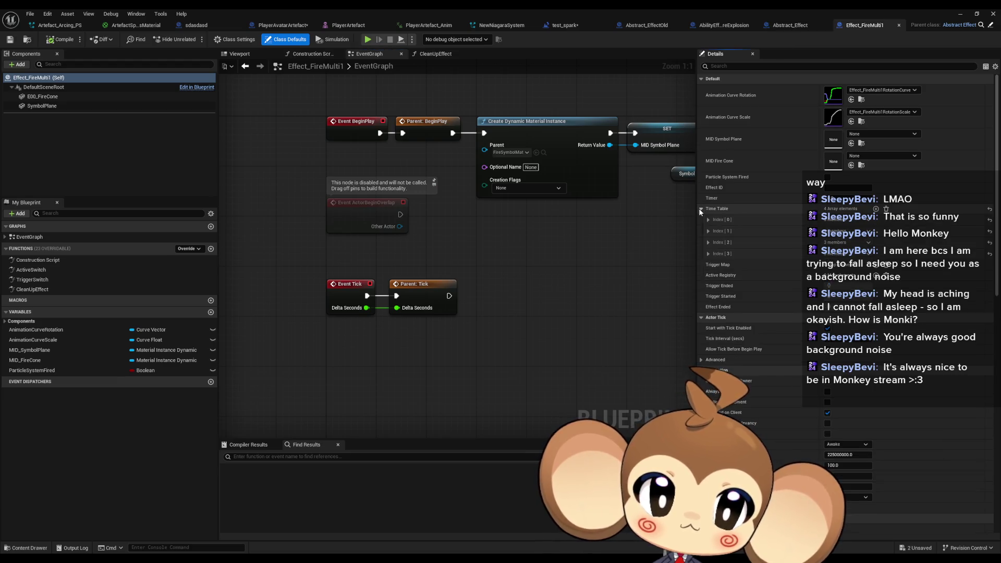
pyautogui.click(708, 254)
pyautogui.click(707, 242)
pyautogui.click(706, 231)
pyautogui.click(706, 219)
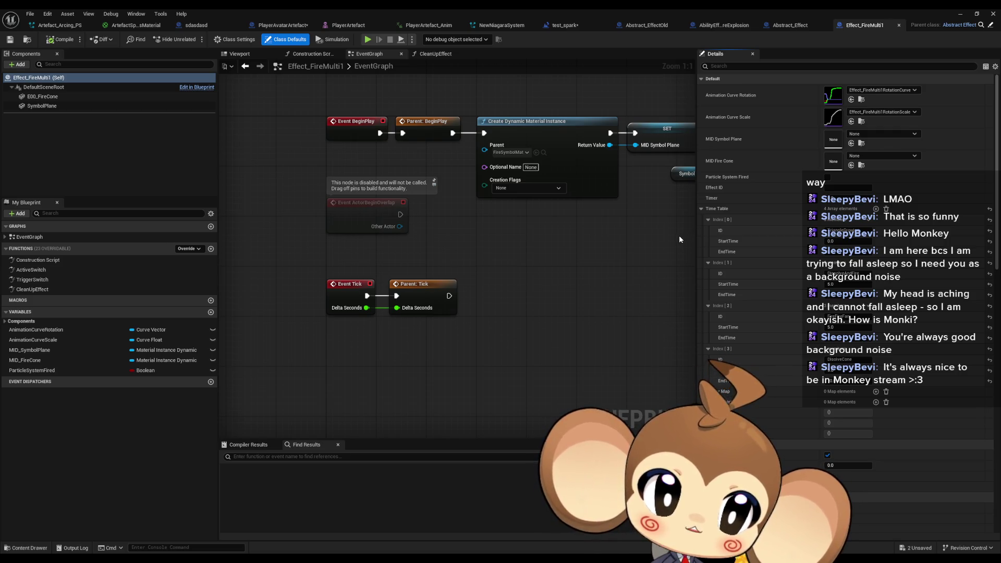
pyautogui.doubleClick(52, 279)
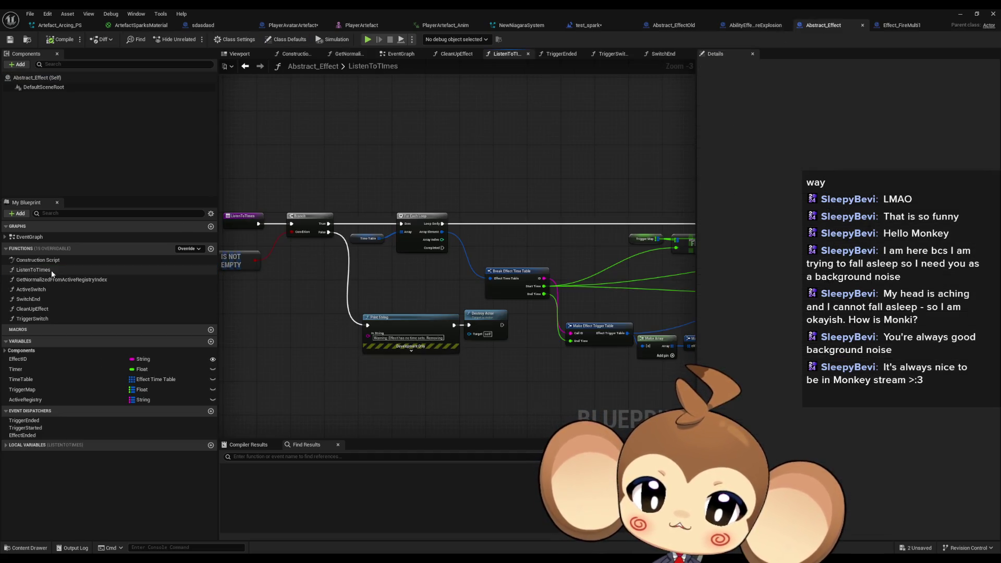
# Pan through ListenToTimes' Break Effect Time Table, loop and branch nodes, then bring up the function's options.
pyautogui.moveTo(460, 315)
pyautogui.mouseDown()
pyautogui.moveTo(403, 295)
pyautogui.moveTo(388, 279)
pyautogui.mouseUp()
pyautogui.scroll(2, 315, 226)
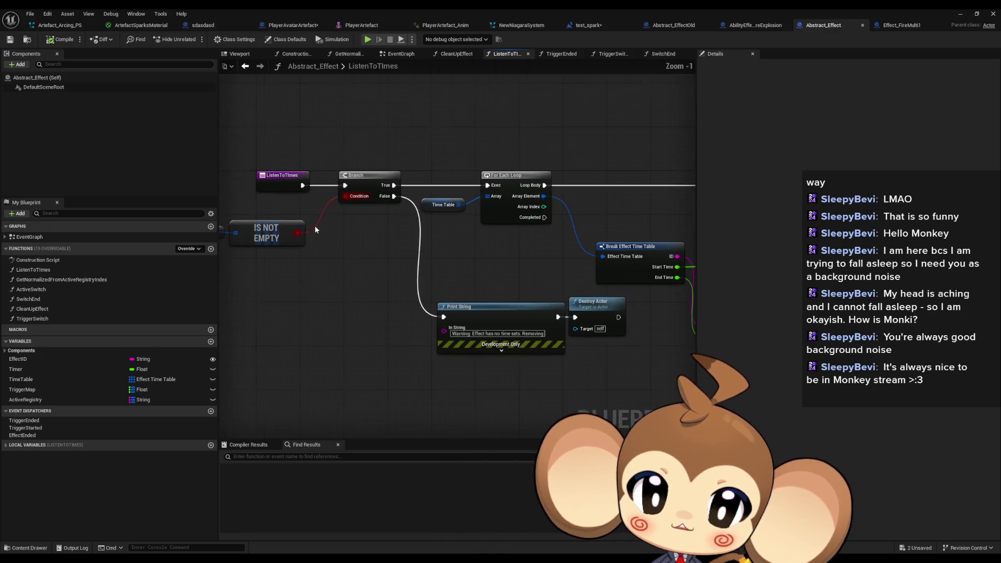
pyautogui.moveTo(274, 262)
pyautogui.mouseDown()
pyautogui.moveTo(192, 256)
pyautogui.moveTo(640, 272)
pyautogui.moveTo(464, 274)
pyautogui.mouseUp()
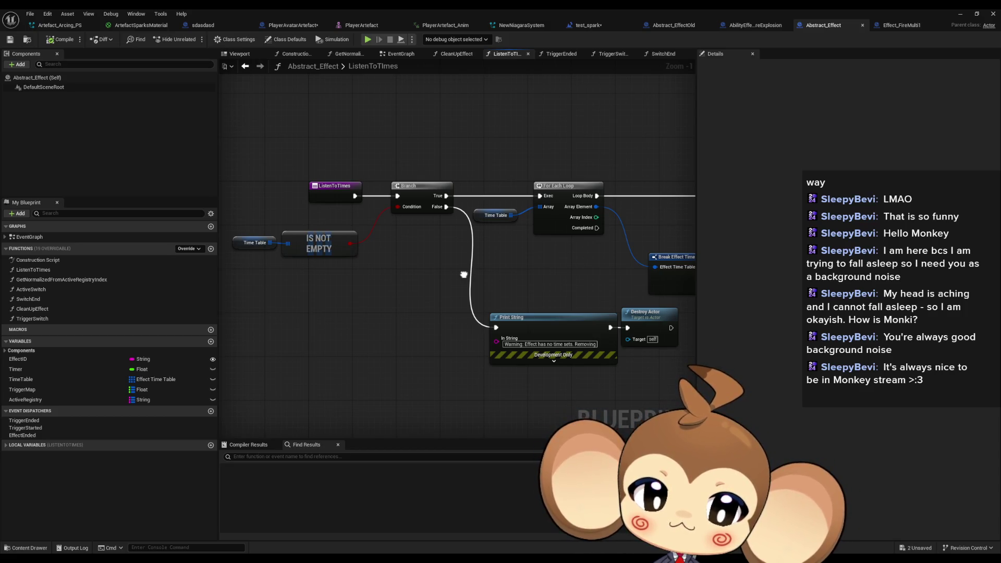
pyautogui.moveTo(464, 275); pyautogui.dragTo(219, 268)
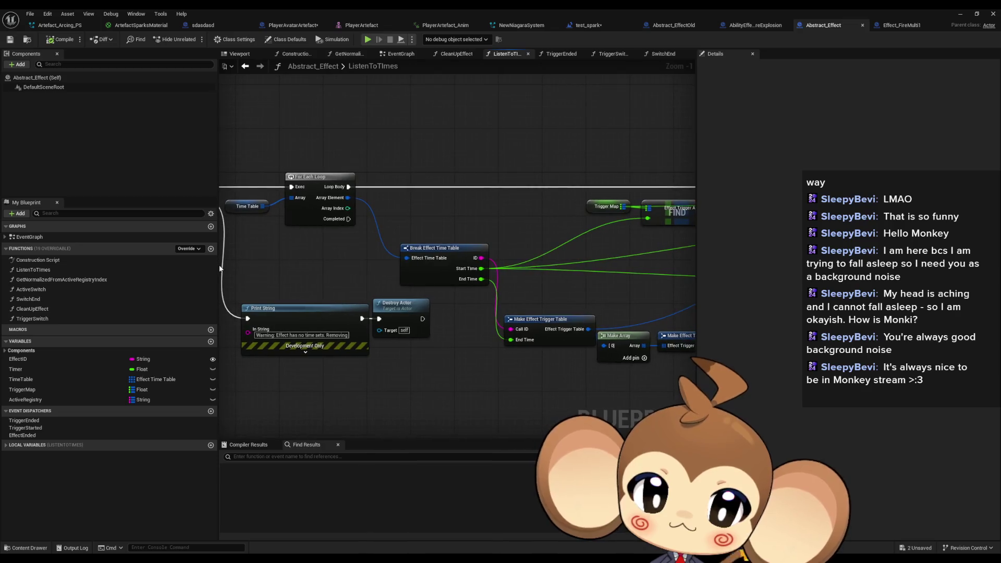
pyautogui.moveTo(407, 247); pyautogui.dragTo(67, 280)
pyautogui.moveTo(396, 258); pyautogui.dragTo(630, 304)
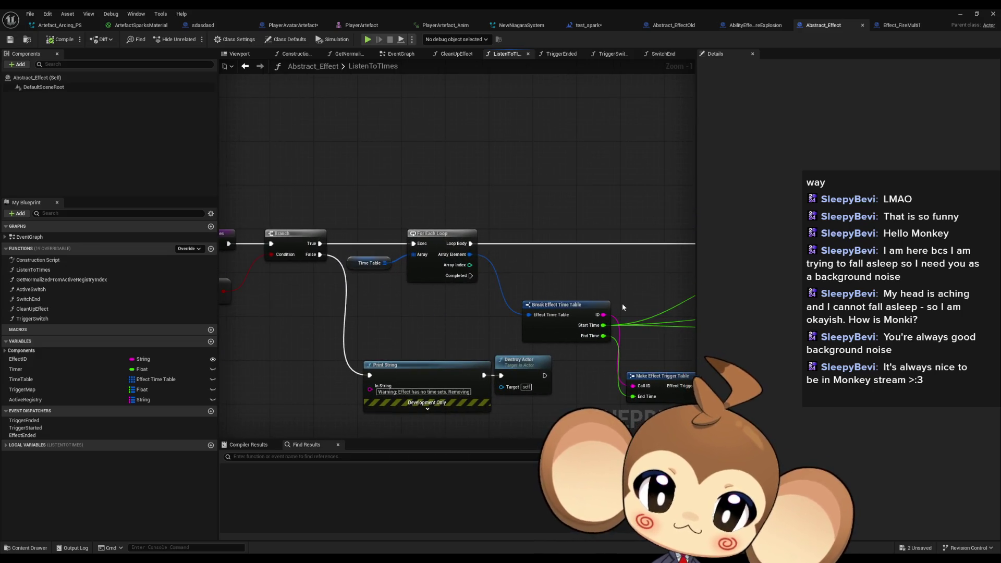
pyautogui.rightClick(45, 269)
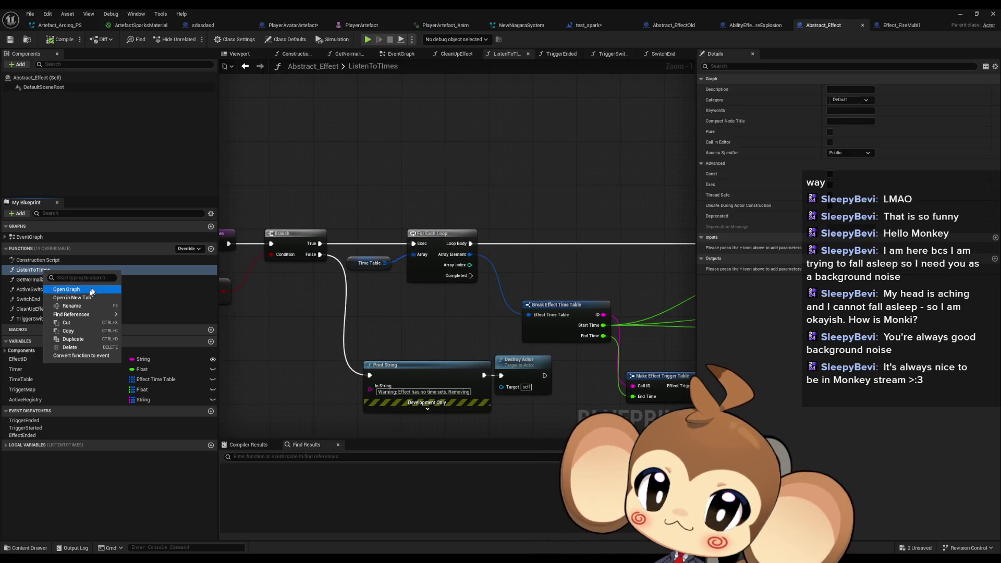
pyautogui.moveTo(82, 316)
pyautogui.click(149, 334)
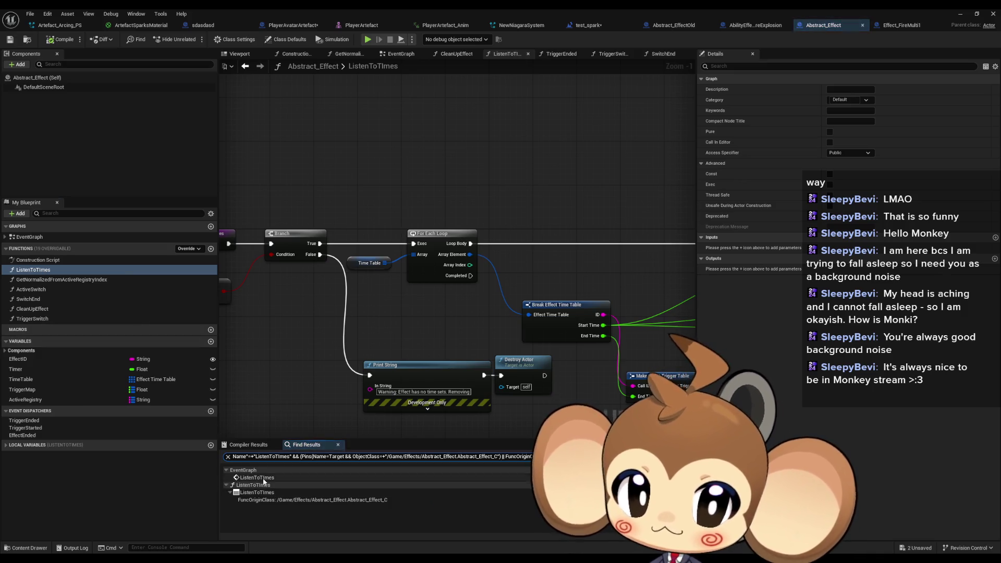
pyautogui.click(257, 478)
pyautogui.scroll(-2, 564, 291)
pyautogui.scroll(-2, 598, 322)
pyautogui.moveTo(597, 322)
pyautogui.mouseDown()
pyautogui.moveTo(472, 219)
pyautogui.moveTo(296, 227)
pyautogui.moveTo(7, 179)
pyautogui.mouseUp()
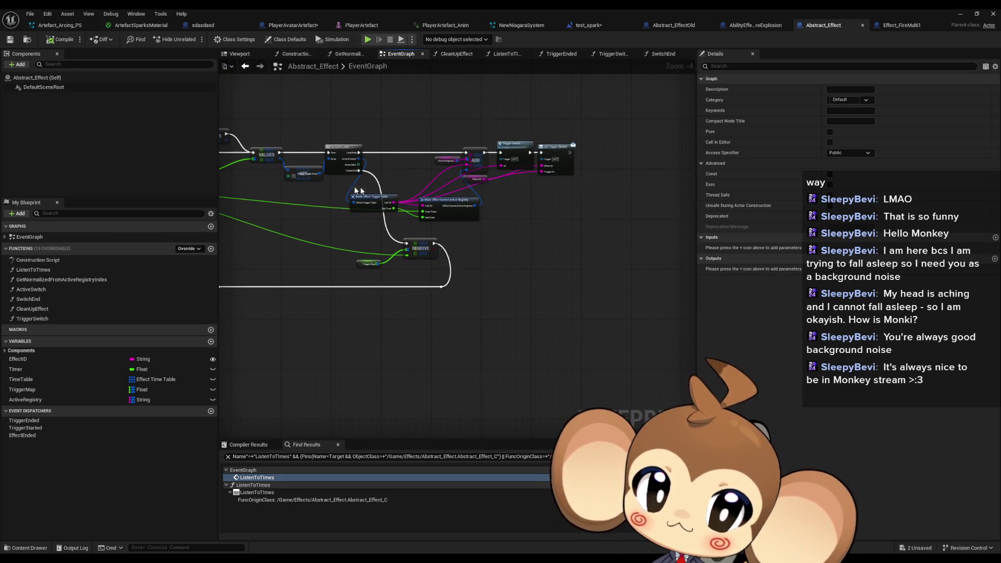
pyautogui.scroll(3, 555, 176)
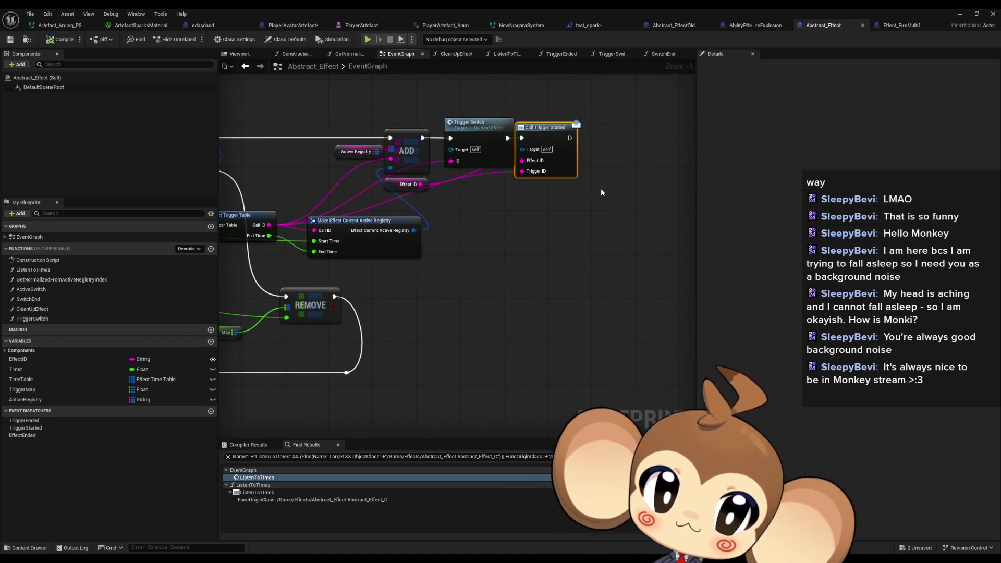
pyautogui.moveTo(498, 234); pyautogui.dragTo(626, 324)
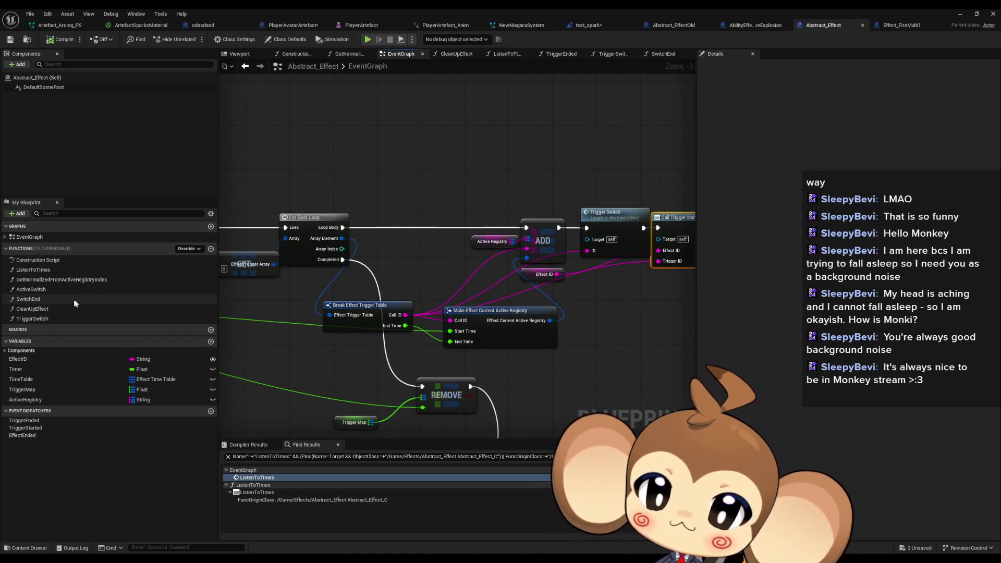
pyautogui.doubleClick(65, 301)
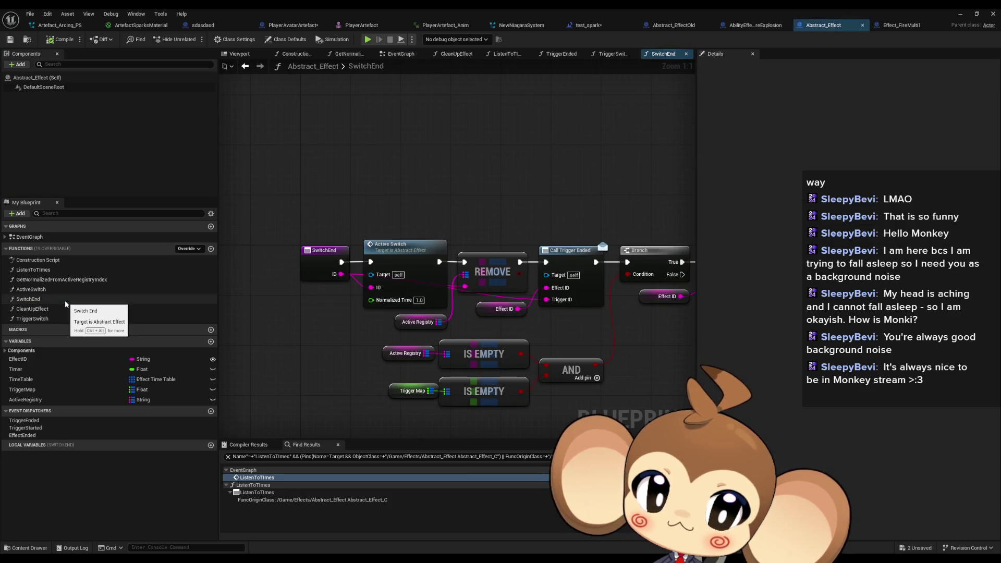
pyautogui.doubleClick(55, 290)
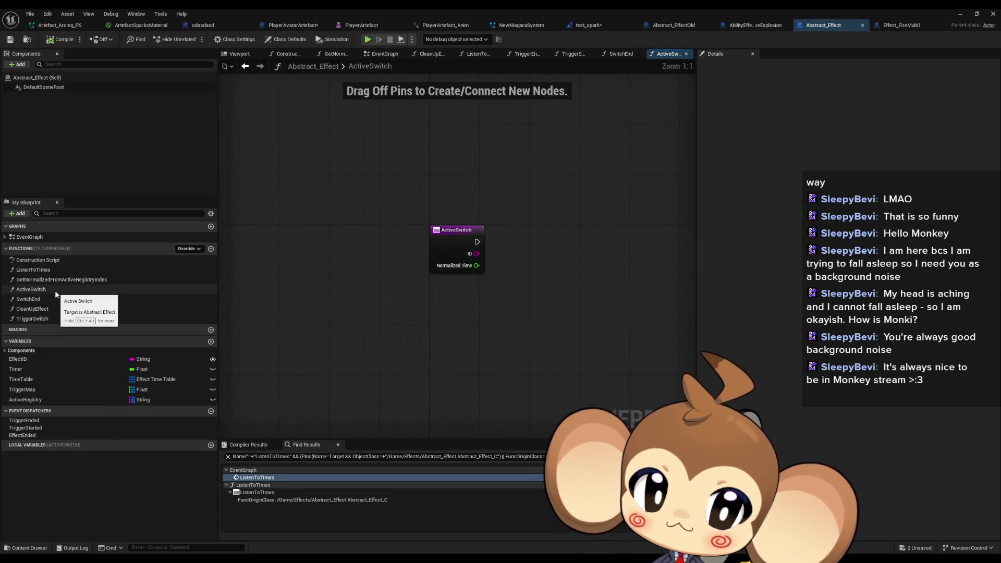
pyautogui.doubleClick(54, 281)
pyautogui.moveTo(353, 285); pyautogui.dragTo(224, 296)
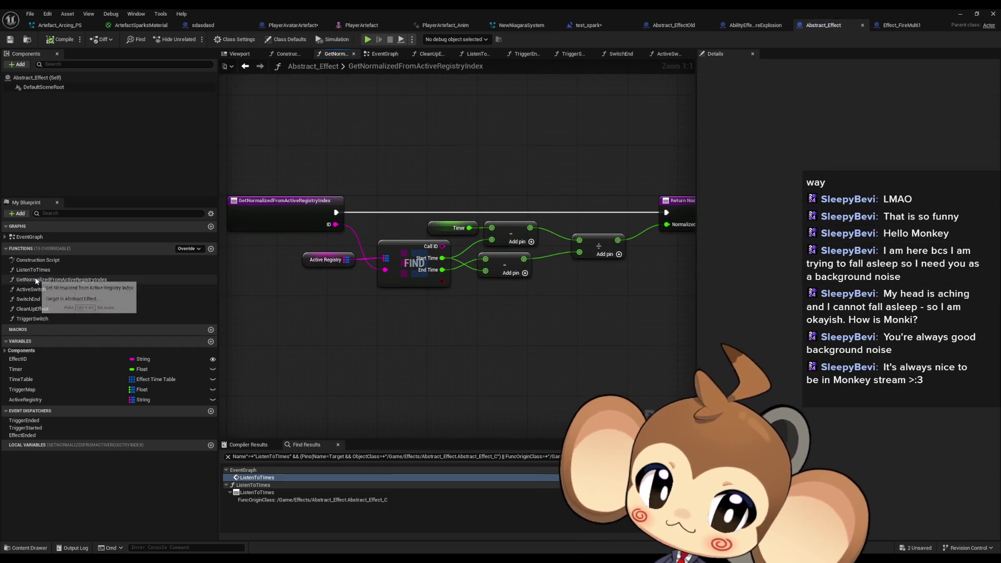
pyautogui.click(20, 320)
pyautogui.doubleClick(21, 319)
pyautogui.doubleClick(25, 309)
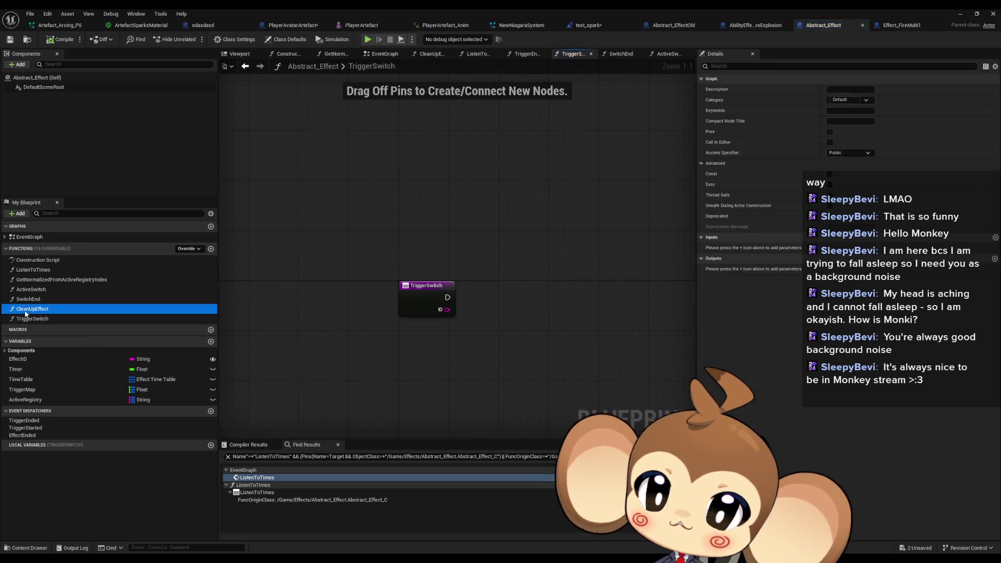
pyautogui.rightClick(25, 312)
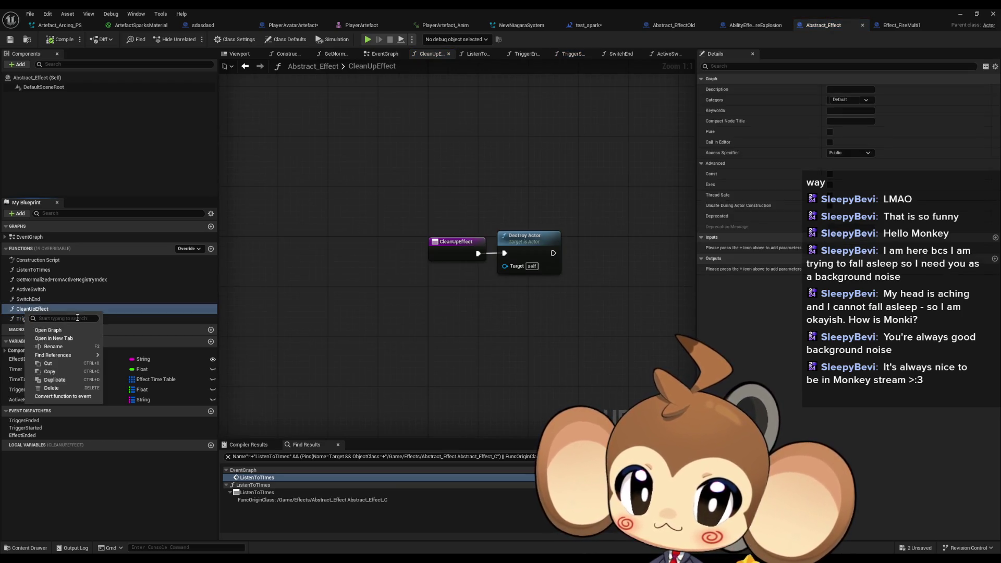
pyautogui.moveTo(79, 346)
pyautogui.click(153, 380)
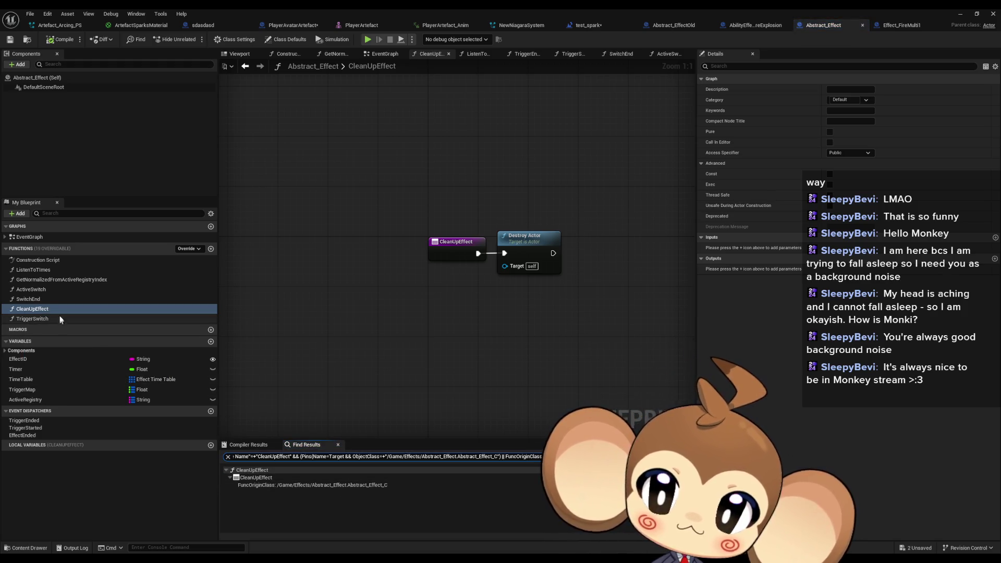
pyautogui.doubleClick(30, 237)
pyautogui.scroll(3, 373, 241)
pyautogui.moveTo(460, 295); pyautogui.dragTo(403, 287)
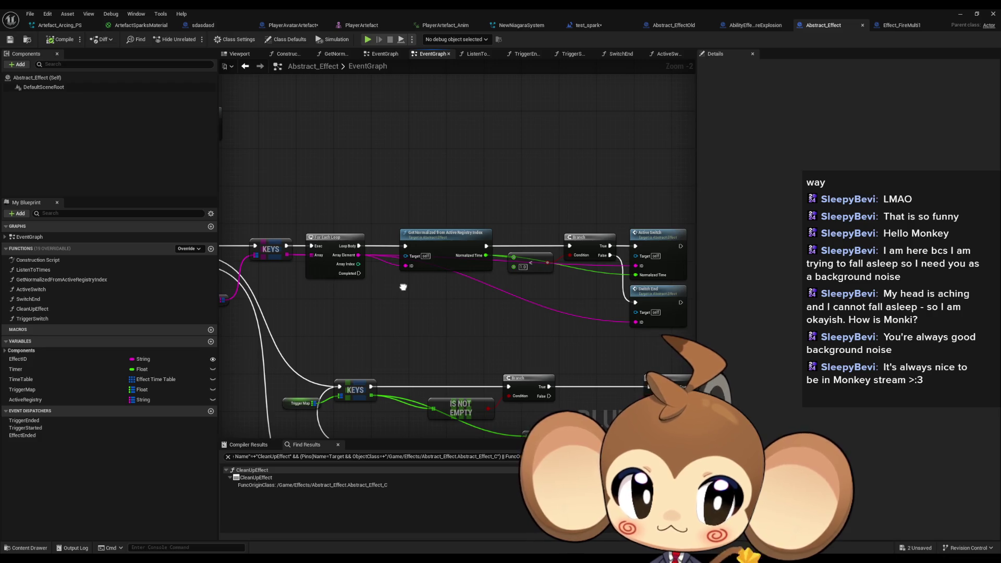
pyautogui.moveTo(403, 287); pyautogui.dragTo(411, 115)
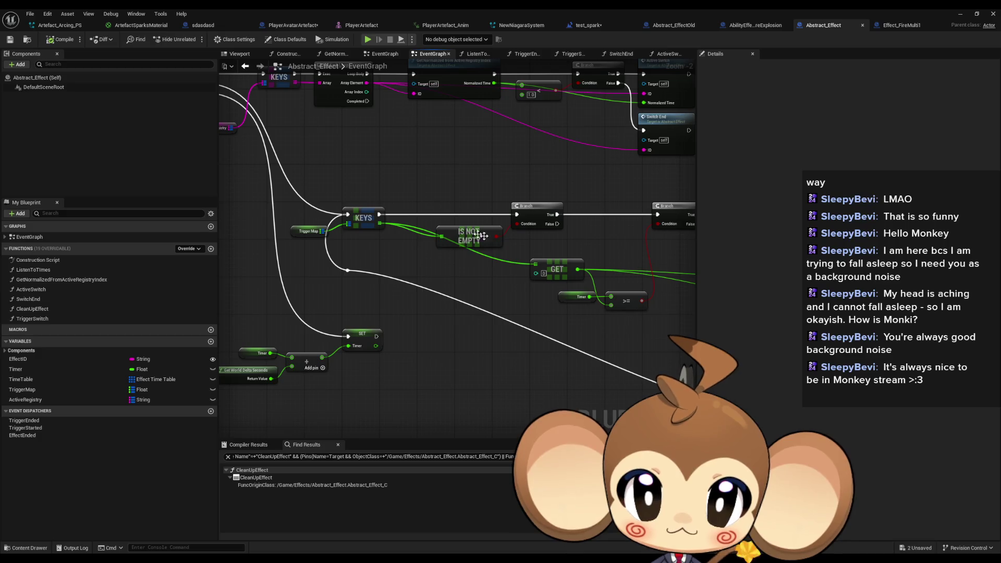
pyautogui.moveTo(471, 233); pyautogui.dragTo(540, 197)
pyautogui.moveTo(307, 312)
pyautogui.mouseDown()
pyautogui.moveTo(59, 298)
pyautogui.moveTo(11, 271)
pyautogui.mouseUp()
pyautogui.moveTo(459, 234); pyautogui.dragTo(276, 227)
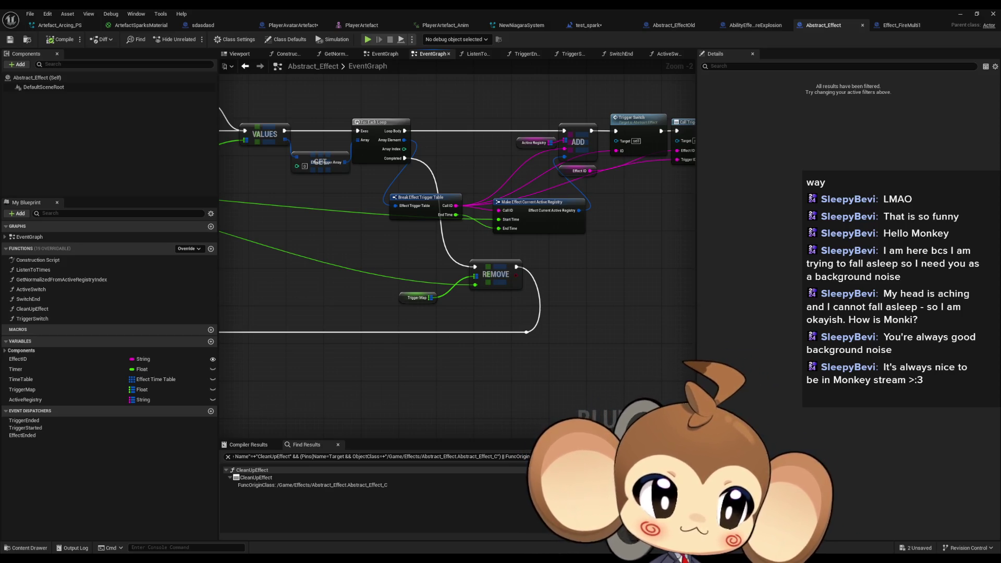
pyautogui.moveTo(630, 198)
pyautogui.mouseDown()
pyautogui.moveTo(447, 263)
pyautogui.moveTo(460, 289)
pyautogui.mouseUp()
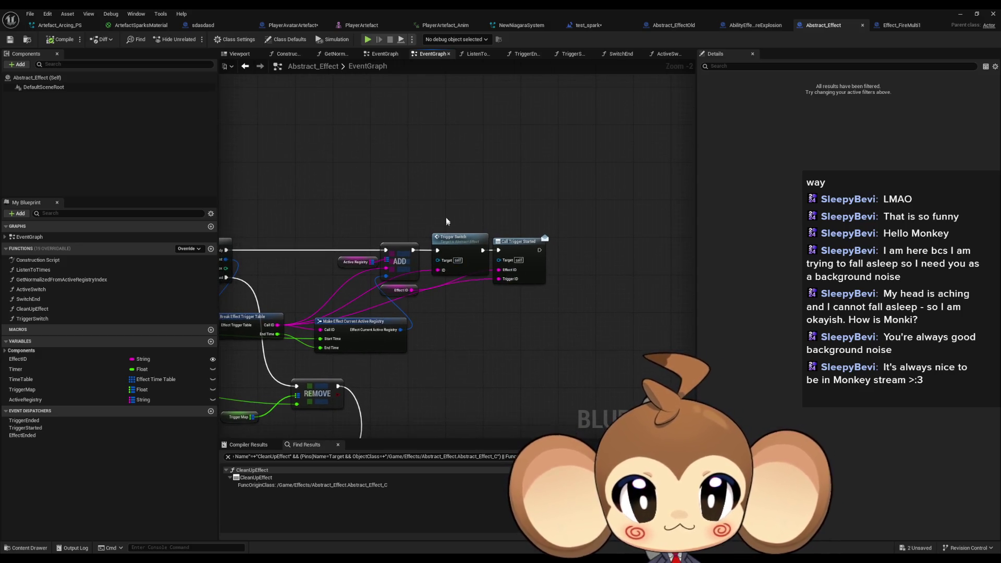
pyautogui.click(458, 245)
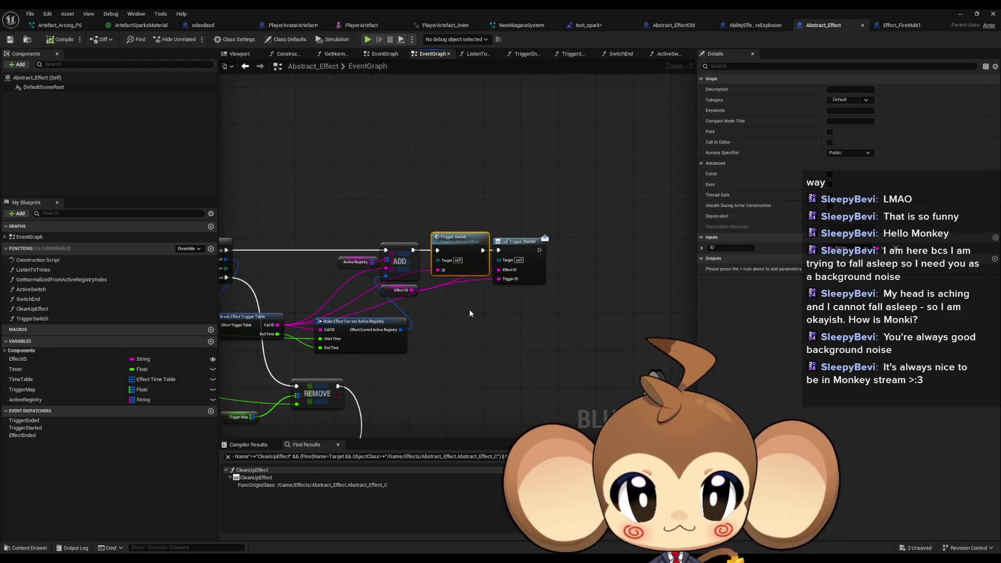
pyautogui.moveTo(469, 313)
pyautogui.mouseDown()
pyautogui.moveTo(451, 396)
pyautogui.moveTo(680, 361)
pyautogui.moveTo(360, 363)
pyautogui.mouseUp()
pyautogui.moveTo(568, 295)
pyautogui.mouseDown()
pyautogui.moveTo(266, 284)
pyautogui.moveTo(251, 295)
pyautogui.mouseUp()
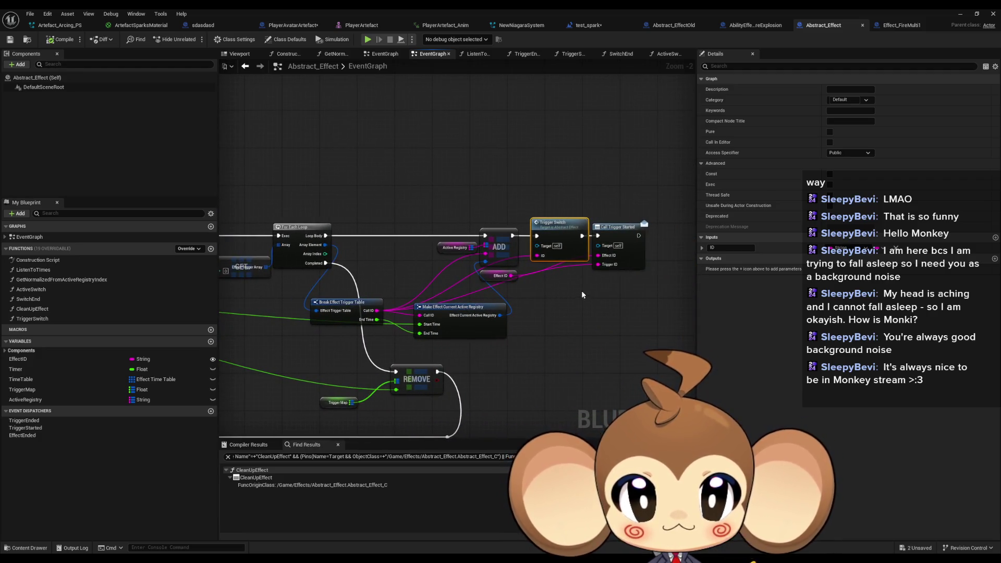
pyautogui.click(624, 248)
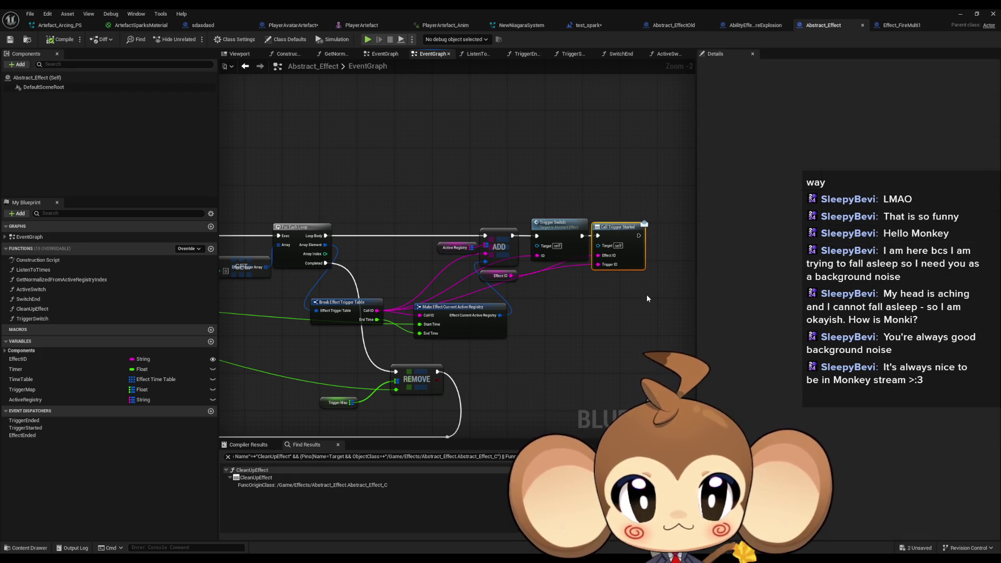
pyautogui.moveTo(646, 298); pyautogui.dragTo(586, 221)
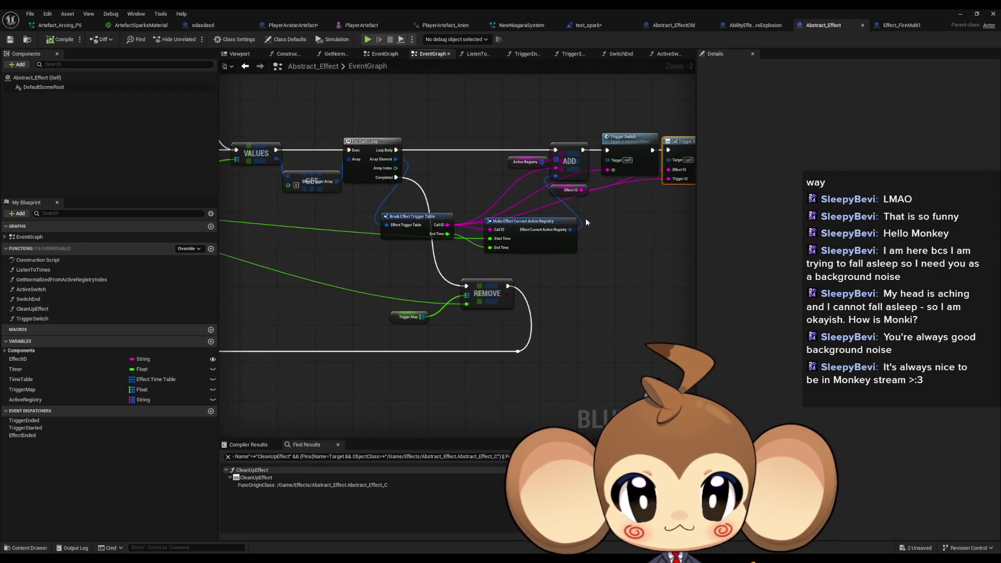
pyautogui.moveTo(366, 284); pyautogui.dragTo(485, 326)
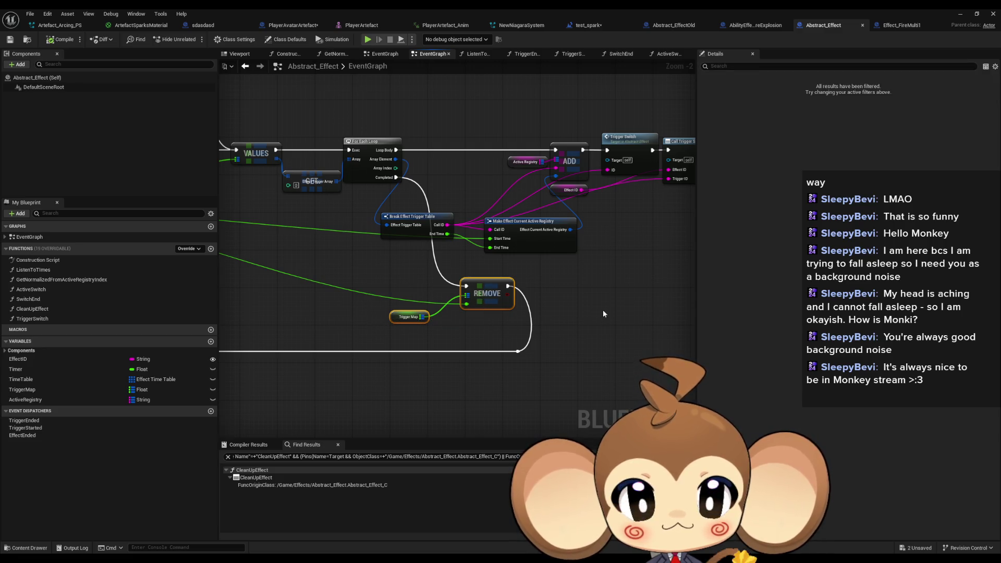
pyautogui.moveTo(390, 309); pyautogui.dragTo(359, 224)
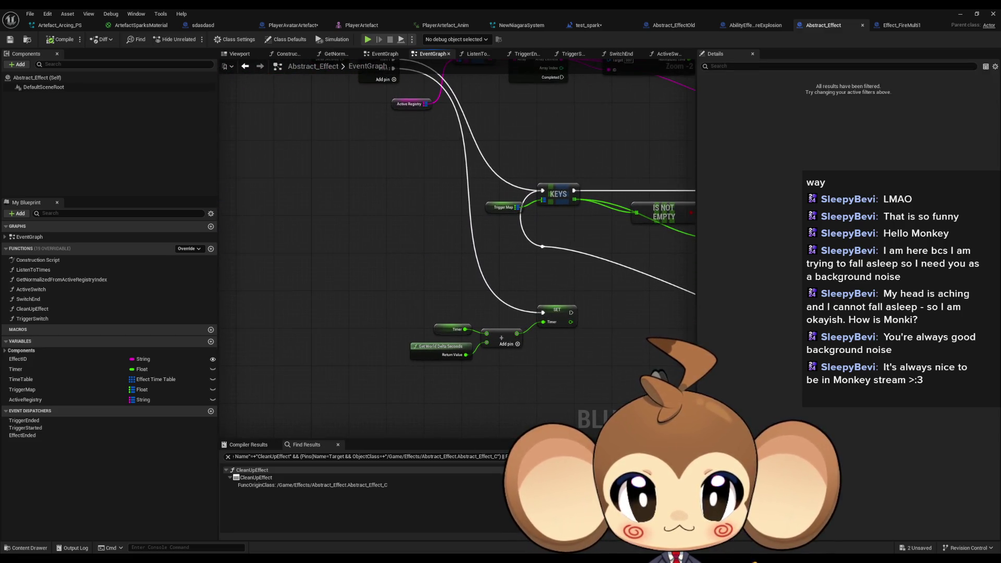
pyautogui.moveTo(469, 234)
pyautogui.mouseDown()
pyautogui.moveTo(386, 252)
pyautogui.moveTo(296, 314)
pyautogui.moveTo(282, 406)
pyautogui.moveTo(389, 373)
pyautogui.moveTo(399, 324)
pyautogui.mouseUp()
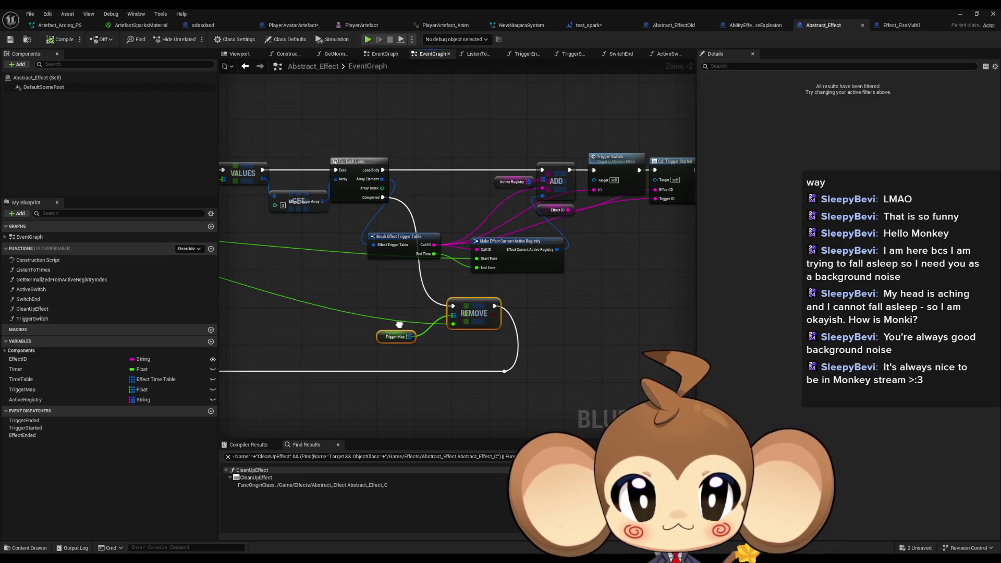
pyautogui.moveTo(464, 171)
pyautogui.mouseDown()
pyautogui.moveTo(456, 292)
pyautogui.moveTo(495, 297)
pyautogui.mouseUp()
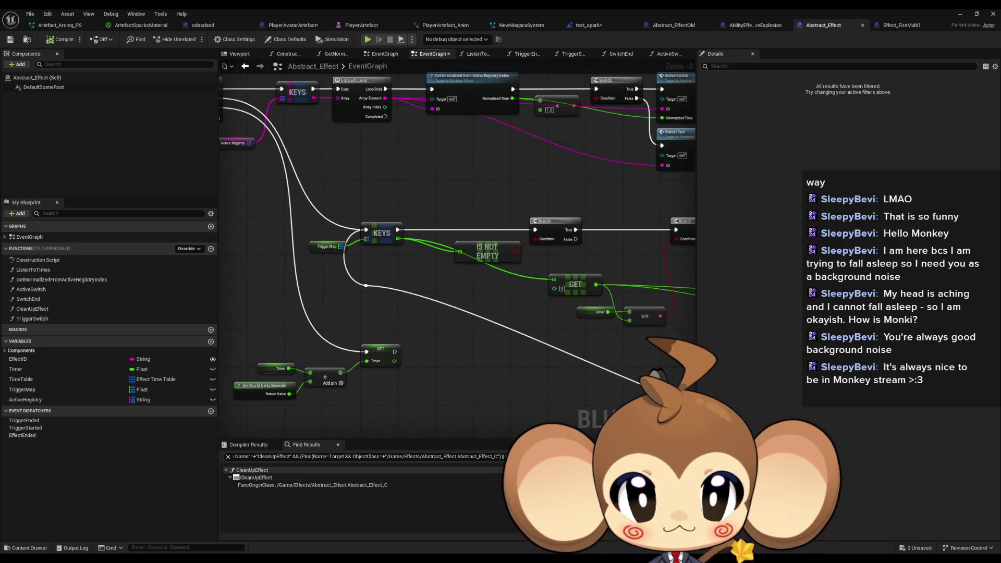
pyautogui.rightClick(56, 309)
pyautogui.moveTo(452, 328)
pyautogui.mouseDown()
pyautogui.moveTo(578, 412)
pyautogui.moveTo(456, 313)
pyautogui.mouseUp()
# Open SwitchEnd and inspect its Active Switch, REMOVE, Trigger Ended and Effect Ended nodes.
pyautogui.doubleClick(36, 279)
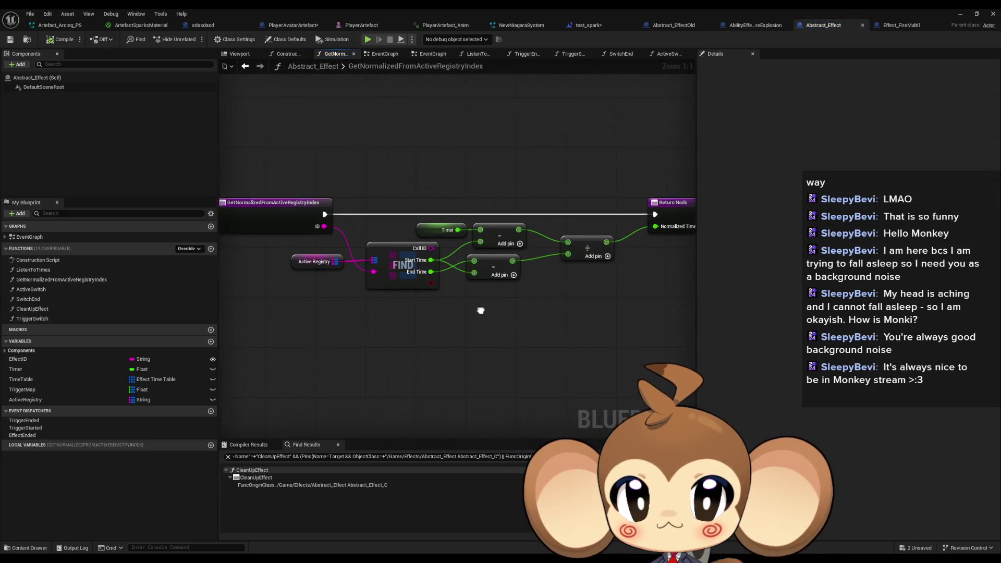
pyautogui.doubleClick(48, 290)
pyautogui.doubleClick(41, 299)
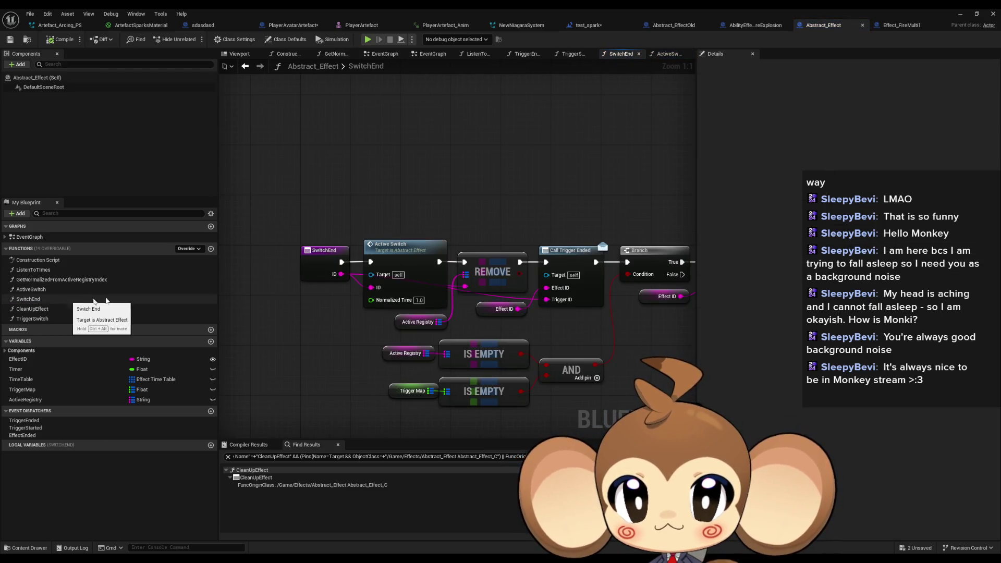
pyautogui.click(421, 259)
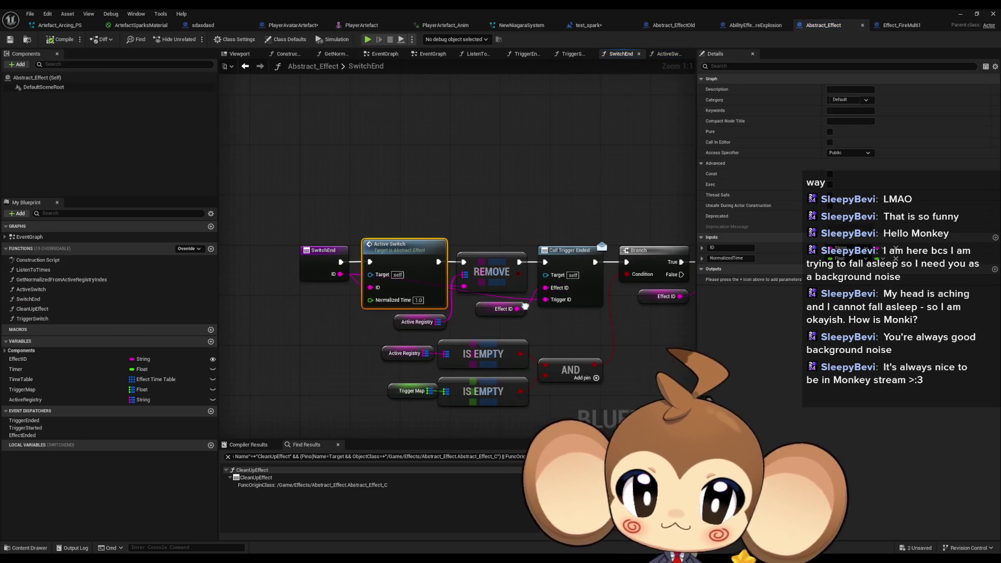
pyautogui.click(492, 272)
pyautogui.click(520, 268)
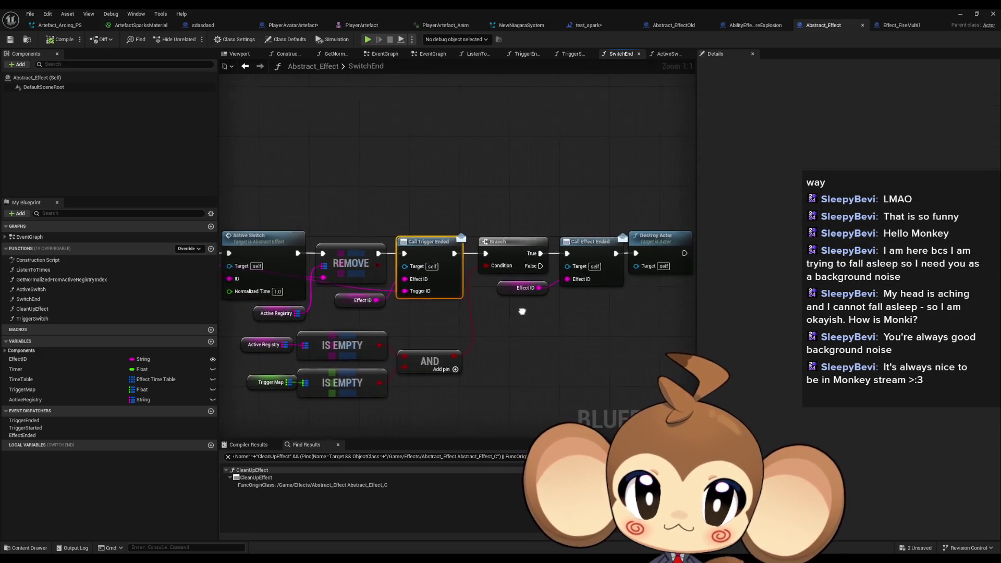
pyautogui.click(576, 239)
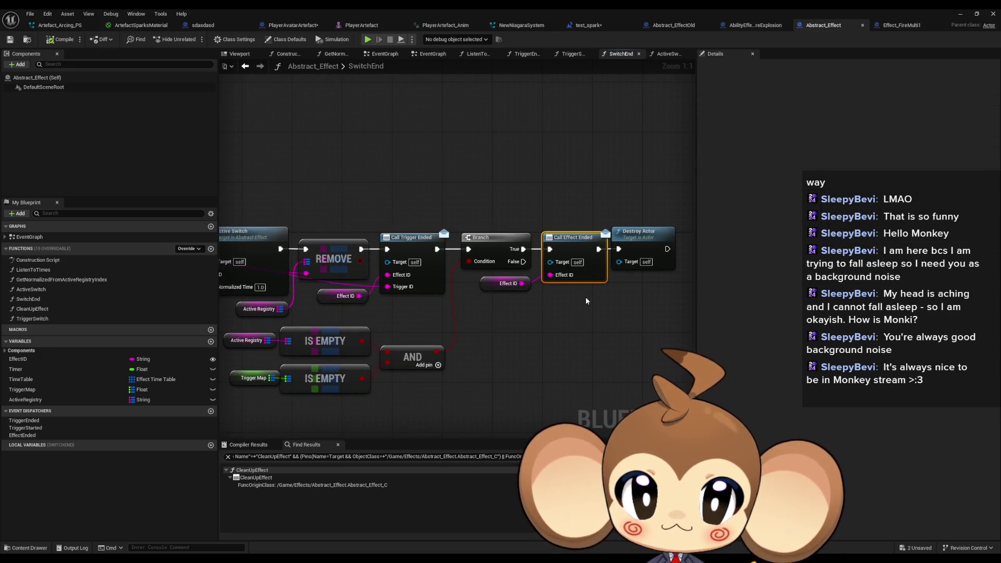
pyautogui.moveTo(424, 326); pyautogui.dragTo(542, 326)
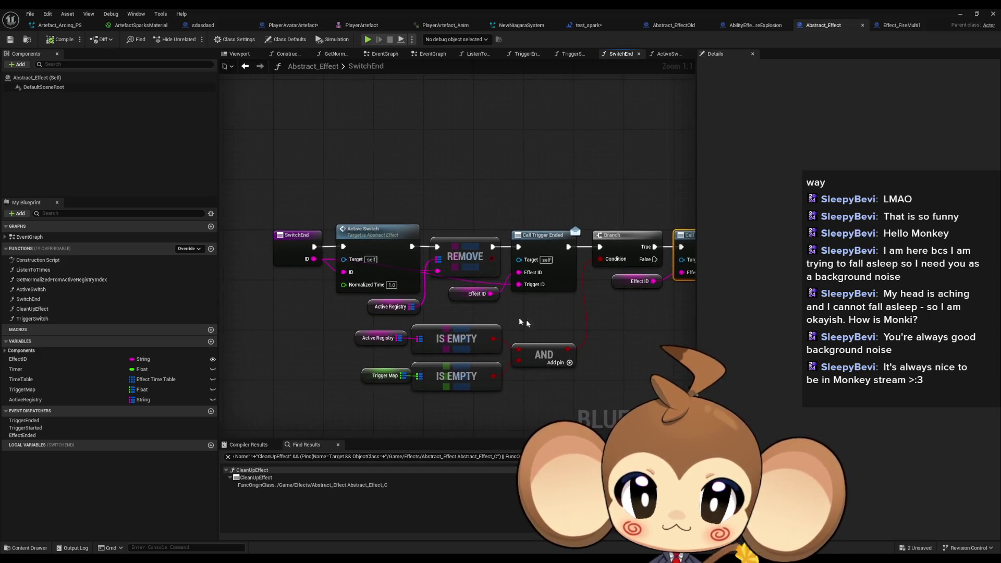
# Find References to SwitchEnd and review its call in the EventGraph, then return to Effect_FireMulti1.
pyautogui.rightClick(285, 238)
pyautogui.moveTo(334, 323)
pyautogui.click(392, 343)
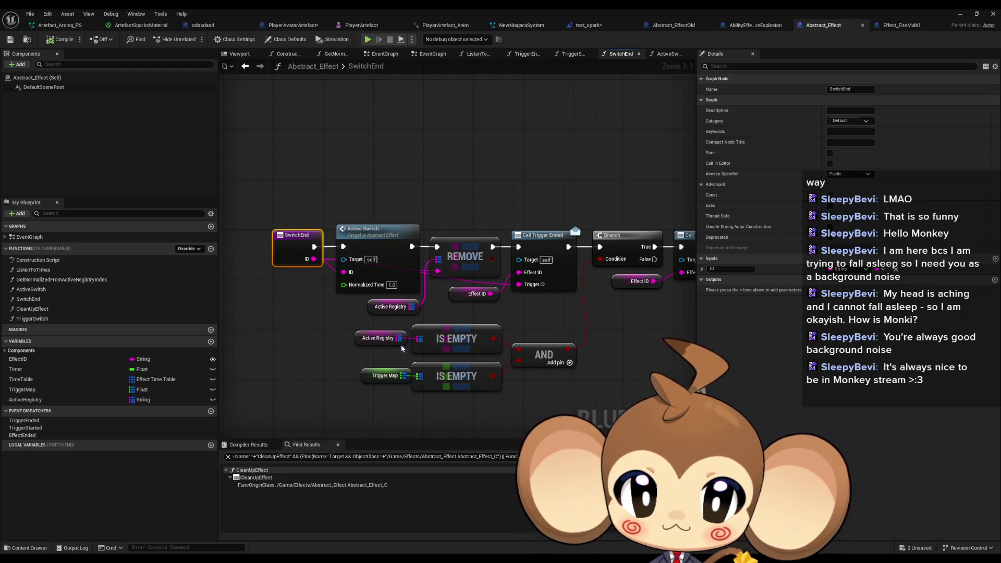
pyautogui.click(252, 477)
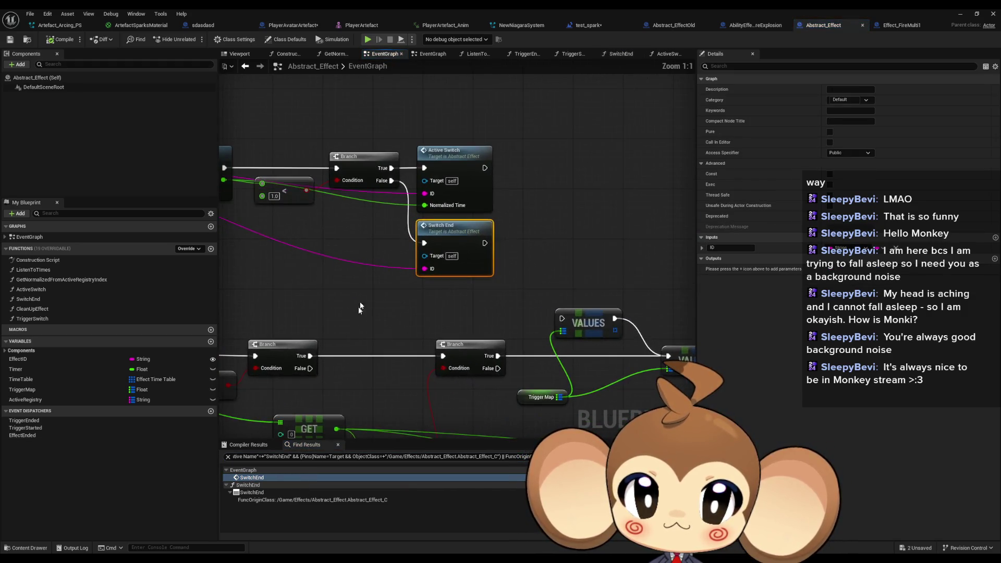
pyautogui.moveTo(591, 302); pyautogui.dragTo(268, 61)
pyautogui.moveTo(717, 241)
pyautogui.mouseDown()
pyautogui.moveTo(522, 234)
pyautogui.moveTo(498, 248)
pyautogui.mouseUp()
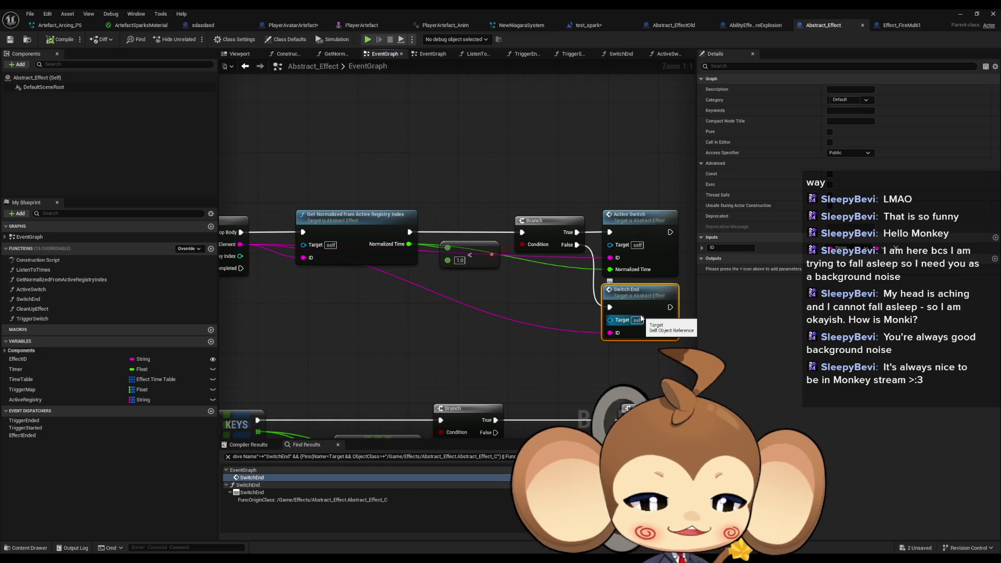
pyautogui.click(548, 350)
pyautogui.moveTo(509, 362)
pyautogui.mouseDown()
pyautogui.moveTo(574, 368)
pyautogui.moveTo(530, 315)
pyautogui.mouseUp()
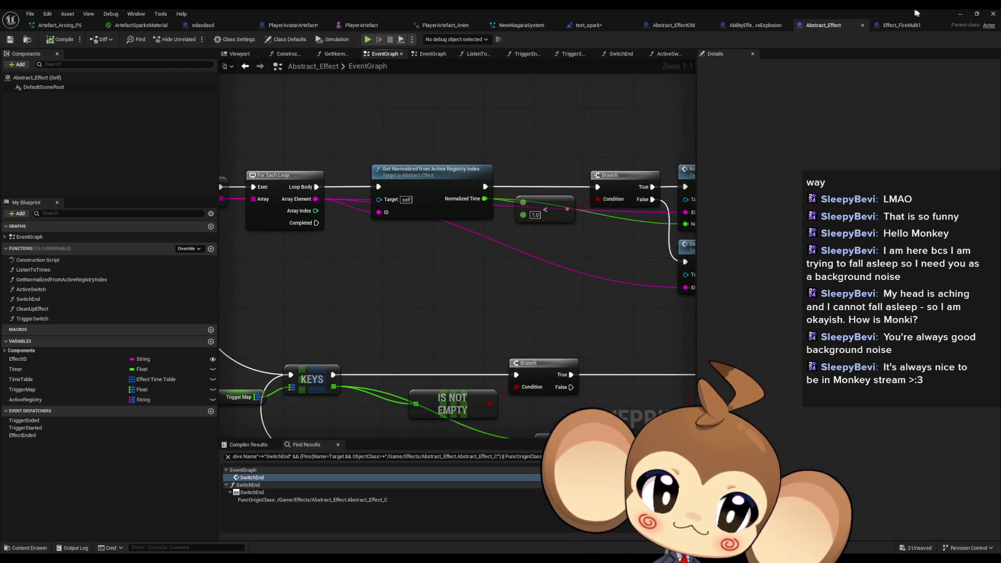
pyautogui.click(903, 25)
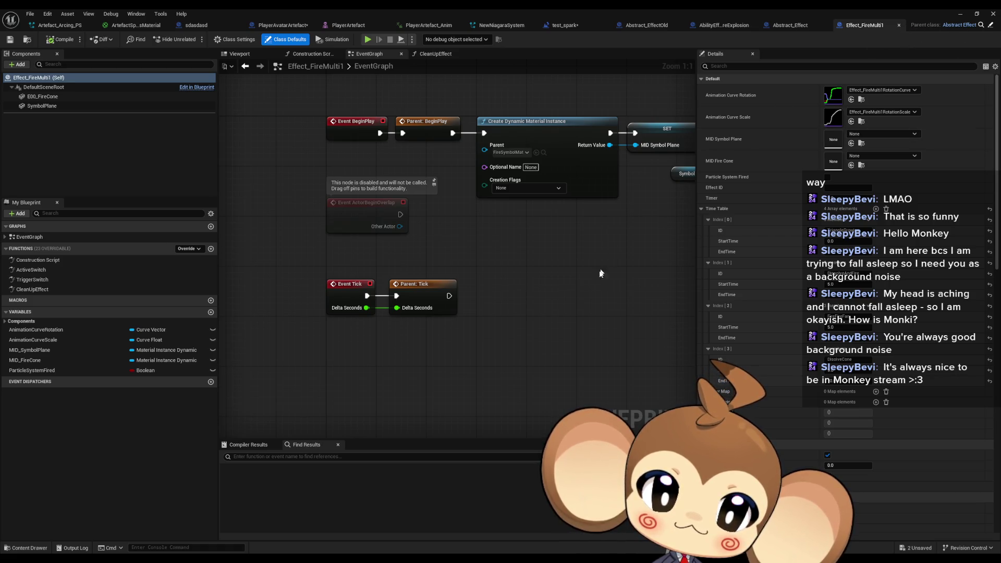
# Look through Abstract_Effect's EventGraph For Each Loop, ADD and REMOVE nodes.
pyautogui.moveTo(599, 276); pyautogui.dragTo(472, 305)
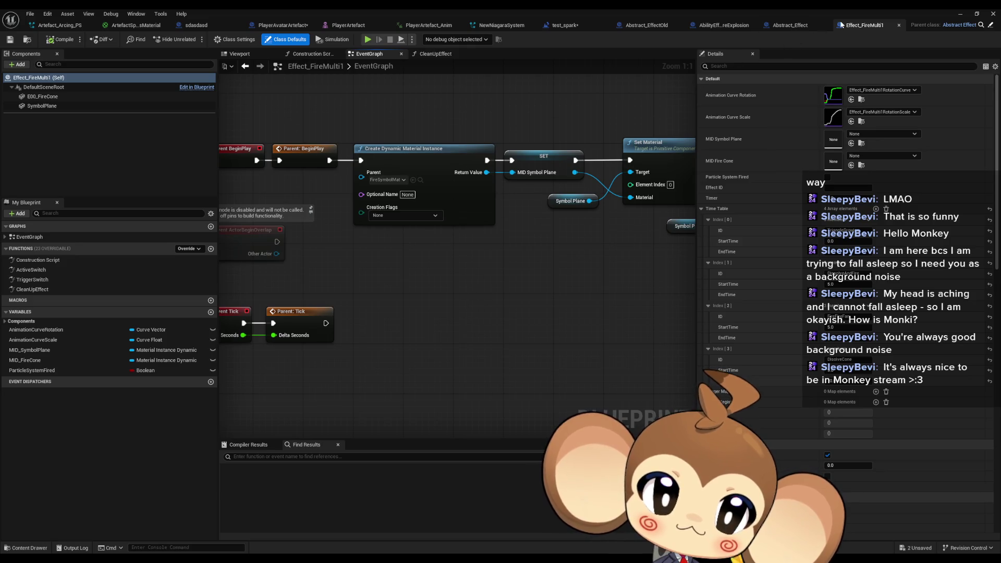
pyautogui.click(783, 27)
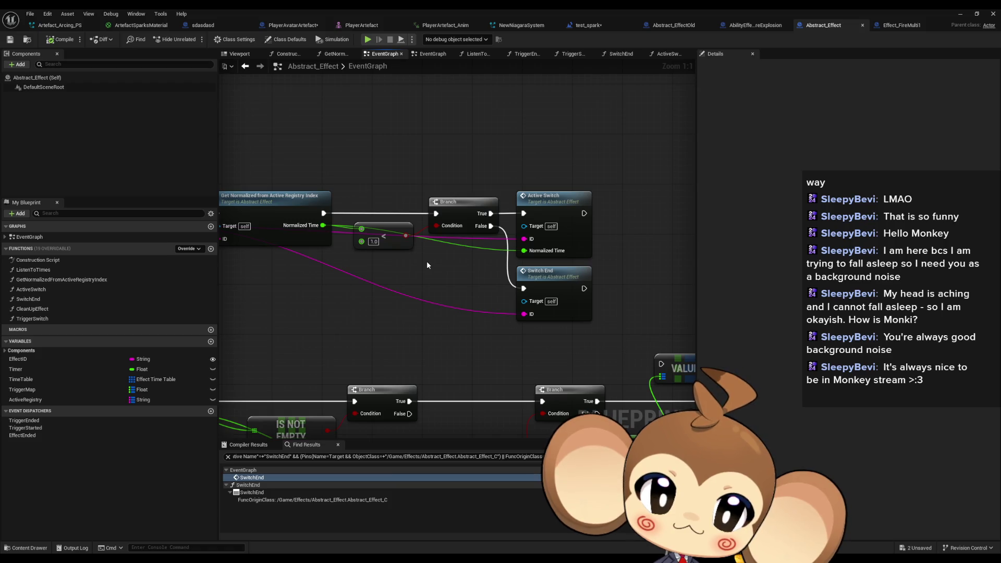
pyautogui.scroll(-3, 424, 265)
pyautogui.moveTo(405, 307); pyautogui.dragTo(544, 261)
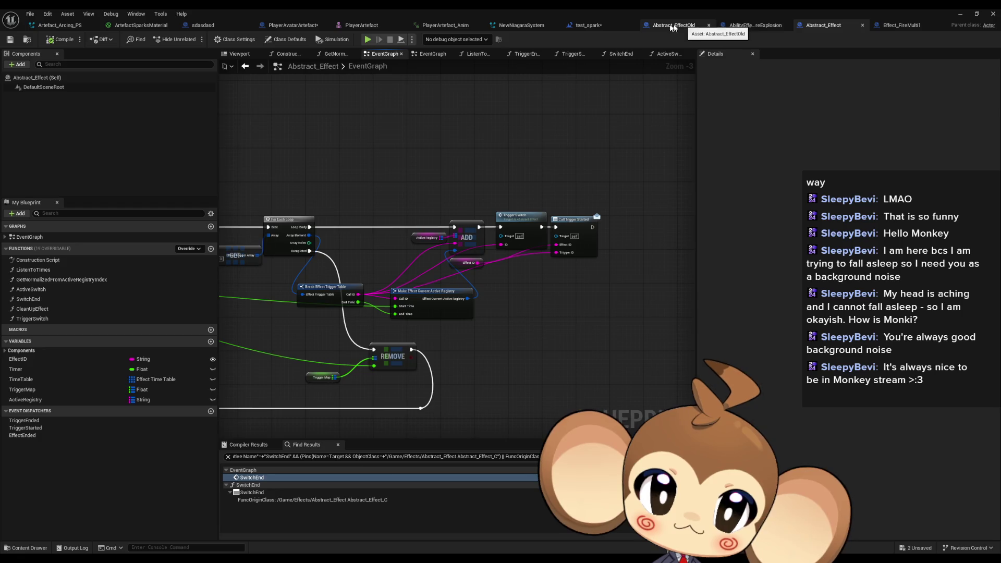
# Close the explosion effect and Abstract_EffectOld tabs and return to PlayerAvatarArtefact.
pyautogui.middleClick(732, 29)
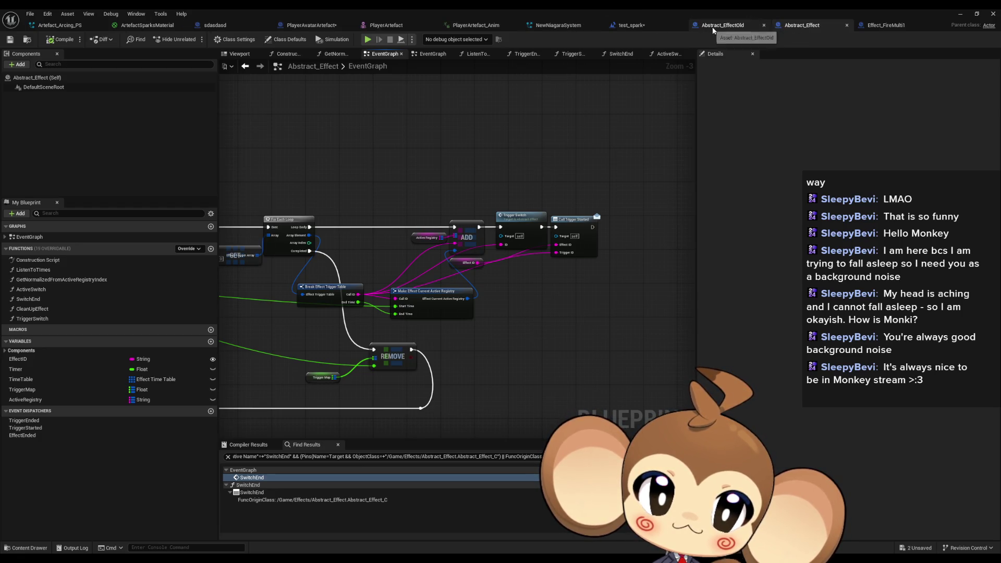
pyautogui.middleClick(693, 28)
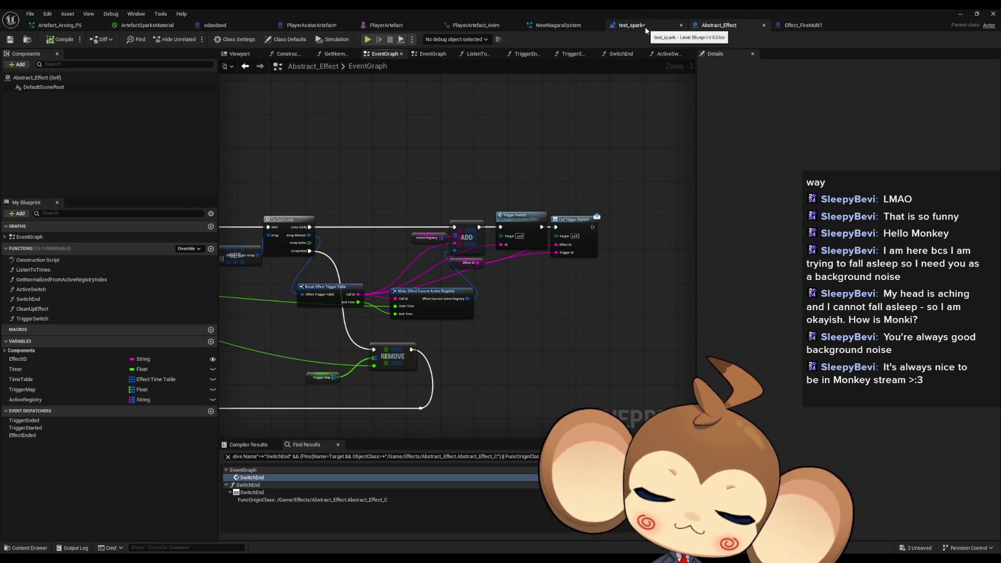
pyautogui.click(311, 25)
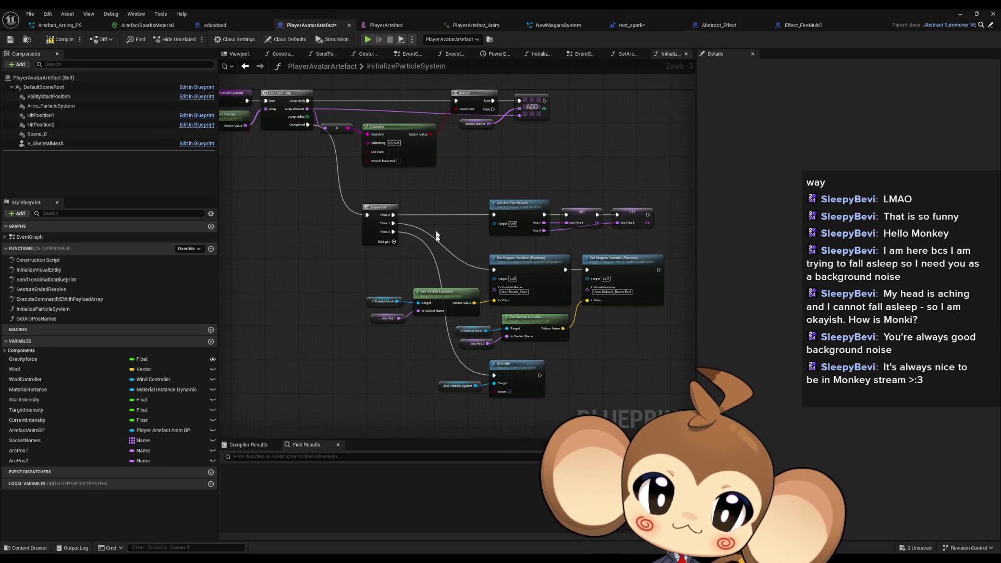
# Review InitializeParticleSystem's Get Arc Pos Names, Niagara variable and socket location nodes, then un-maximize the editor.
pyautogui.moveTo(393, 263); pyautogui.dragTo(439, 287)
pyautogui.moveTo(578, 341); pyautogui.dragTo(446, 331)
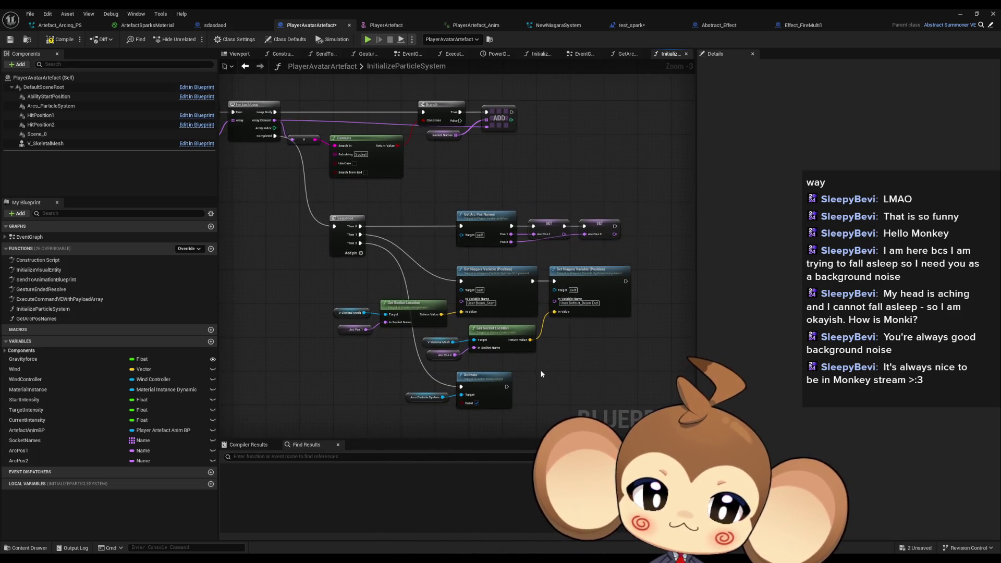
pyautogui.scroll(2, 539, 355)
pyautogui.moveTo(425, 164); pyautogui.dragTo(665, 215)
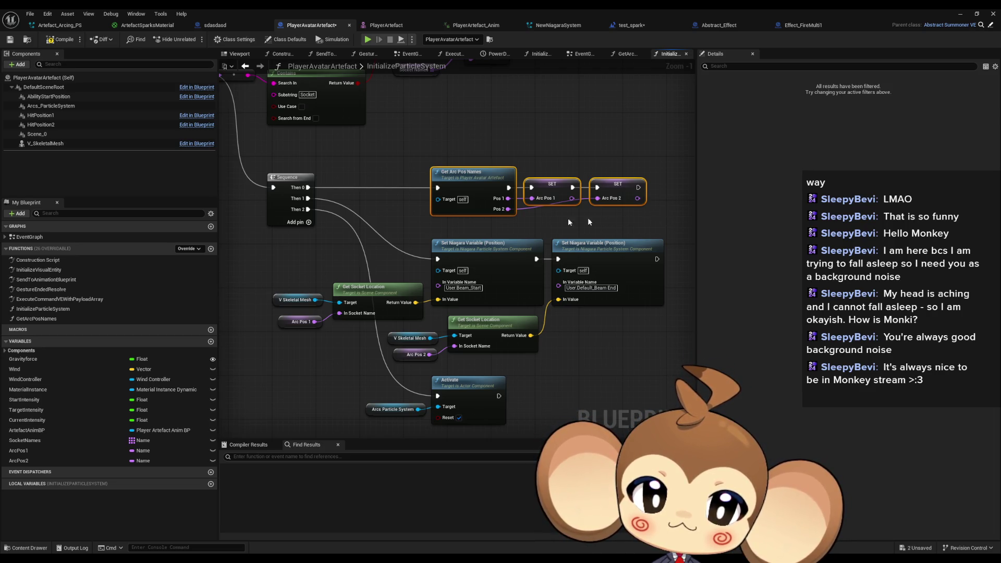
pyautogui.moveTo(245, 259); pyautogui.dragTo(646, 367)
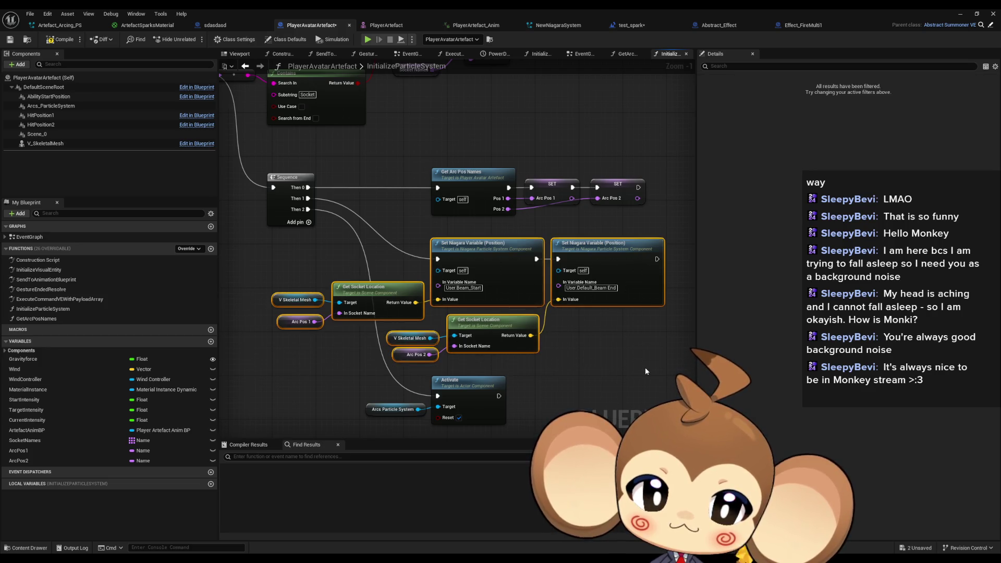
pyautogui.scroll(-4, 612, 365)
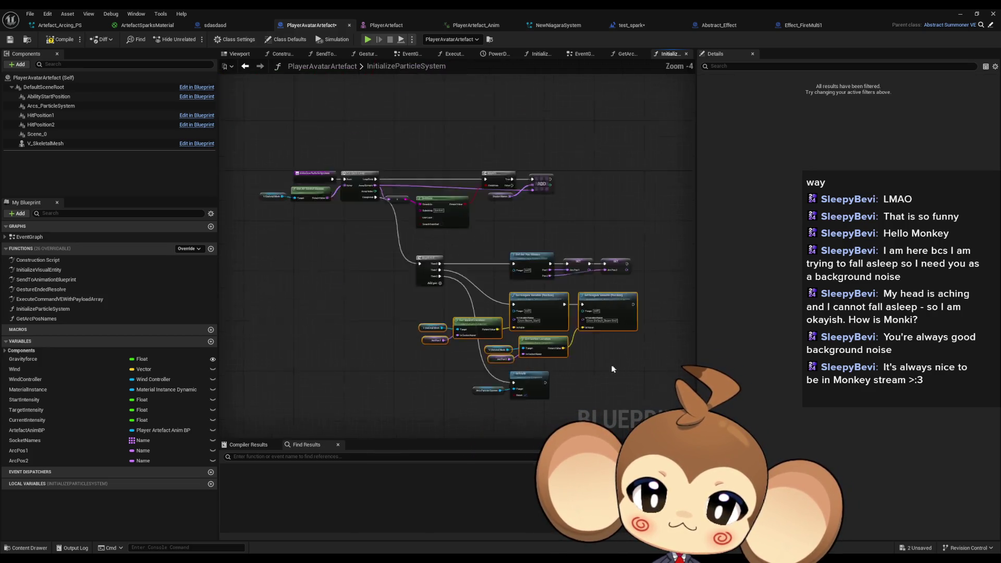
pyautogui.scroll(2, 586, 357)
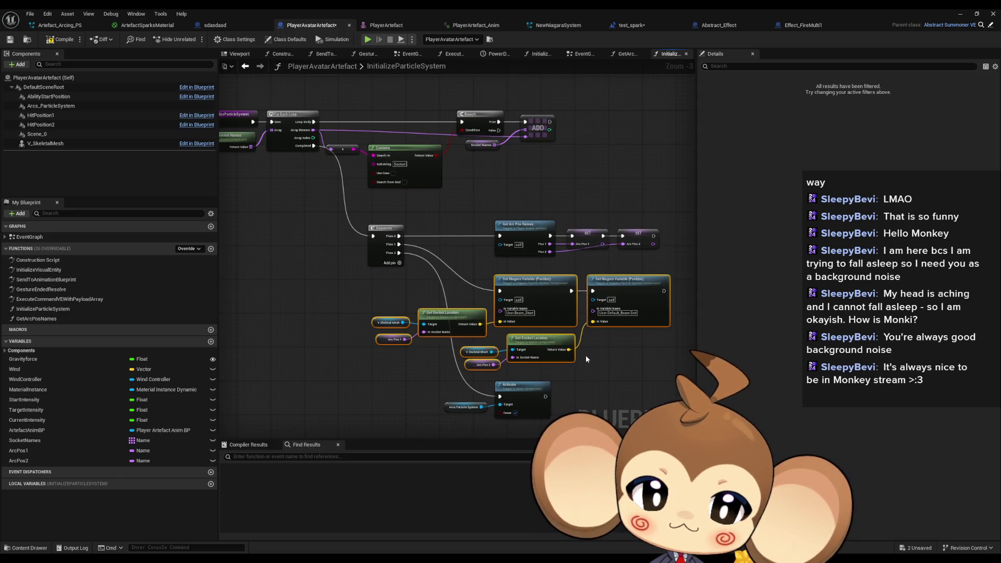
pyautogui.moveTo(597, 358); pyautogui.dragTo(538, 349)
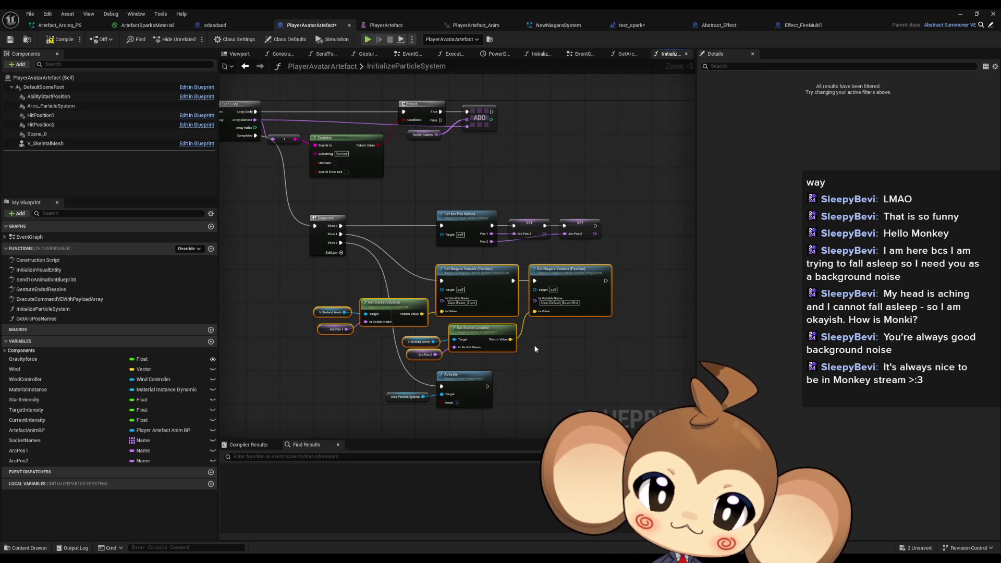
pyautogui.doubleClick(410, 8)
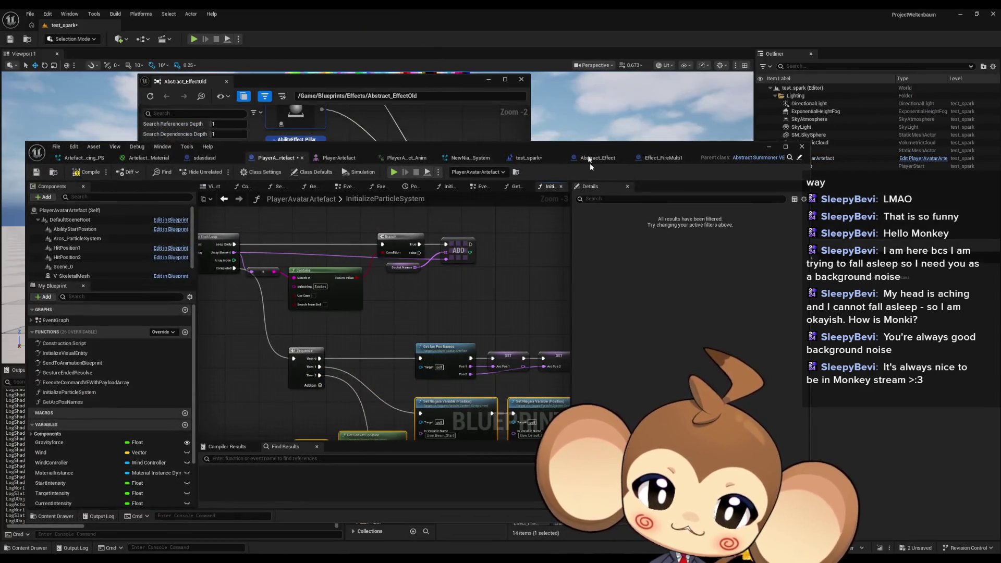
# Create a child blueprint class of Abstract_Effect in the Effects folder.
pyautogui.moveTo(568, 146); pyautogui.dragTo(190, 125)
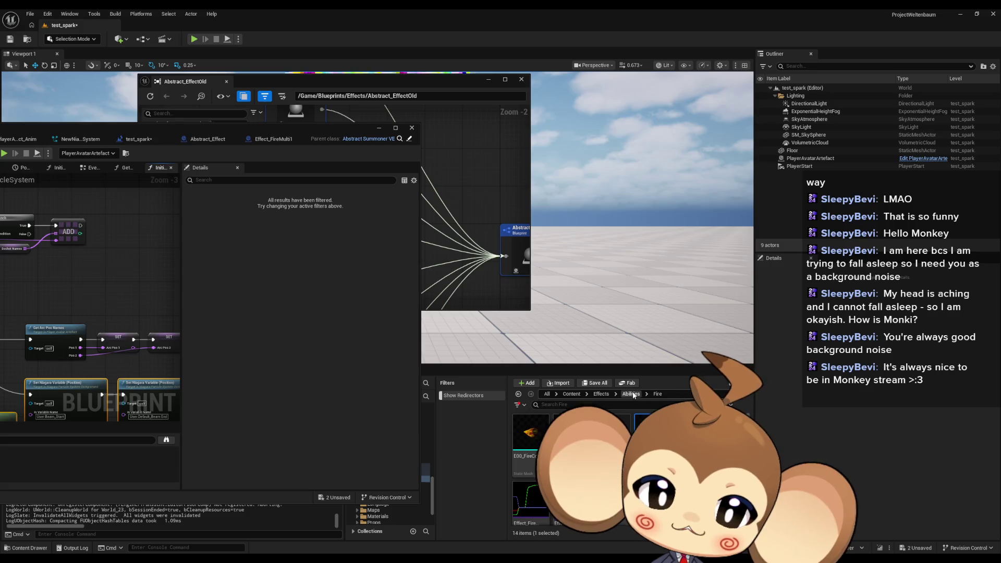
pyautogui.click(601, 394)
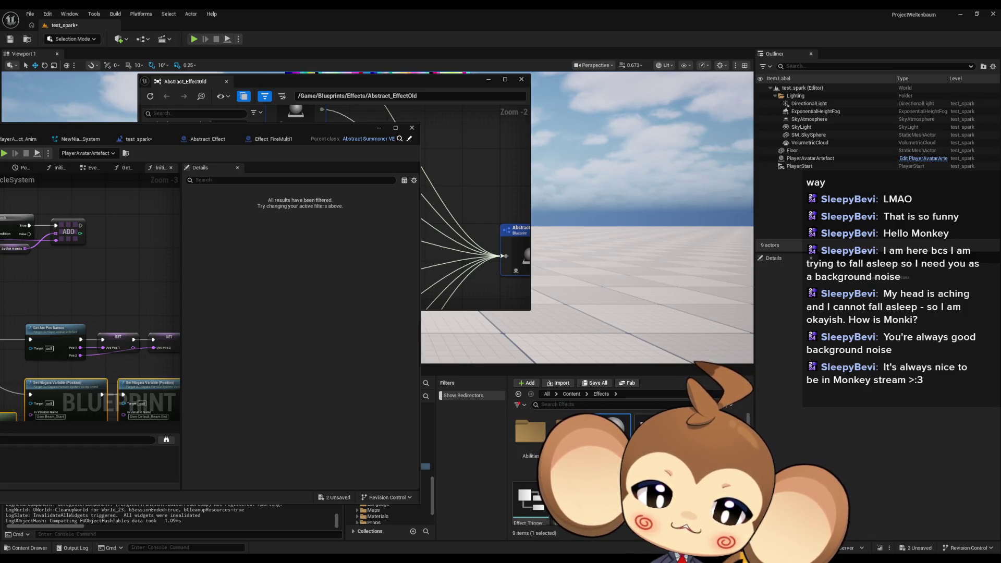
pyautogui.rightClick(614, 432)
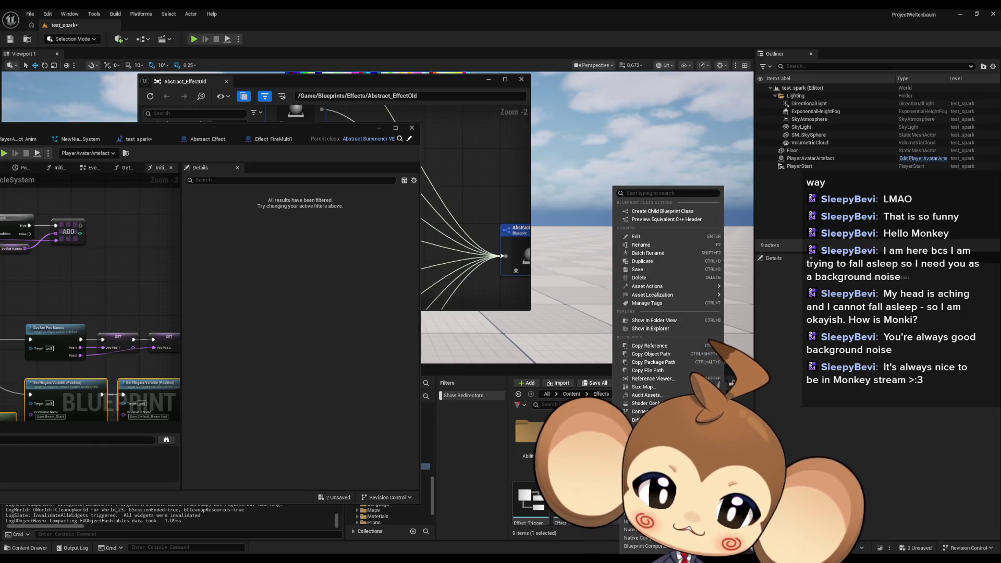
pyautogui.click(660, 211)
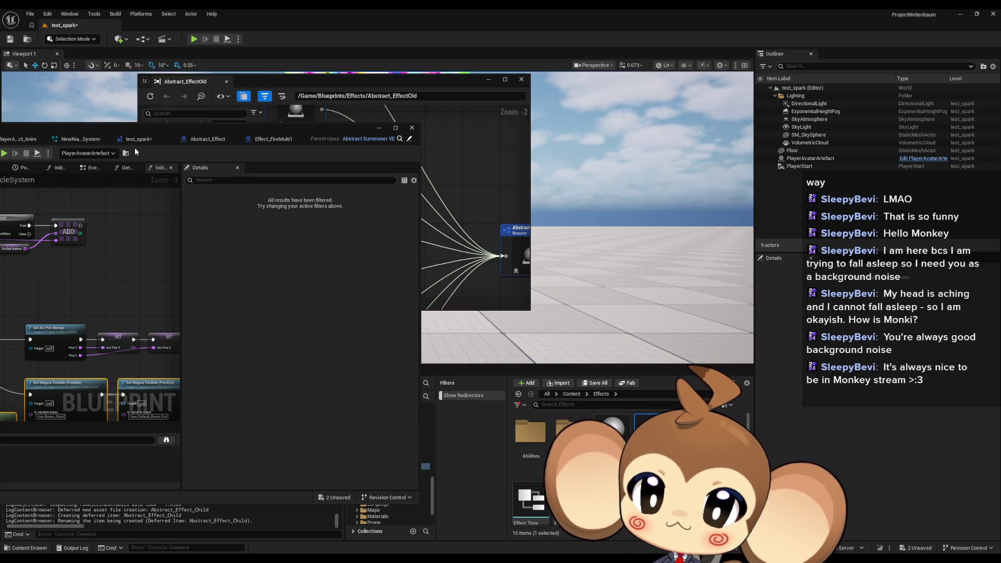
# Create new folders to form Effects/Player/Artefact for the Effect_ArtefactArcs blueprint.
pyautogui.moveTo(134, 131); pyautogui.dragTo(532, 120)
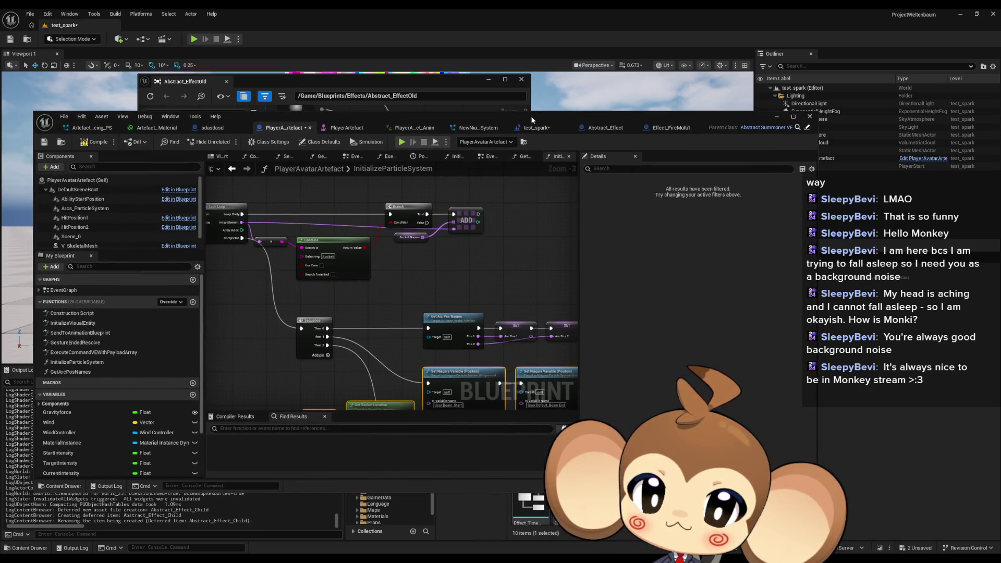
pyautogui.moveTo(531, 116)
pyautogui.mouseDown()
pyautogui.moveTo(481, 141)
pyautogui.moveTo(410, 150)
pyautogui.moveTo(422, 145)
pyautogui.moveTo(172, 230)
pyautogui.mouseUp()
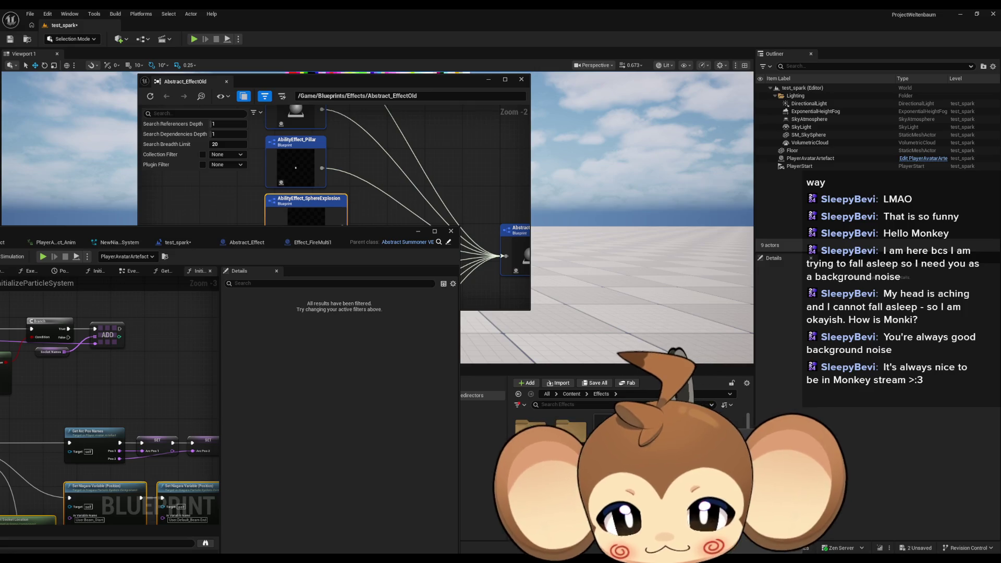
pyautogui.rightClick(724, 443)
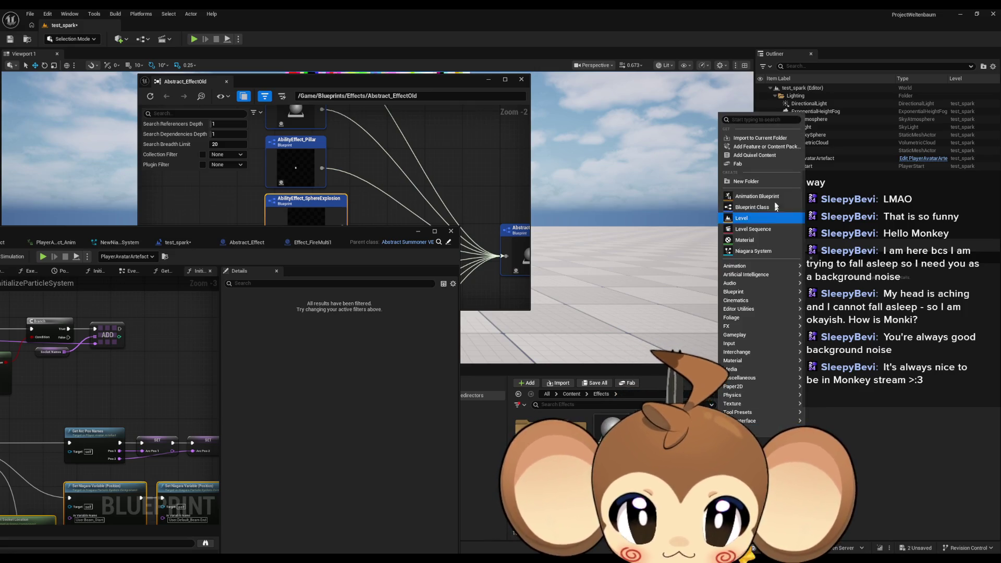
pyautogui.click(770, 183)
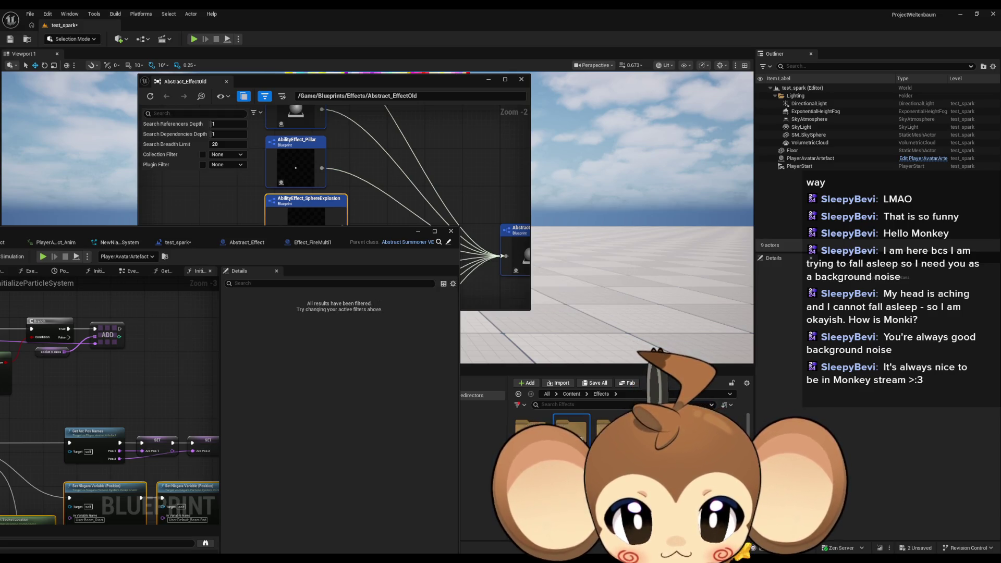
pyautogui.rightClick(605, 128)
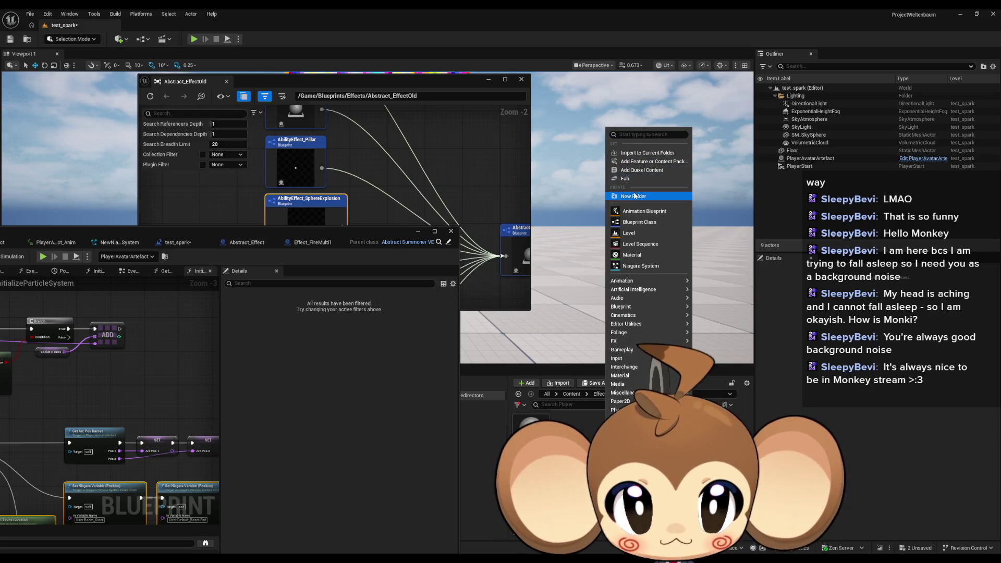
pyautogui.click(743, 242)
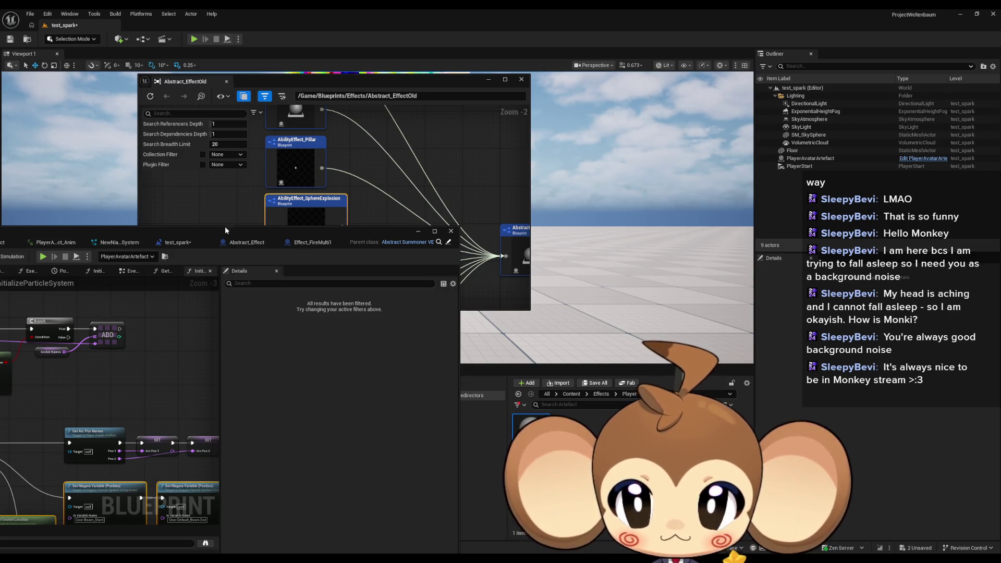
pyautogui.moveTo(192, 237)
pyautogui.mouseDown()
pyautogui.moveTo(661, 203)
pyautogui.moveTo(673, 138)
pyautogui.mouseUp()
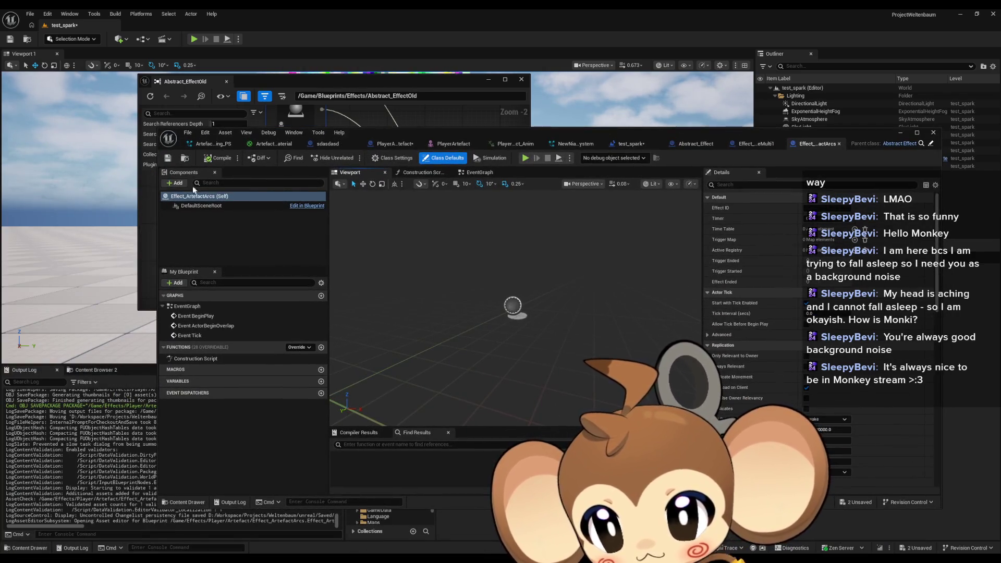
# Add a Niagara component named ArcParticles.
pyautogui.click(175, 183)
pyautogui.click(204, 239)
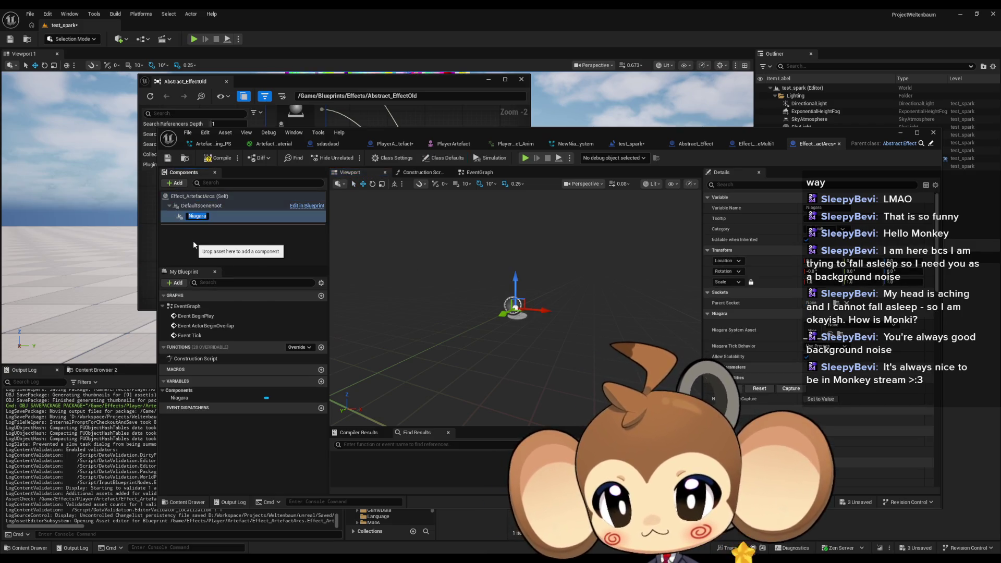
pyautogui.write('A')
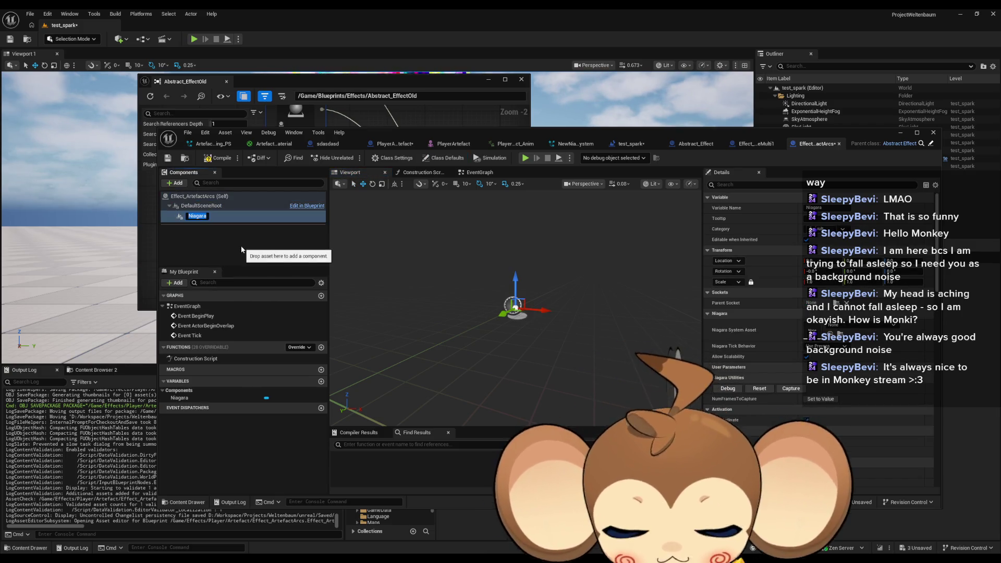
pyautogui.write('rcPartic')
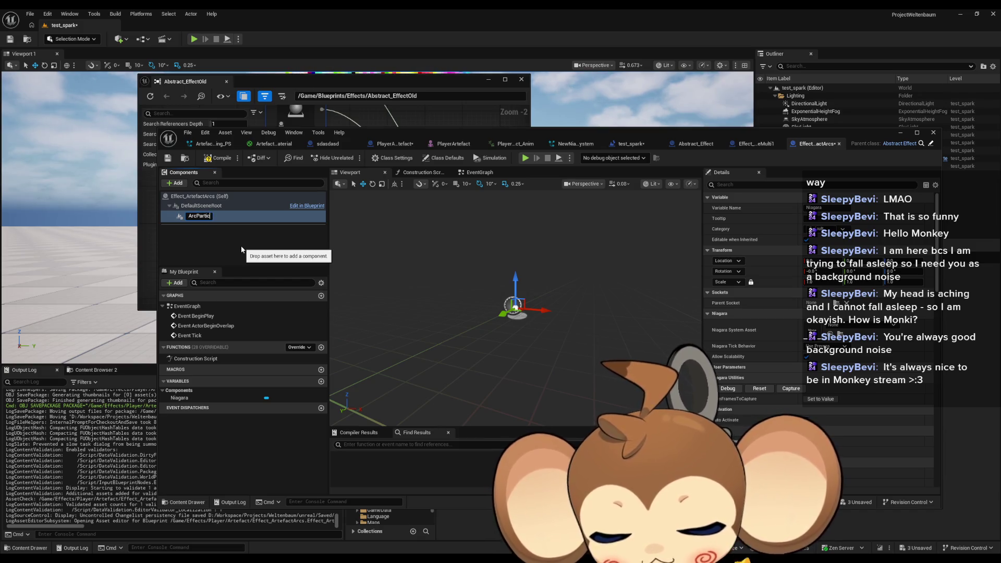
pyautogui.write('les')
pyautogui.press('Return')
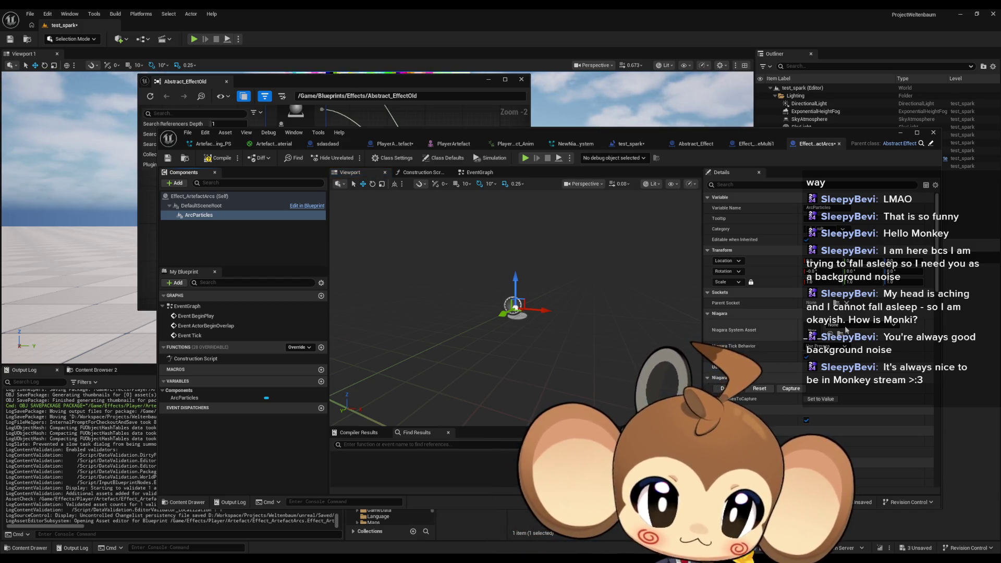
# Set ArcParticles' Niagara System Asset to Artefact_Arcing_PS, preview it, then compile and save.
pyautogui.click(845, 331)
pyautogui.write('arc')
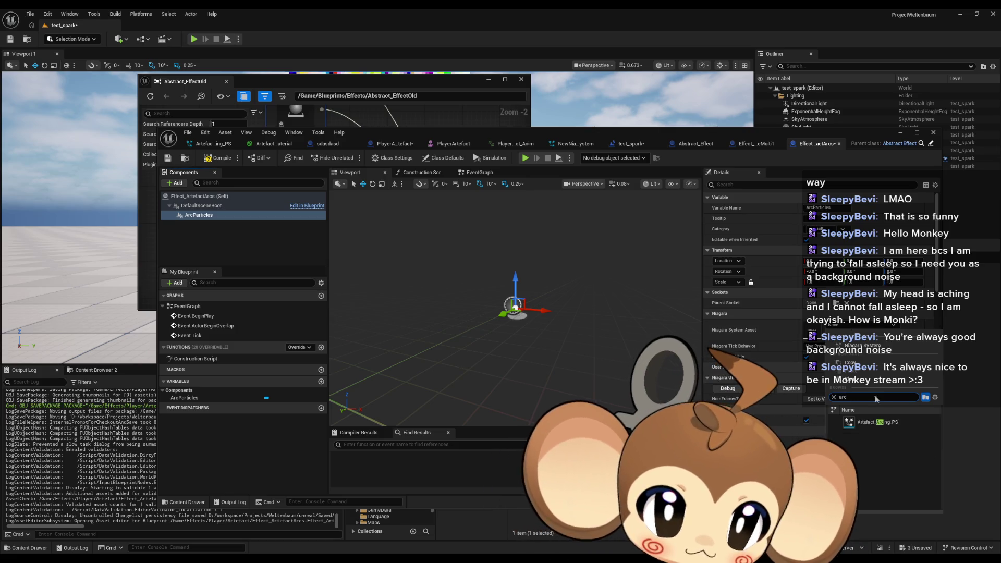
pyautogui.click(868, 422)
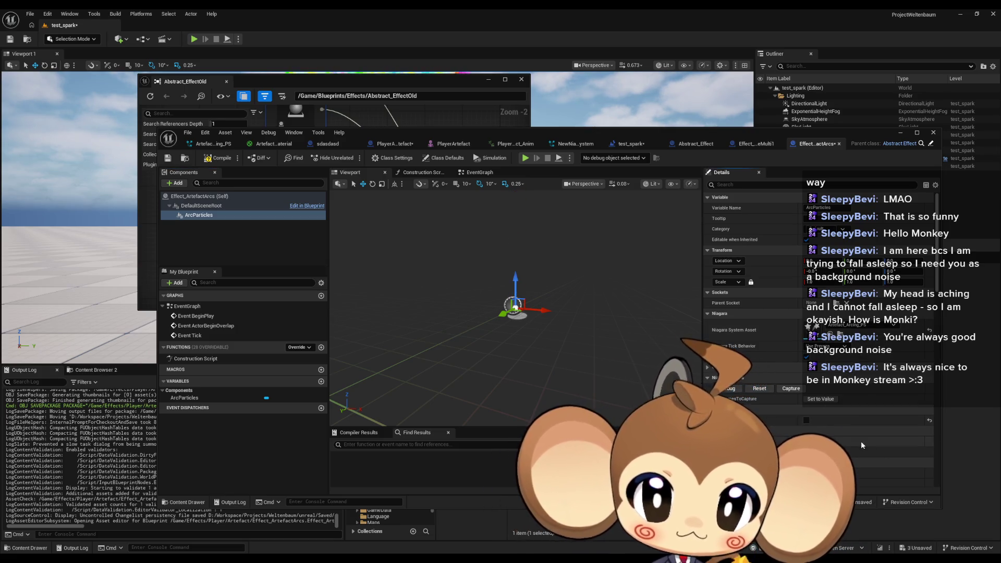
pyautogui.click(806, 420)
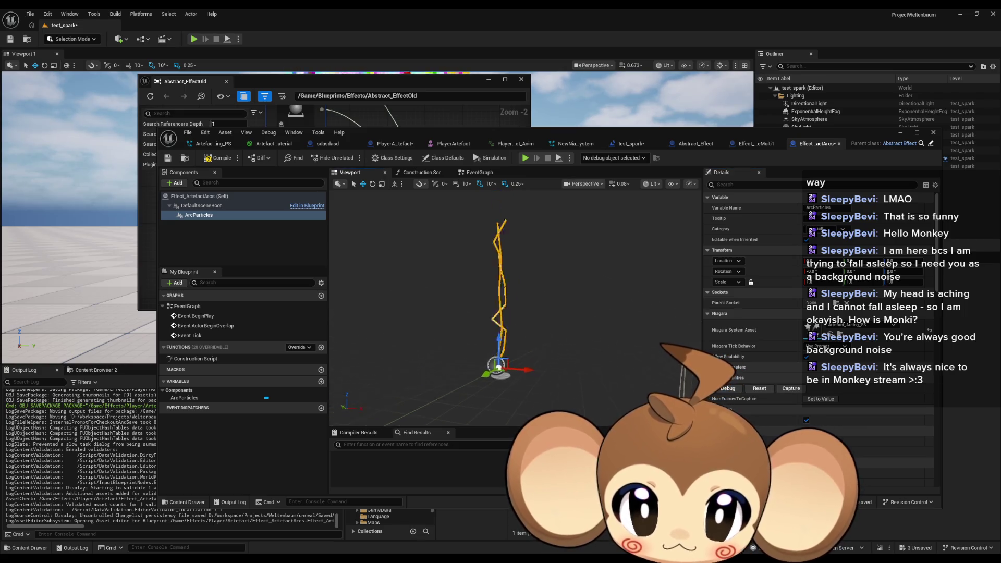
pyautogui.click(806, 420)
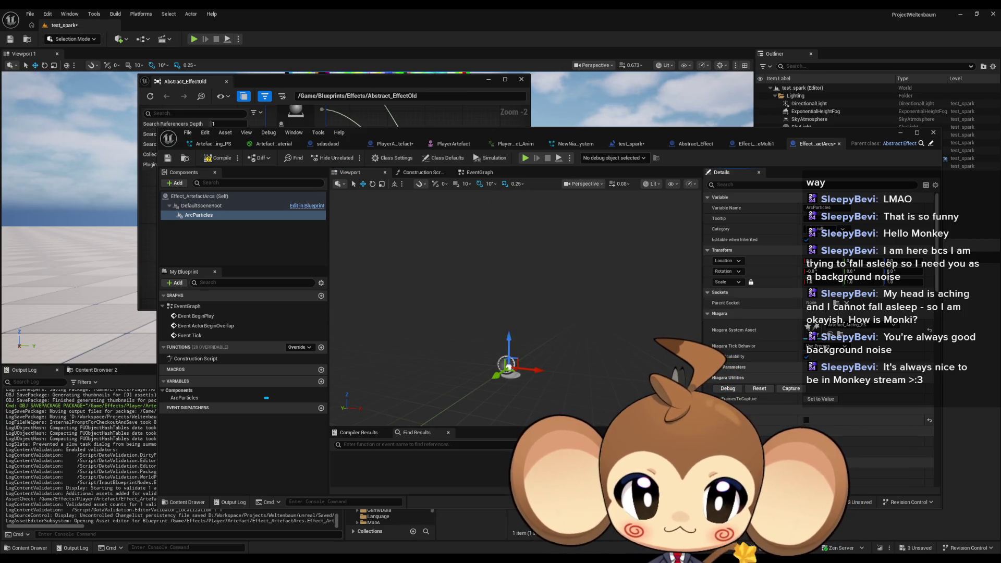
pyautogui.click(325, 243)
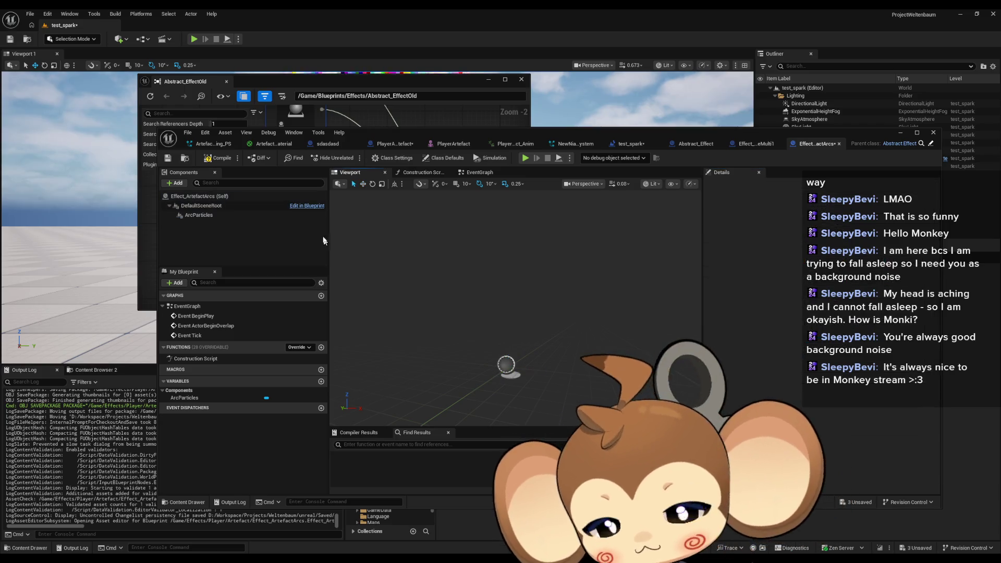
pyautogui.click(219, 158)
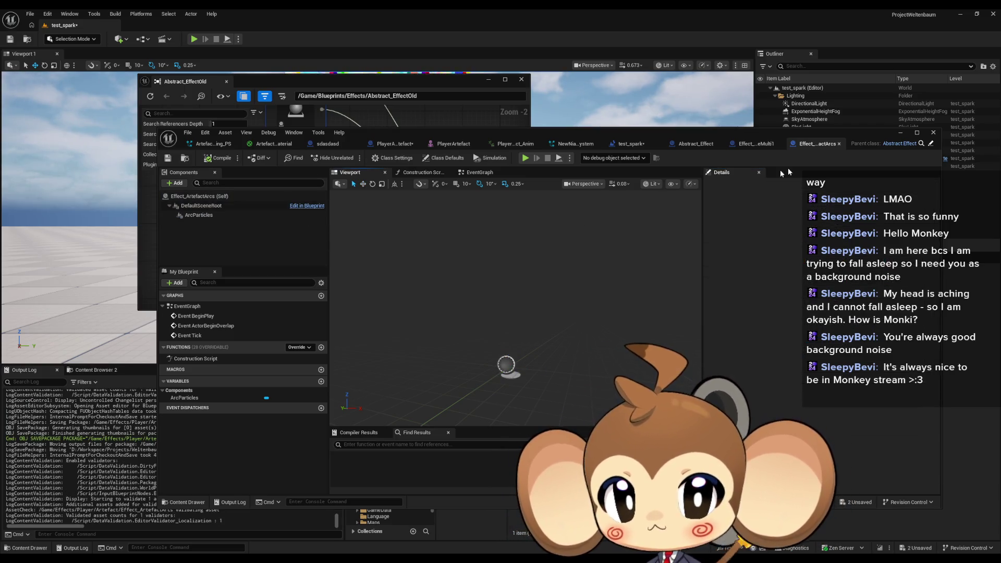
# Inspect Effect_FireMulti1's TriggerSwitch graph and class default properties for reference.
pyautogui.click(748, 145)
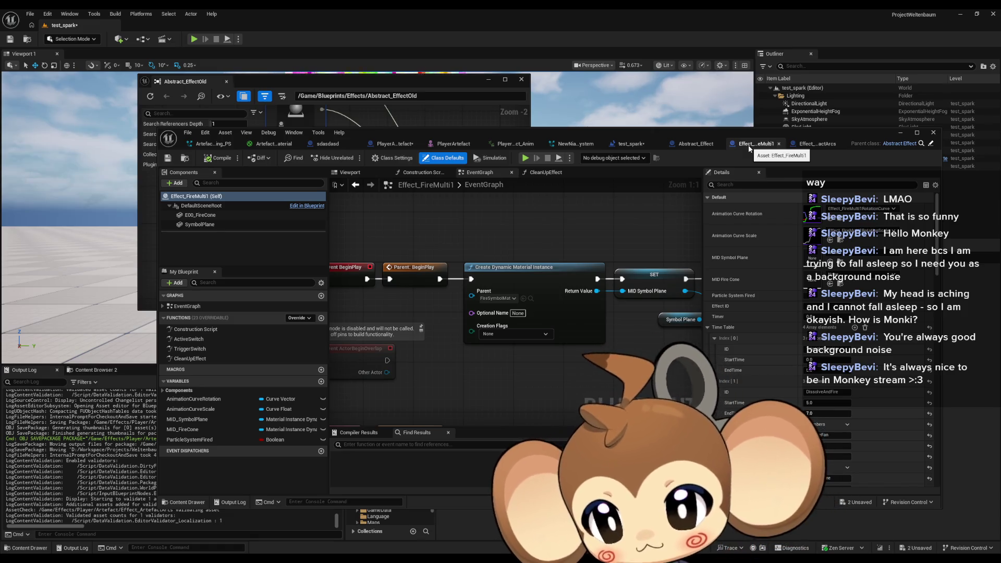
pyautogui.doubleClick(190, 349)
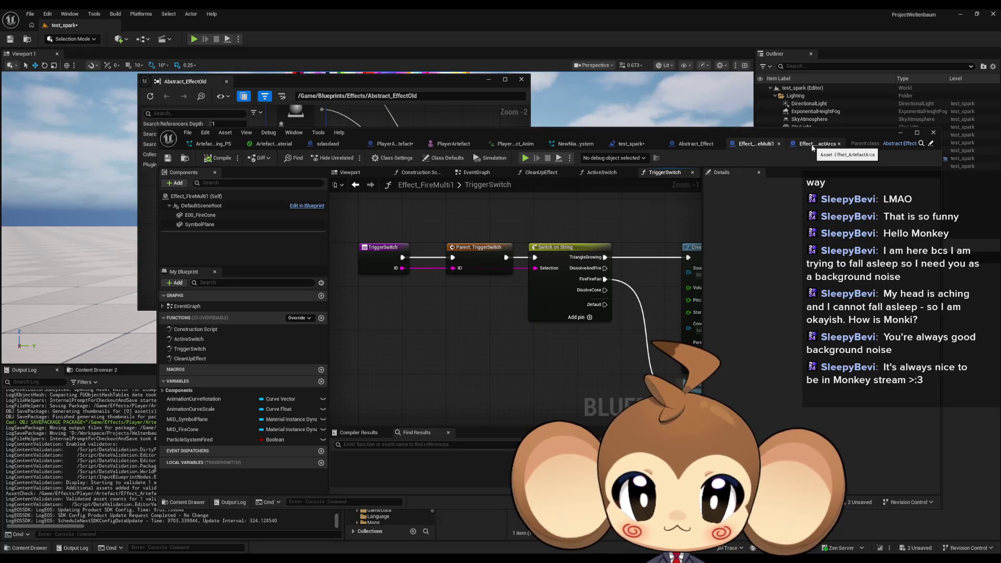
pyautogui.click(811, 148)
pyautogui.click(443, 158)
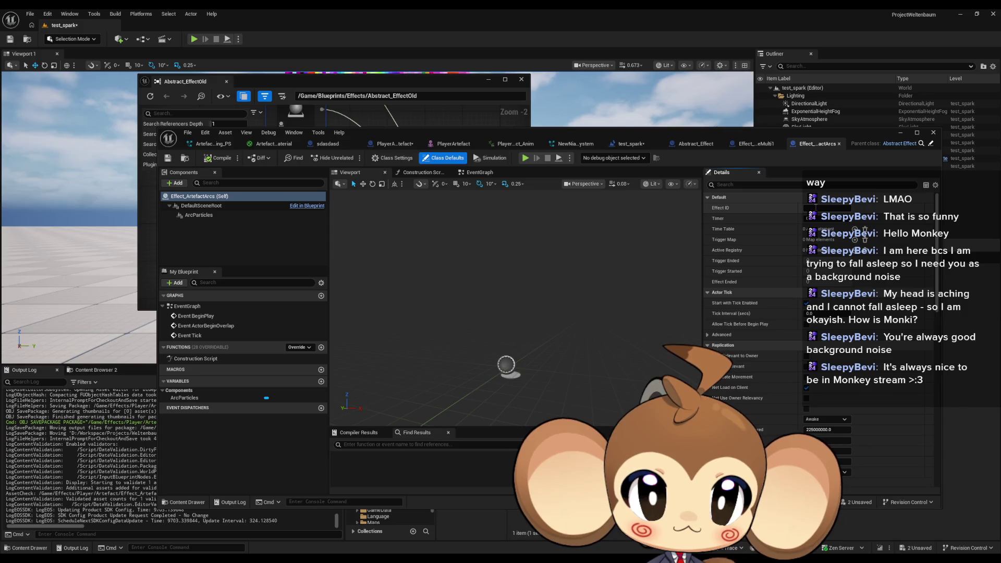
pyautogui.click(755, 145)
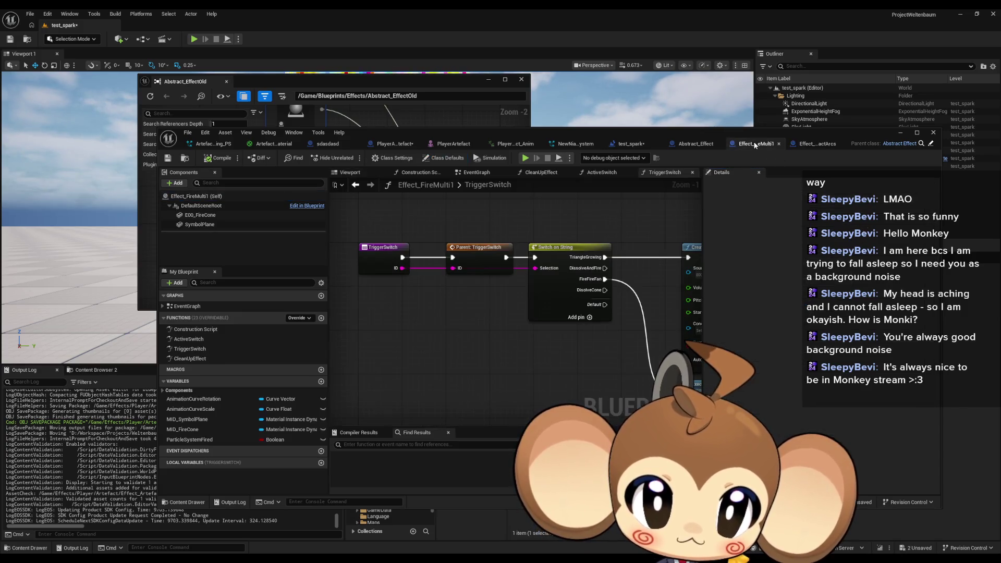
pyautogui.click(447, 159)
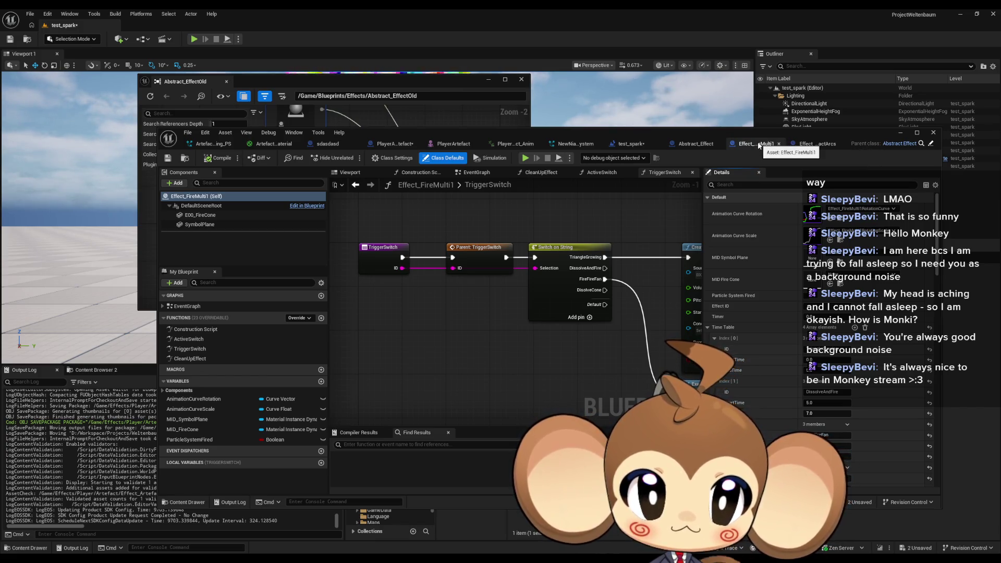
# Compare the Effect_ArtefactArcs, Abstract_Effect and Effect_FireMulti1 blueprints against each other.
pyautogui.click(816, 144)
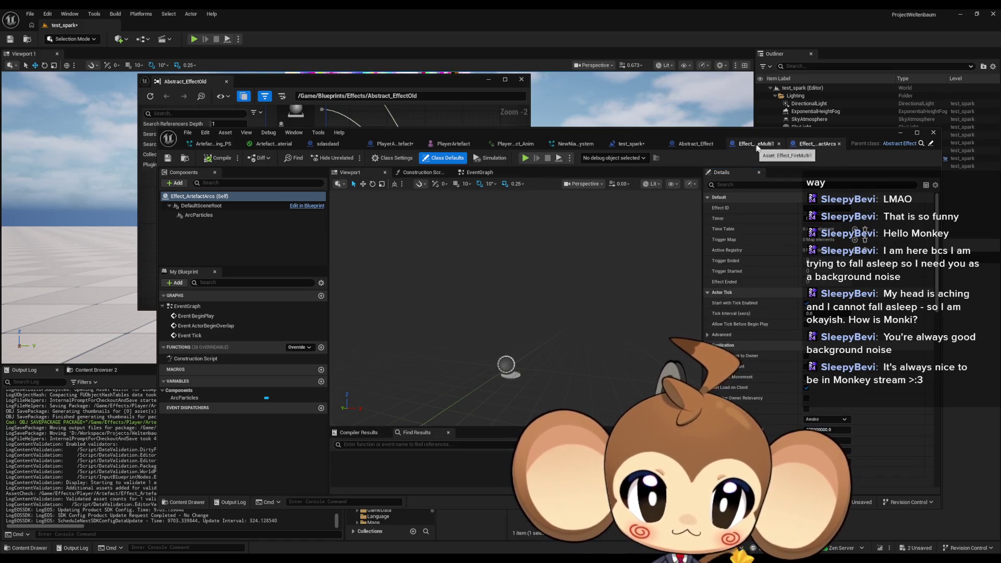
pyautogui.click(758, 147)
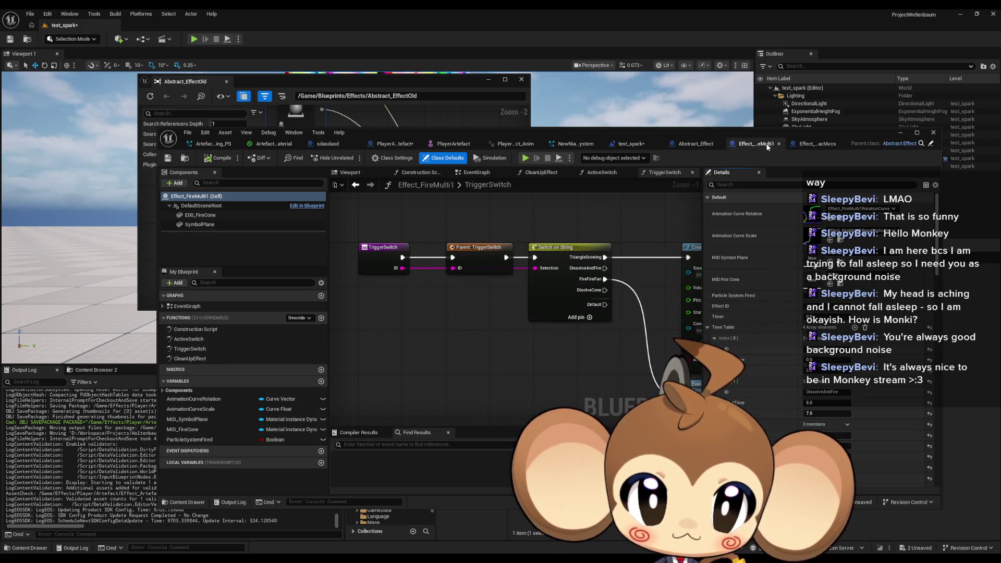
pyautogui.click(693, 144)
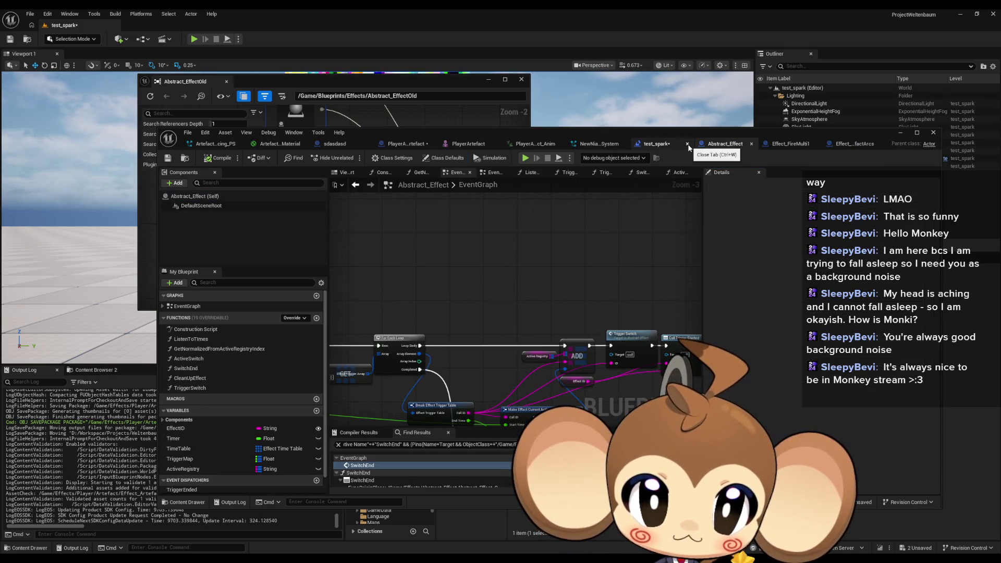
pyautogui.click(787, 144)
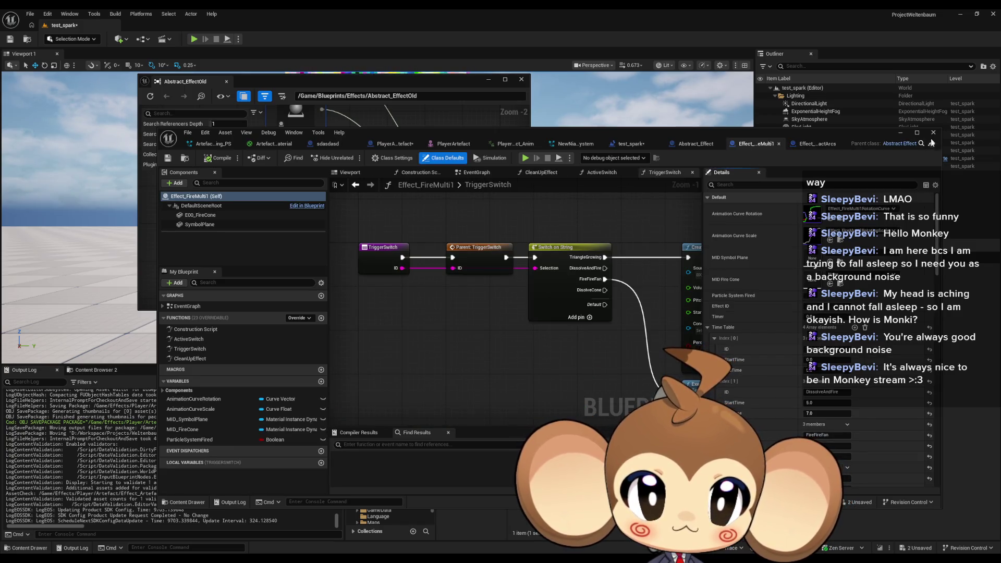
pyautogui.hotkey('ctrl', 'Tab')
pyautogui.hotkey('ctrl', 'Tab')
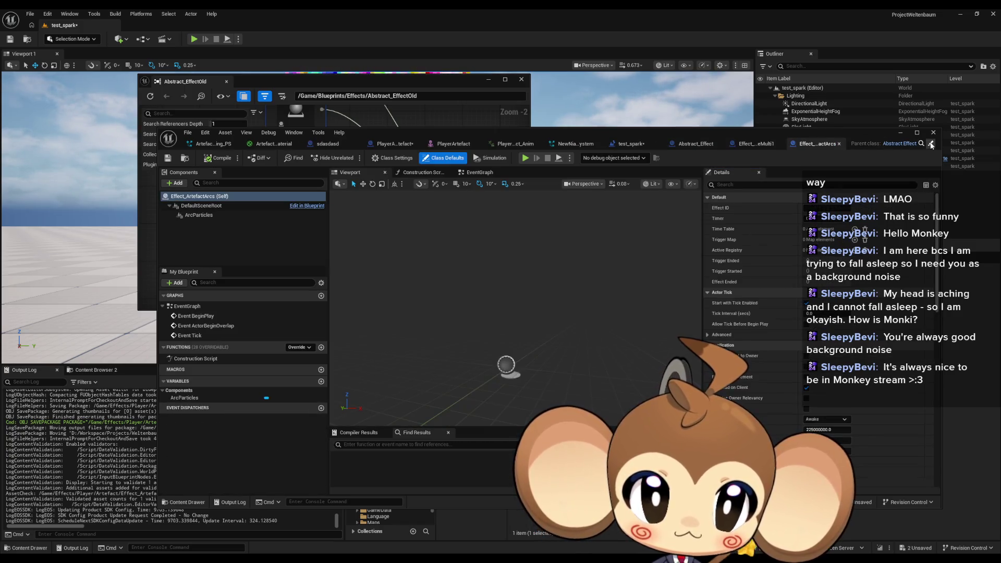
pyautogui.hotkey('ctrl', 'Tab')
pyautogui.click(848, 144)
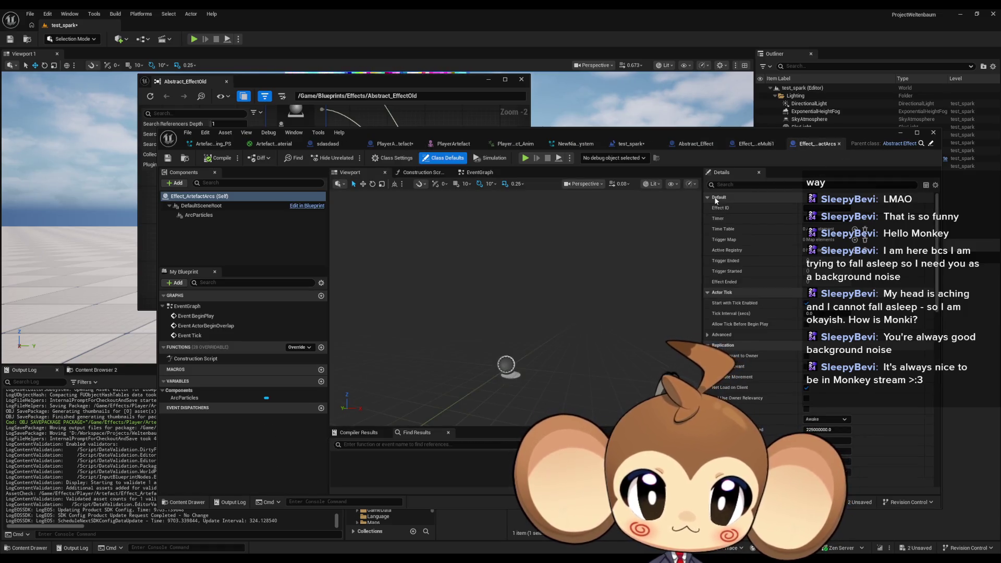
pyautogui.click(766, 144)
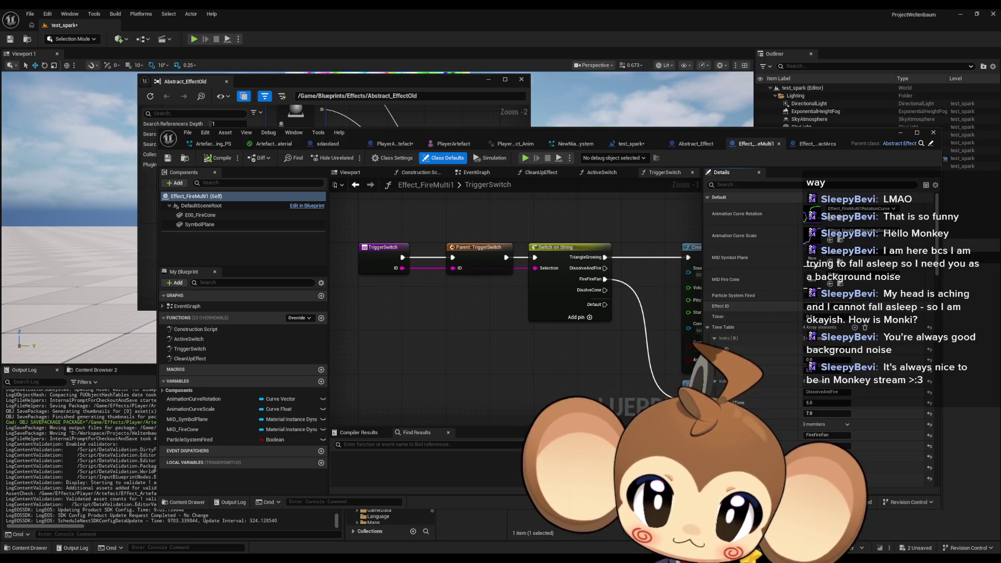
pyautogui.scroll(-3, 771, 305)
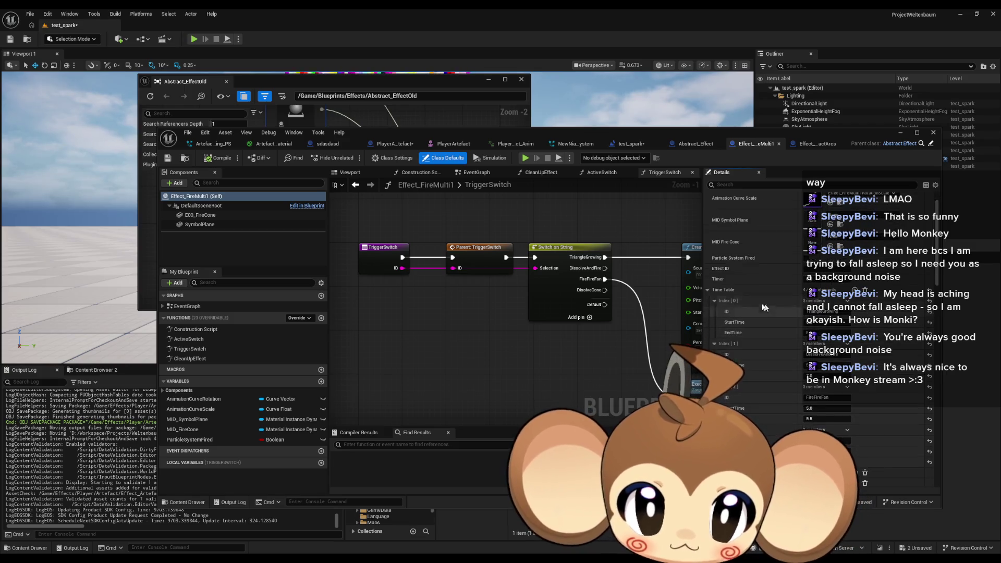
pyautogui.scroll(3, 790, 297)
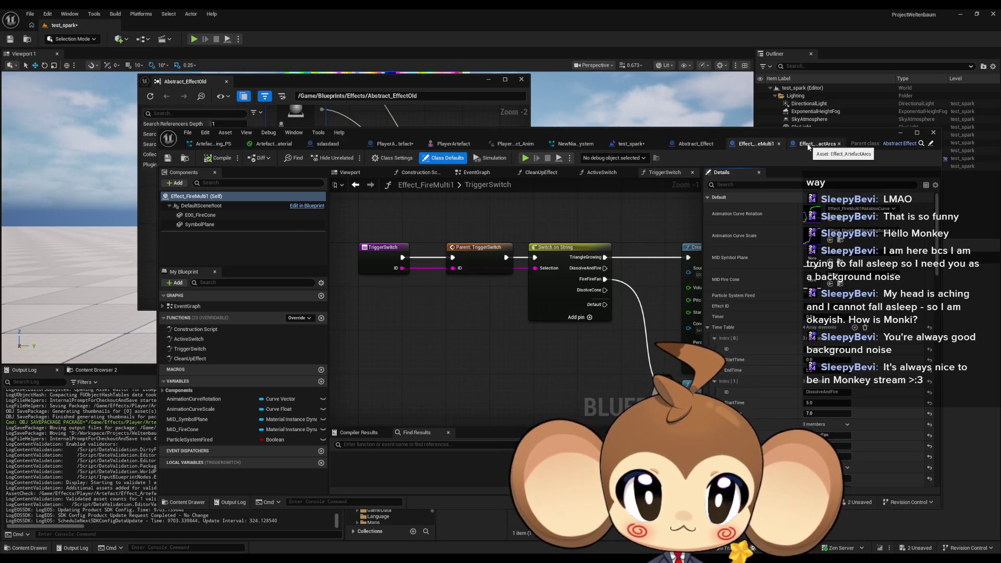
# In Effect_ArtefactArcs' class defaults, set Time Table Index[0] EndTime to 4.0.
pyautogui.click(808, 146)
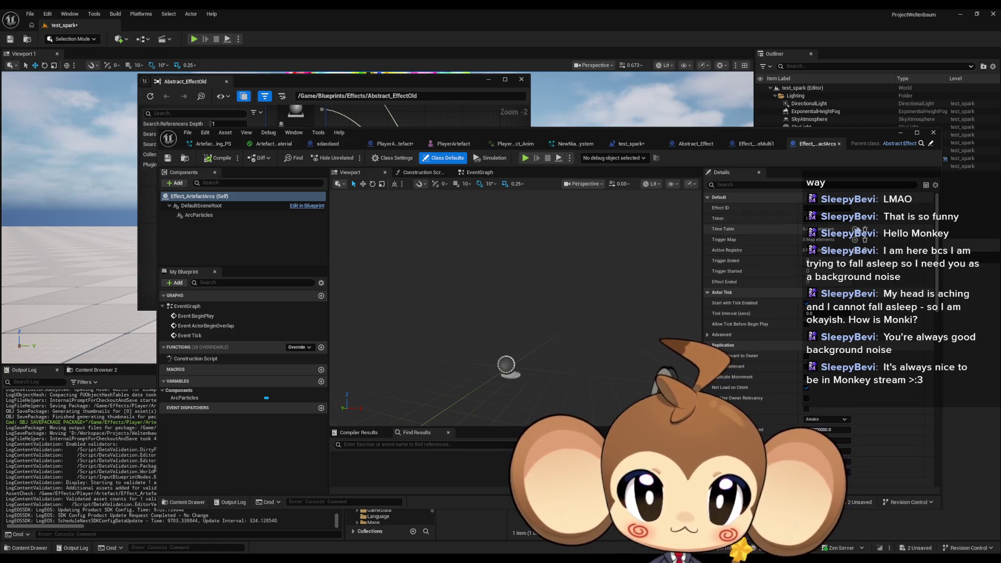
pyautogui.click(819, 229)
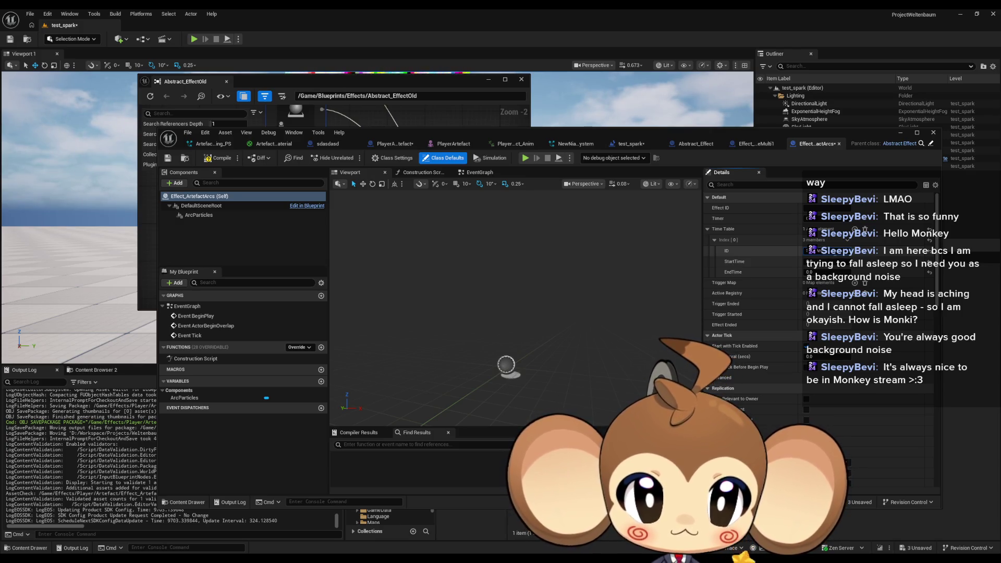
pyautogui.click(809, 272)
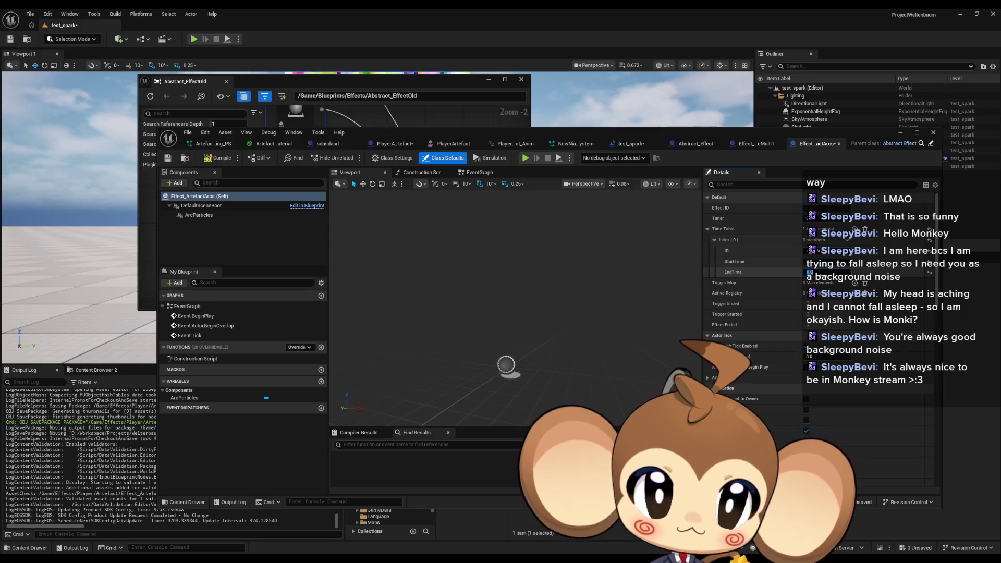
pyautogui.press('Return')
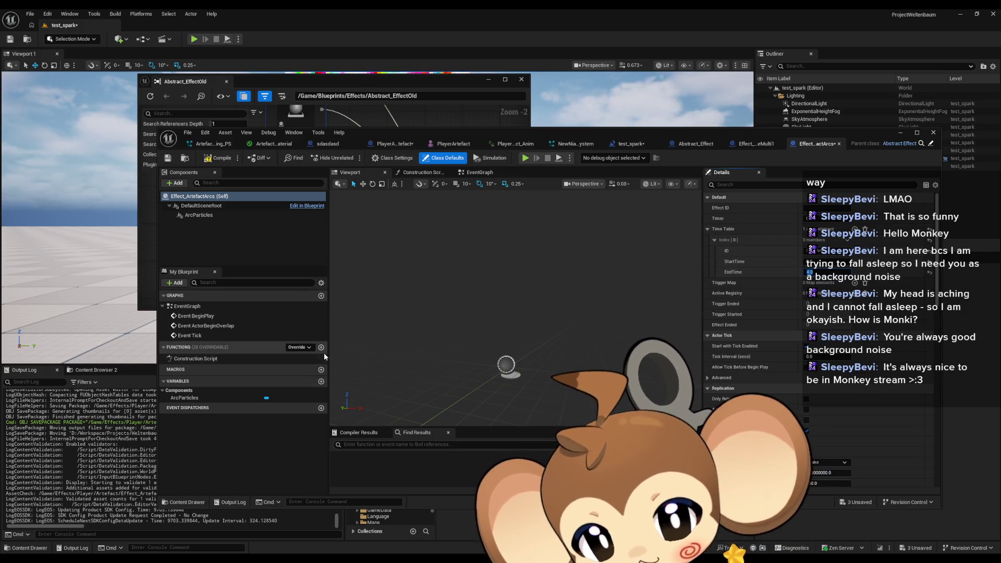
pyautogui.click(755, 144)
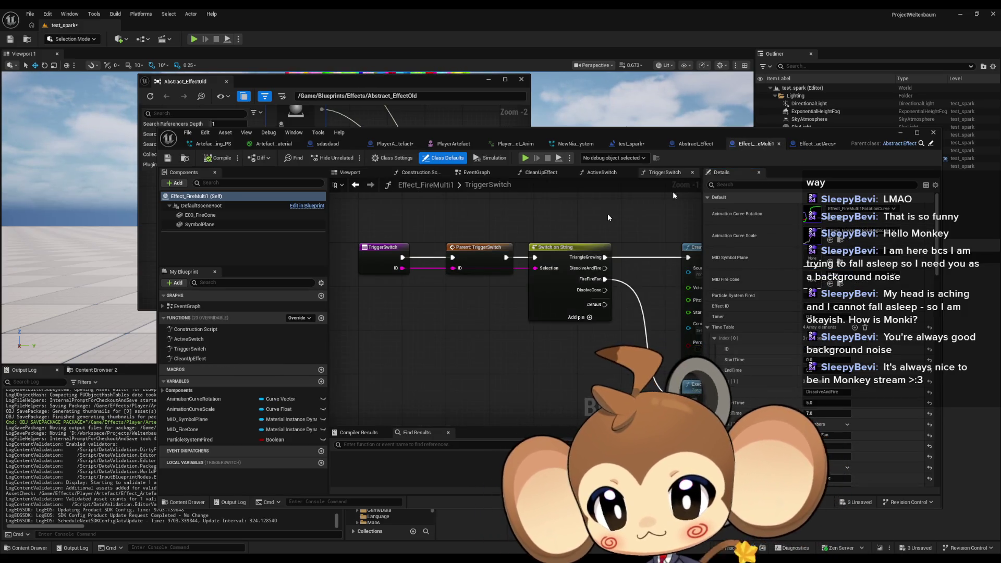
pyautogui.doubleClick(245, 358)
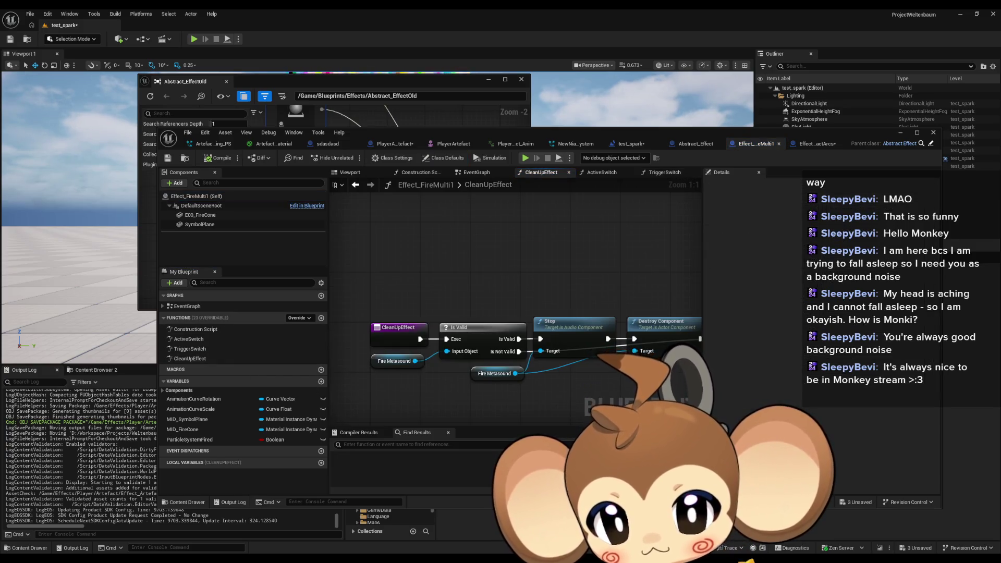
pyautogui.moveTo(575, 390); pyautogui.dragTo(514, 333)
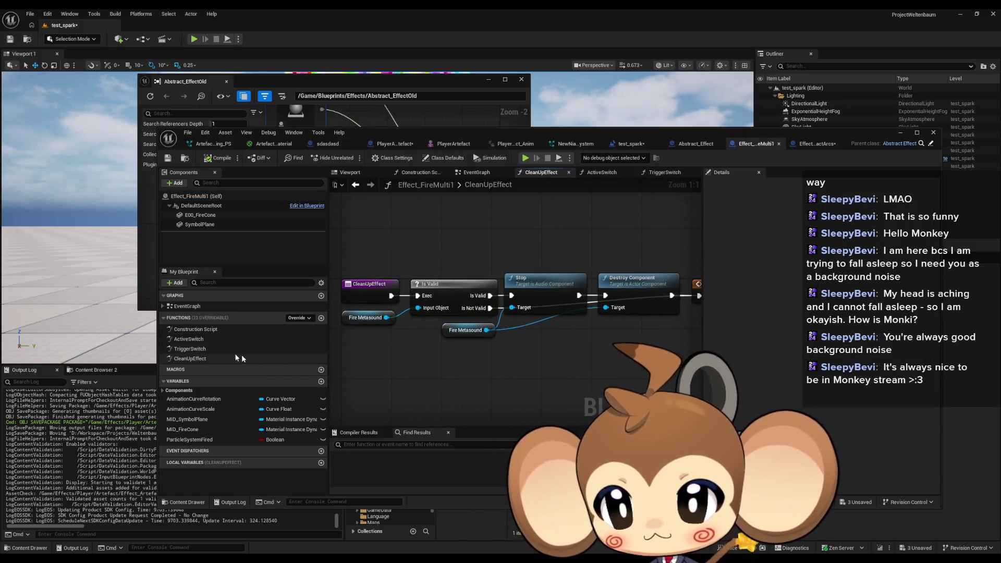
pyautogui.doubleClick(192, 348)
pyautogui.doubleClick(198, 339)
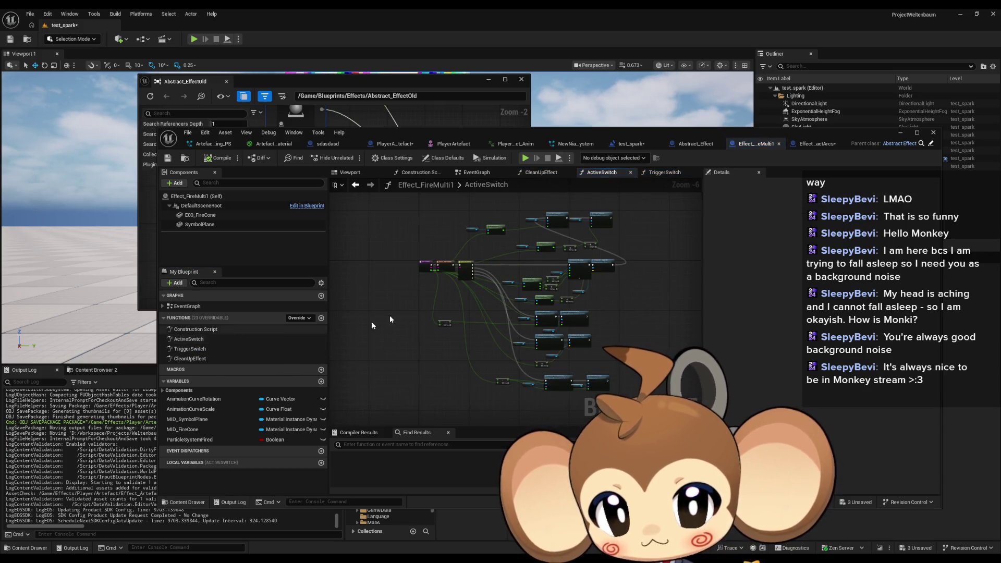
pyautogui.scroll(5, 477, 277)
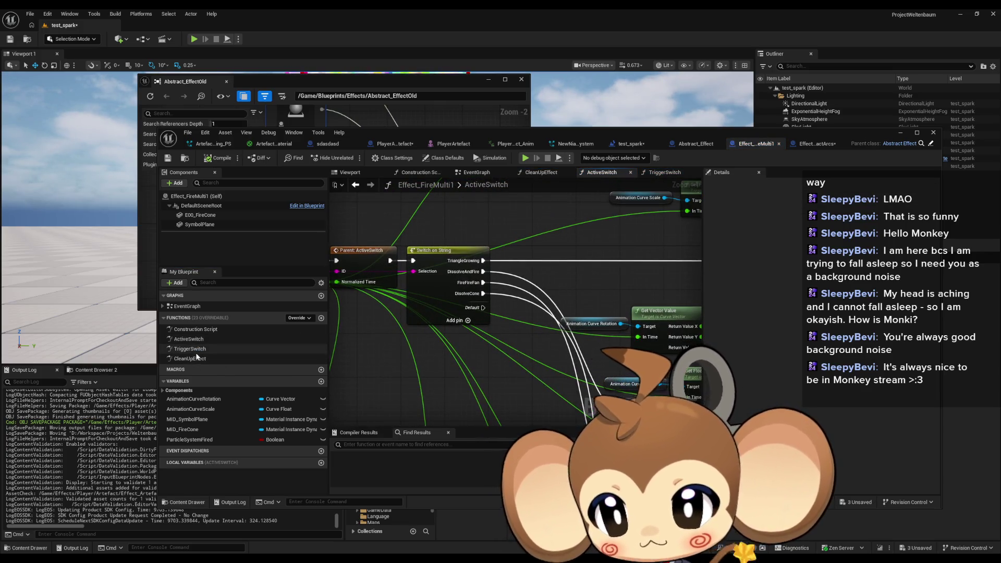
pyautogui.moveTo(474, 311)
pyautogui.mouseDown()
pyautogui.moveTo(568, 325)
pyautogui.moveTo(501, 348)
pyautogui.moveTo(482, 335)
pyautogui.mouseUp()
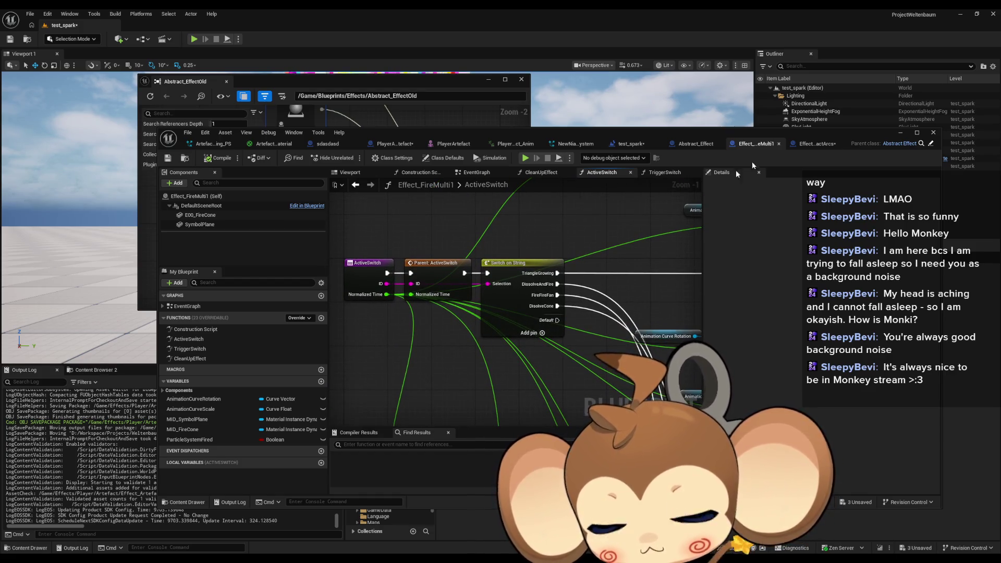
pyautogui.click(689, 145)
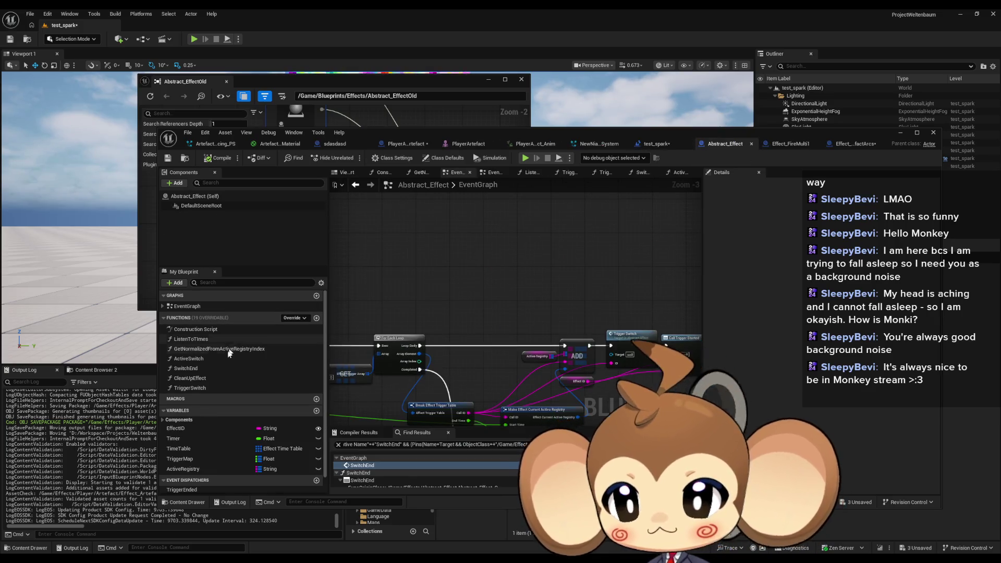
pyautogui.doubleClick(204, 361)
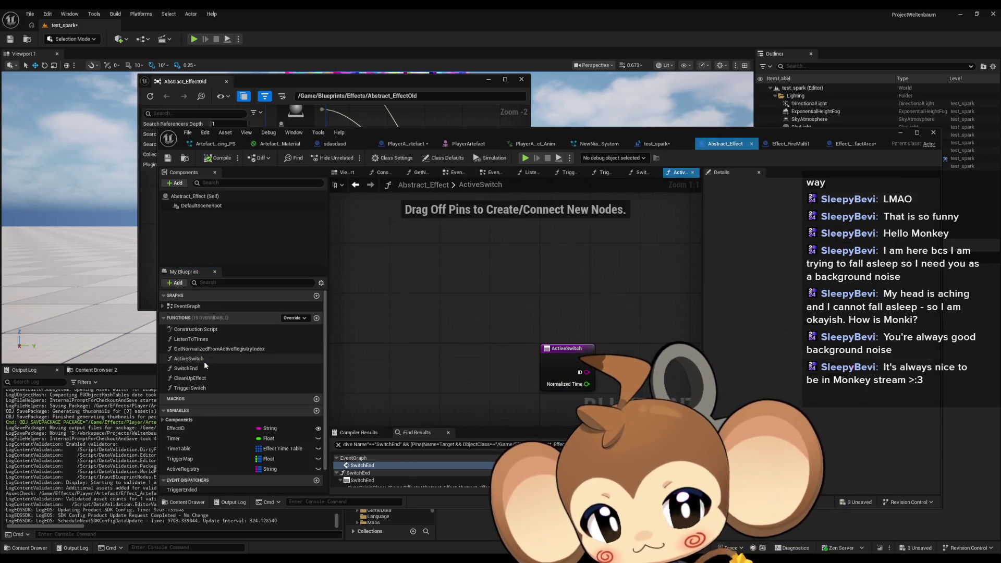
pyautogui.doubleClick(185, 306)
pyautogui.scroll(3, 438, 285)
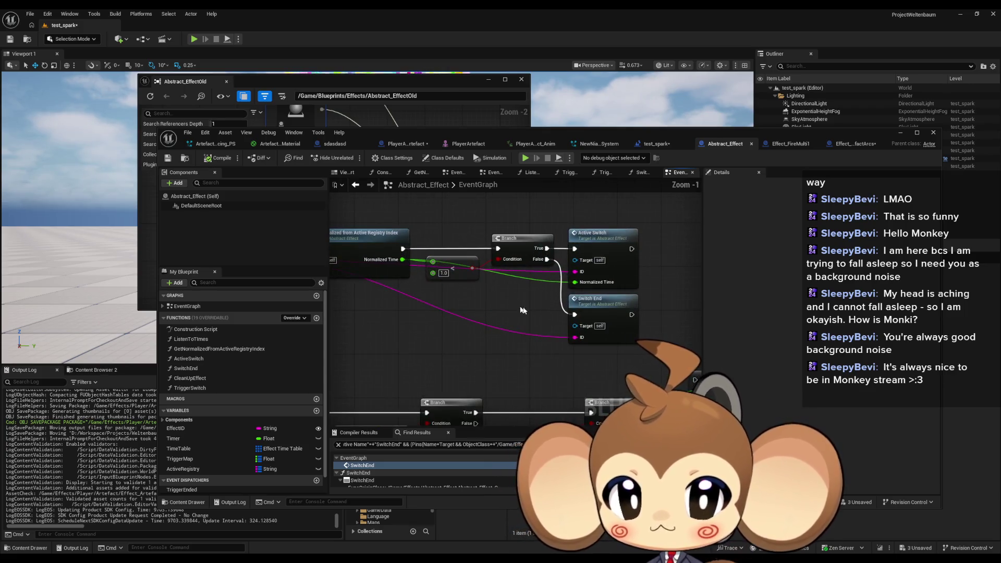
pyautogui.click(661, 272)
pyautogui.scroll(-2, 661, 271)
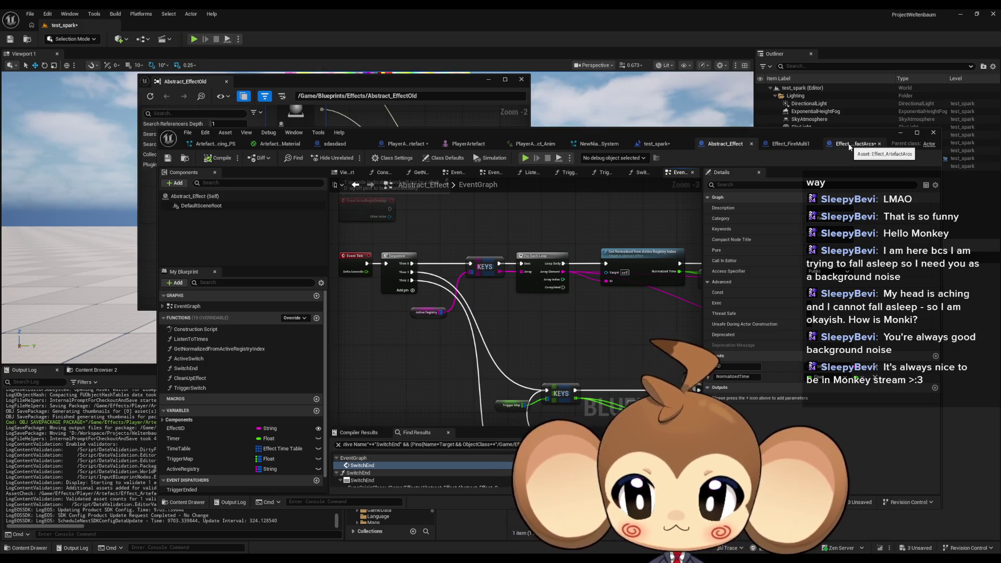
pyautogui.click(849, 145)
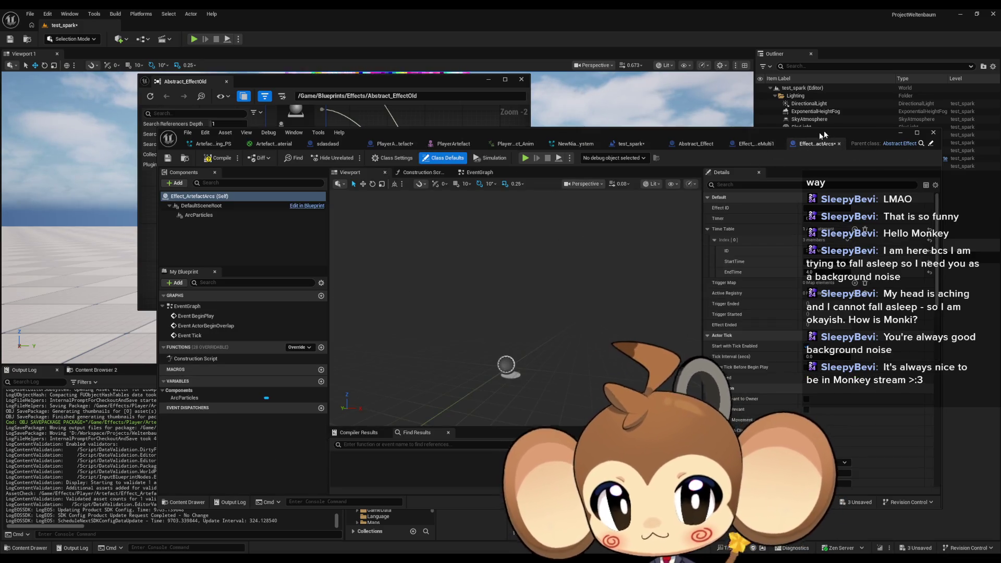
pyautogui.click(755, 144)
pyautogui.doubleClick(193, 348)
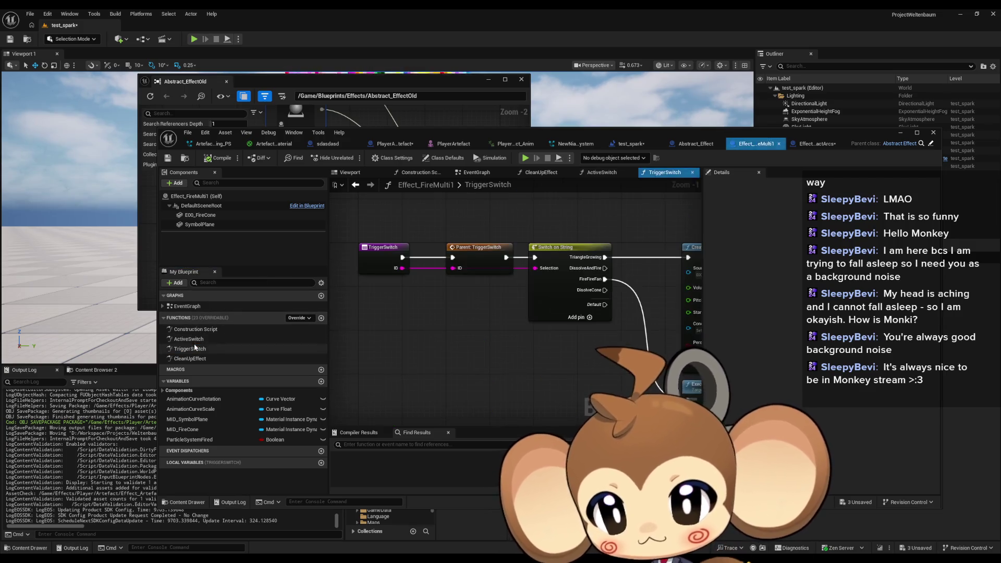
pyautogui.doubleClick(195, 339)
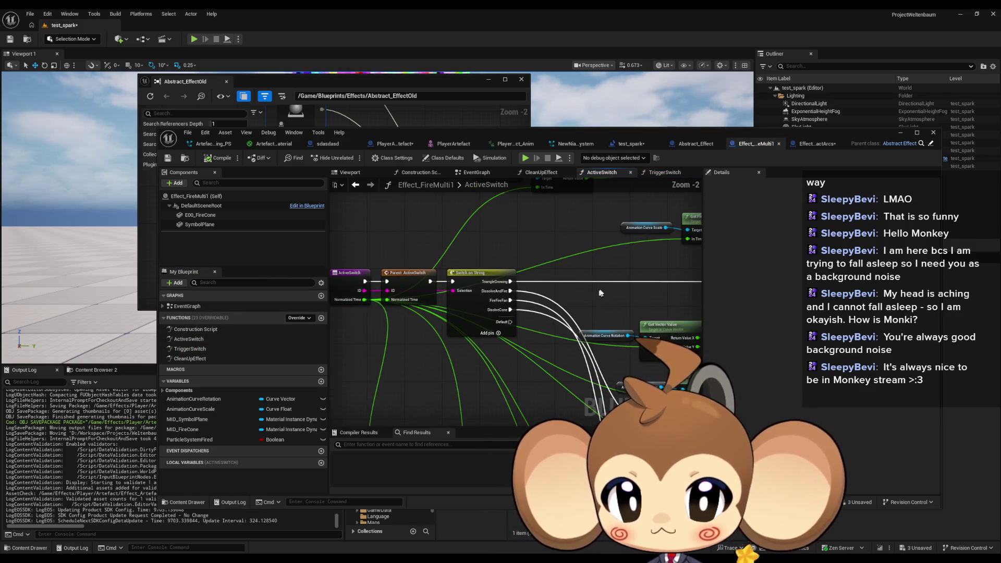
pyautogui.moveTo(605, 287)
pyautogui.mouseDown()
pyautogui.moveTo(320, 292)
pyautogui.moveTo(413, 262)
pyautogui.mouseUp()
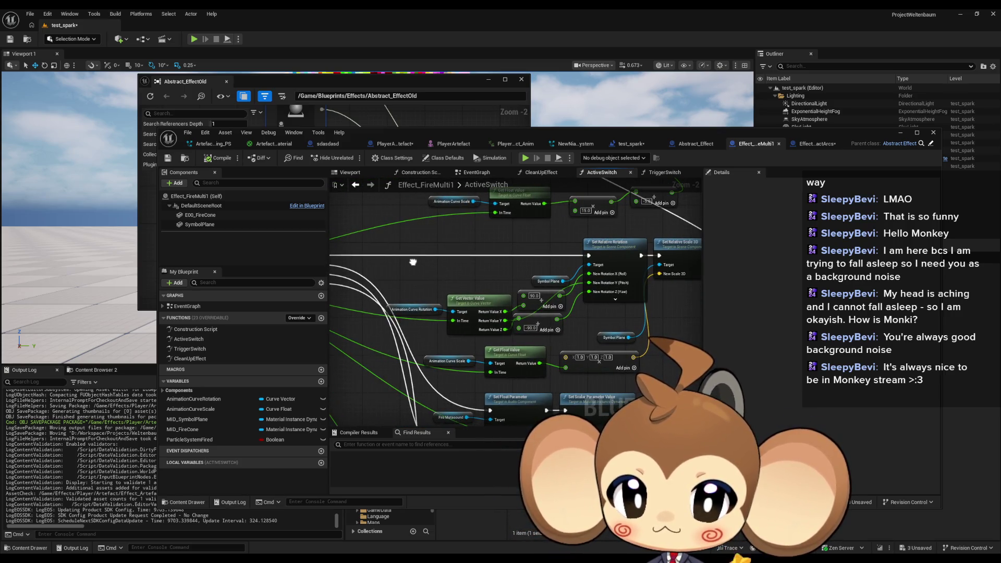
pyautogui.scroll(-1, 442, 270)
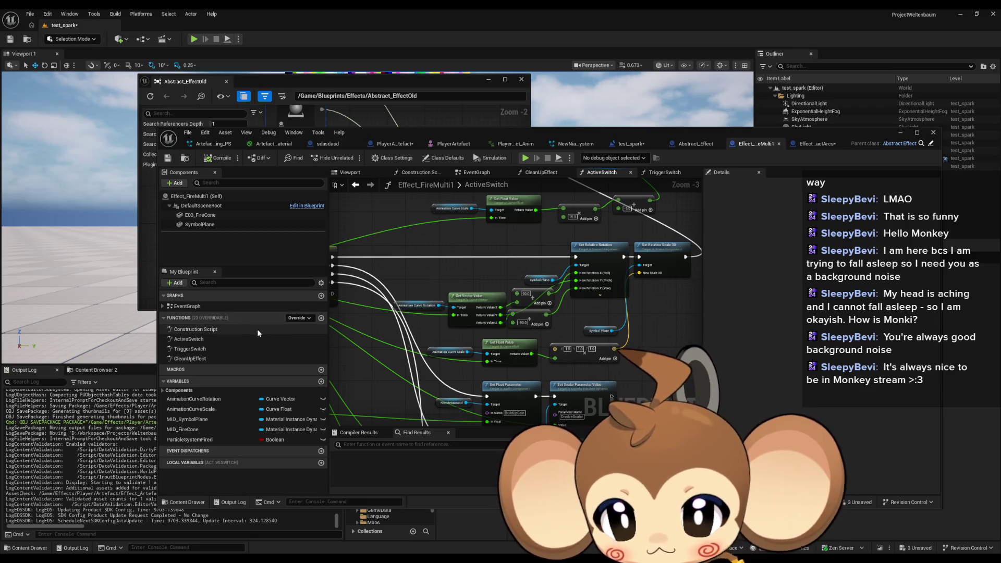
pyautogui.doubleClick(190, 349)
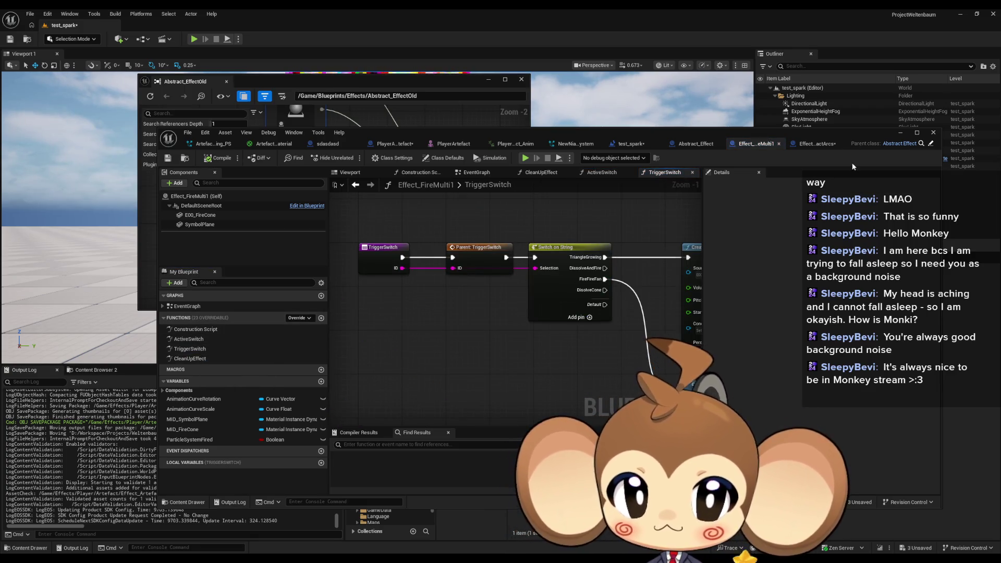
pyautogui.click(810, 145)
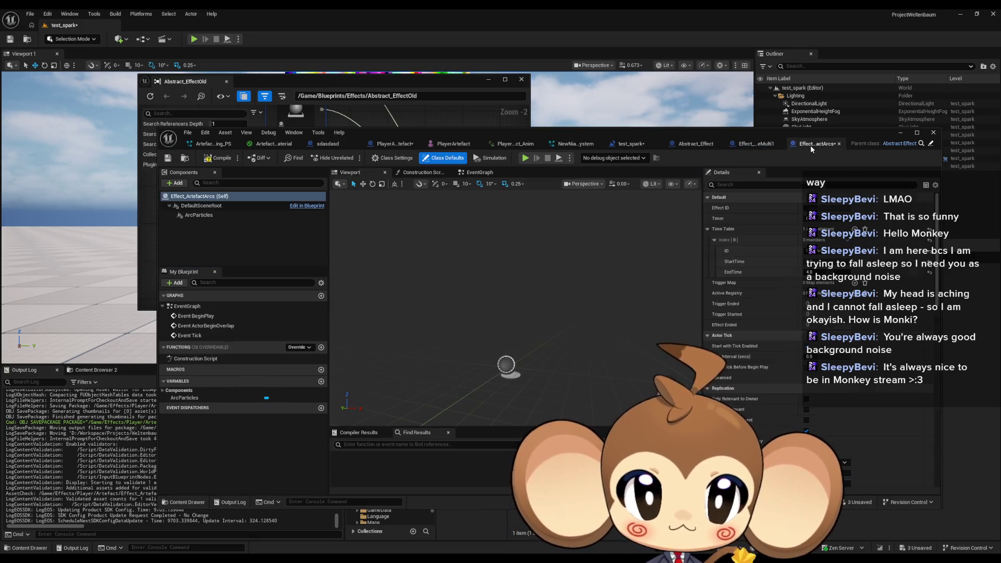
pyautogui.click(321, 347)
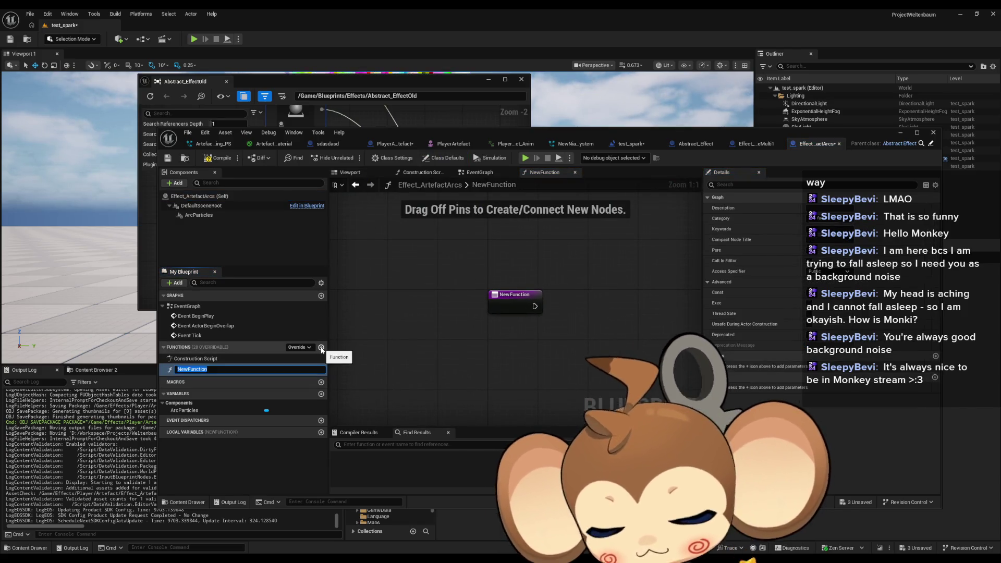
# Delete the stray NewFunction and override the parent's TriggerSwitch function.
pyautogui.click(258, 365)
pyautogui.press('Delete')
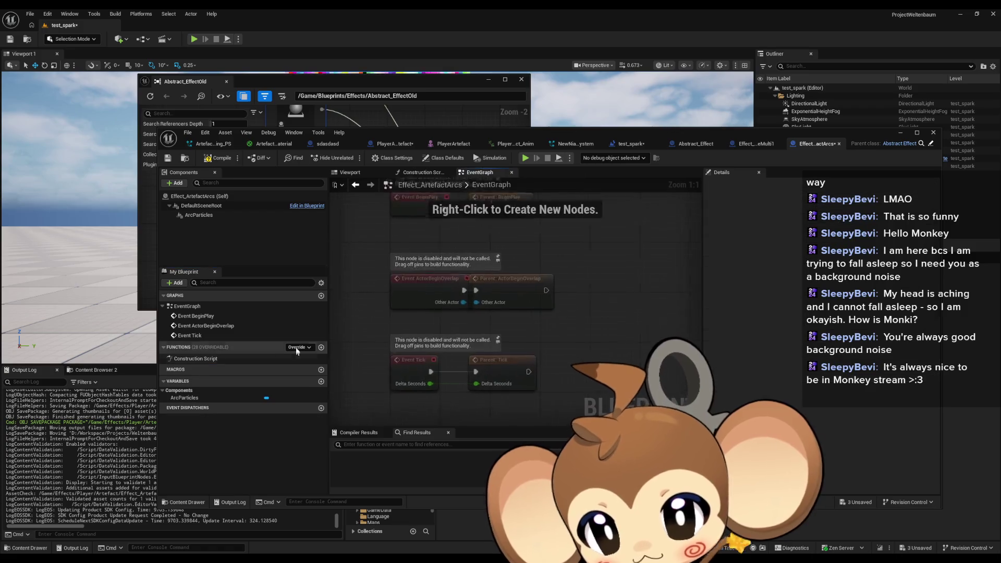
pyautogui.click(296, 347)
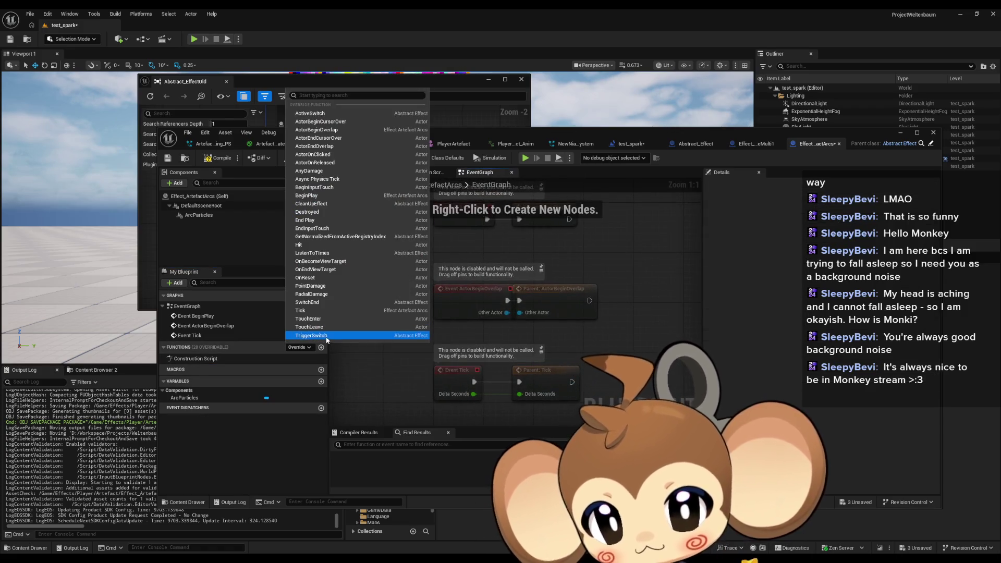
pyautogui.click(313, 335)
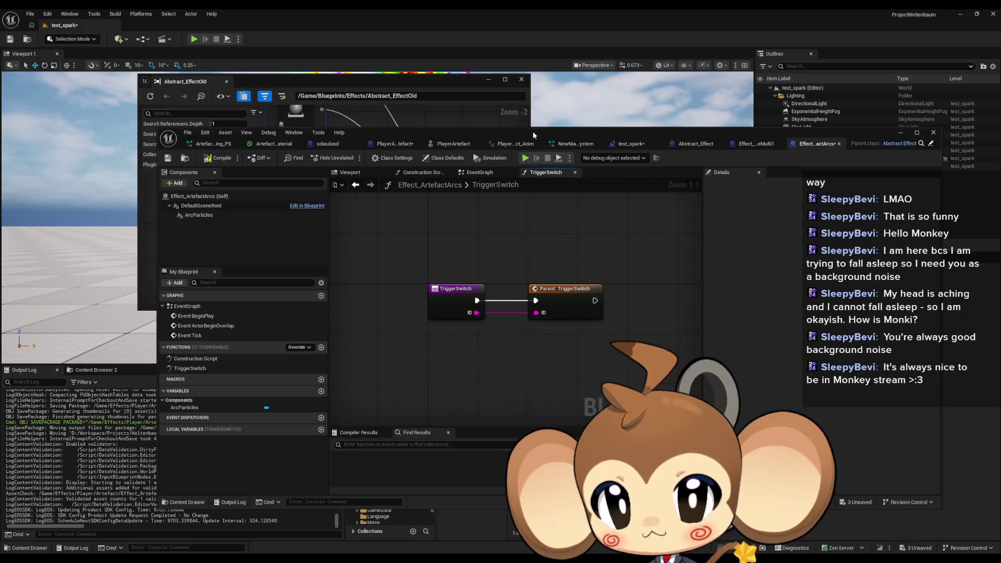
# Maximize the blueprint editor window and add another new function.
pyautogui.moveTo(533, 131); pyautogui.dragTo(602, 161)
pyautogui.doubleClick(603, 161)
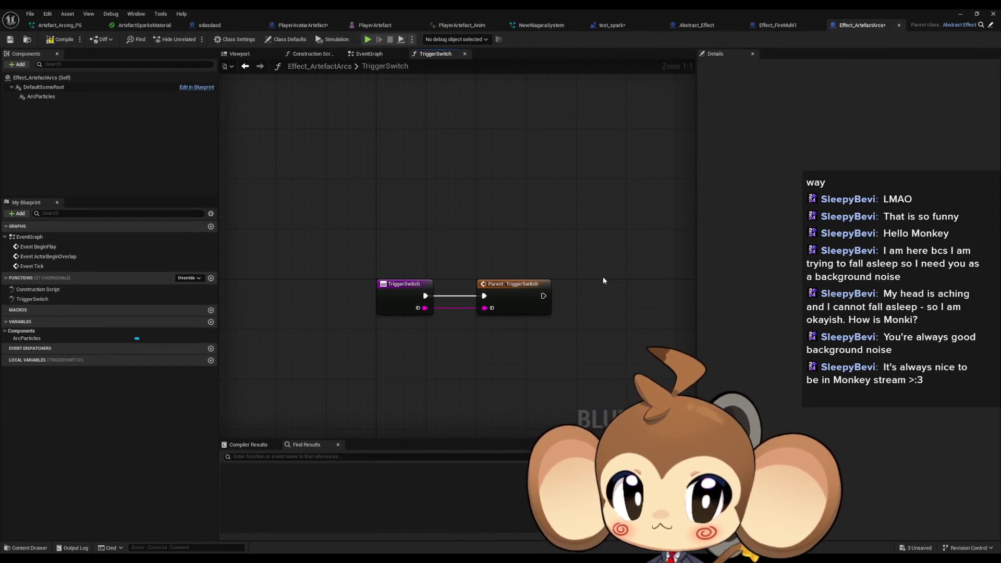
pyautogui.click(211, 279)
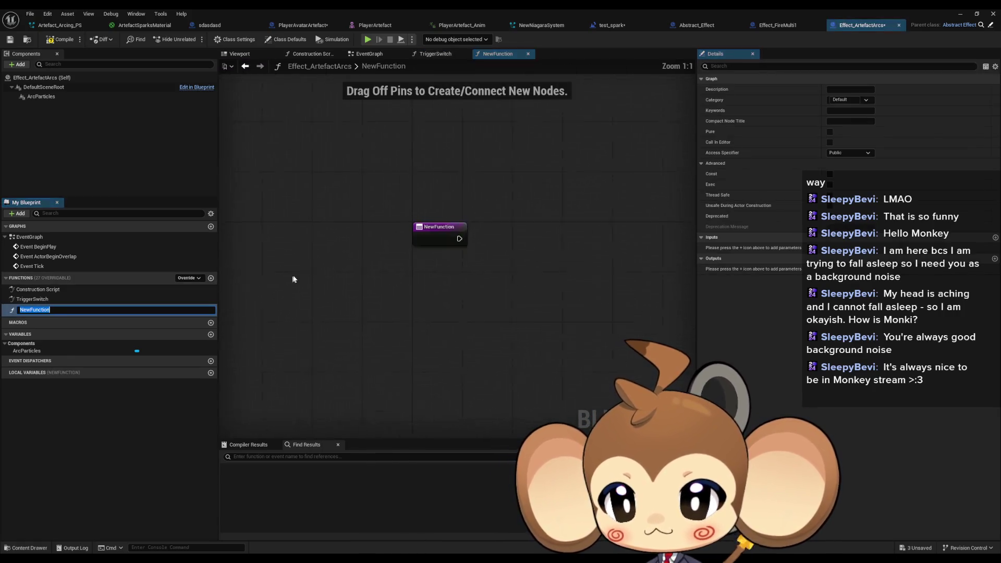
# Name the function InitializeArcEffect and add a Skeletal Mesh Object Reference input.
pyautogui.write('InitializeArc')
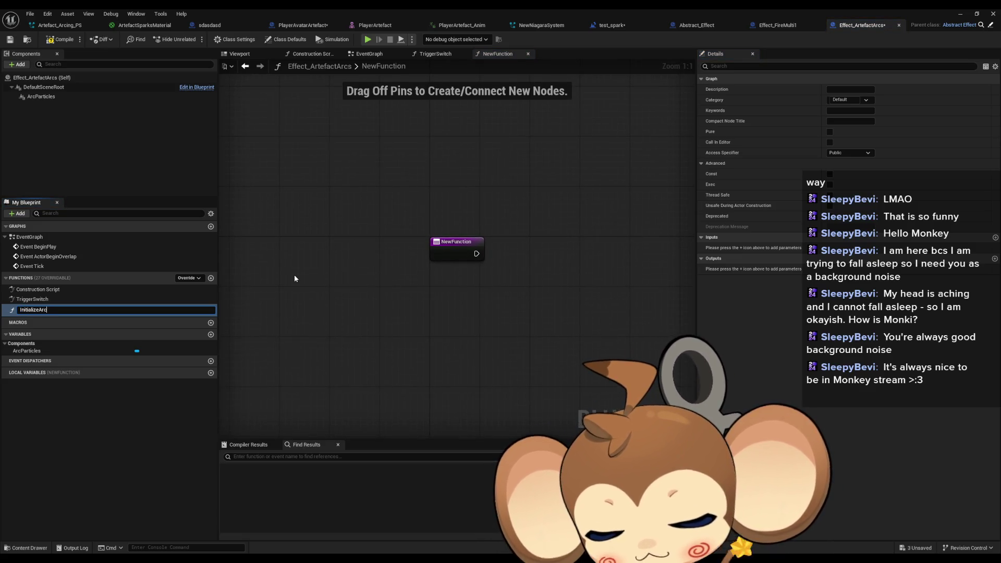
pyautogui.write('Effect')
pyautogui.press('Return')
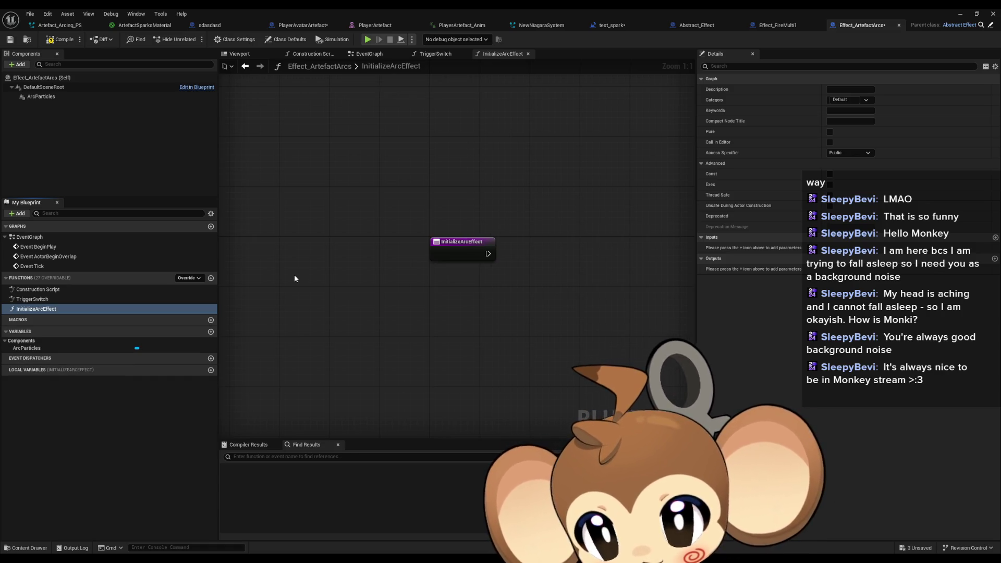
pyautogui.press('Home')
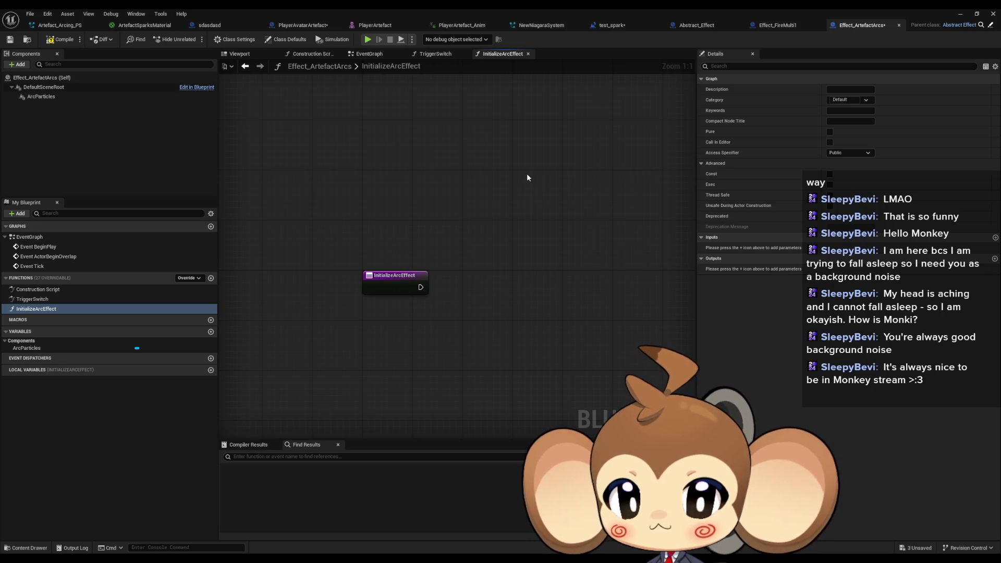
pyautogui.click(397, 286)
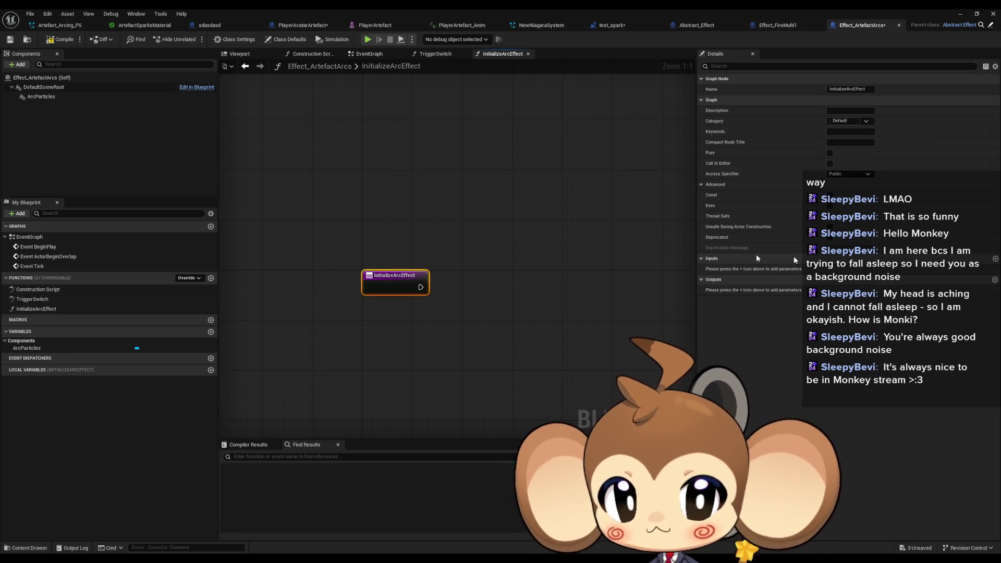
pyautogui.click(994, 259)
pyautogui.click(843, 269)
pyautogui.write('stat')
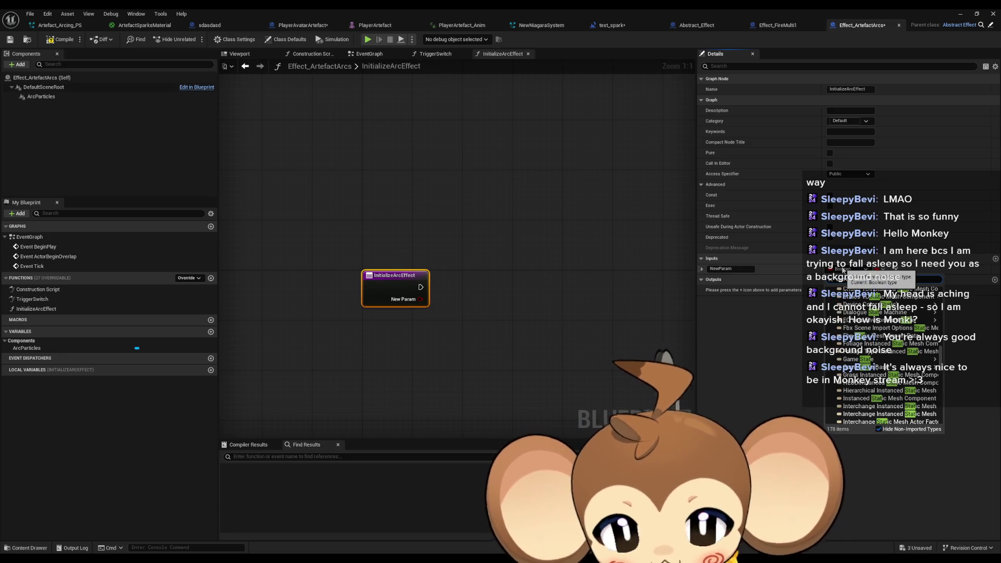
pyautogui.write(' mesh')
pyautogui.press('BackSpace')
pyautogui.press('BackSpace')
pyautogui.press('BackSpace')
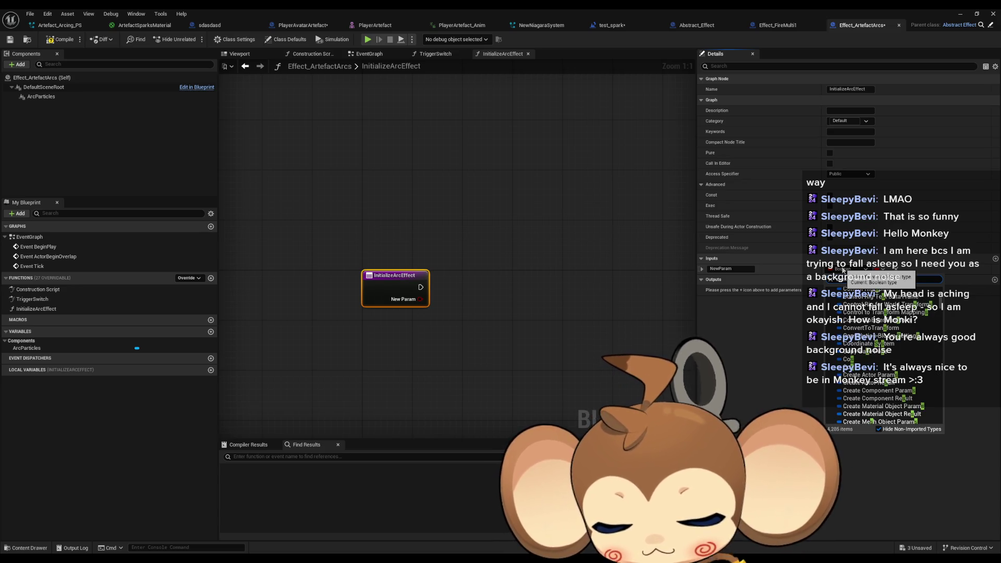
pyautogui.write('keletal mesh')
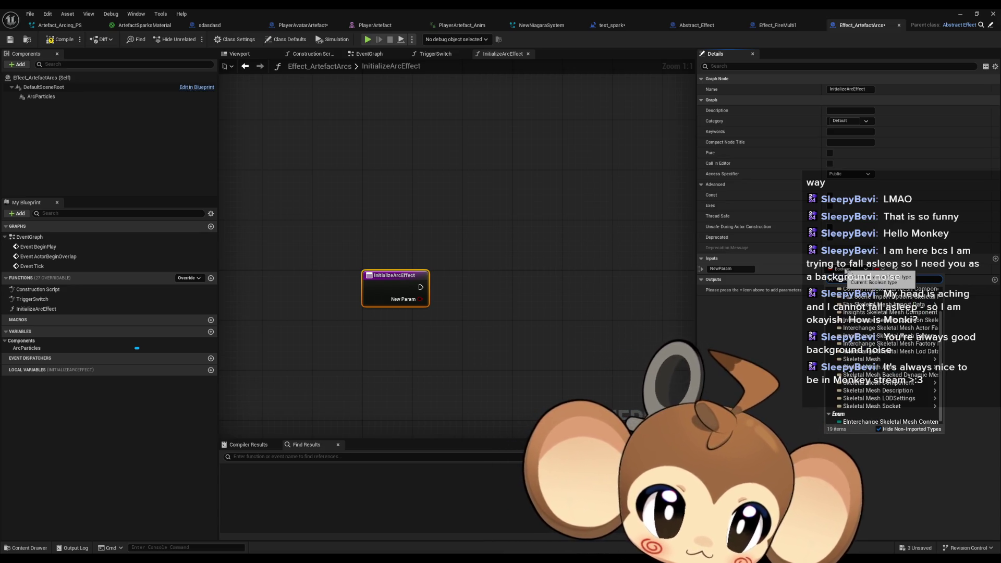
pyautogui.moveTo(865, 359)
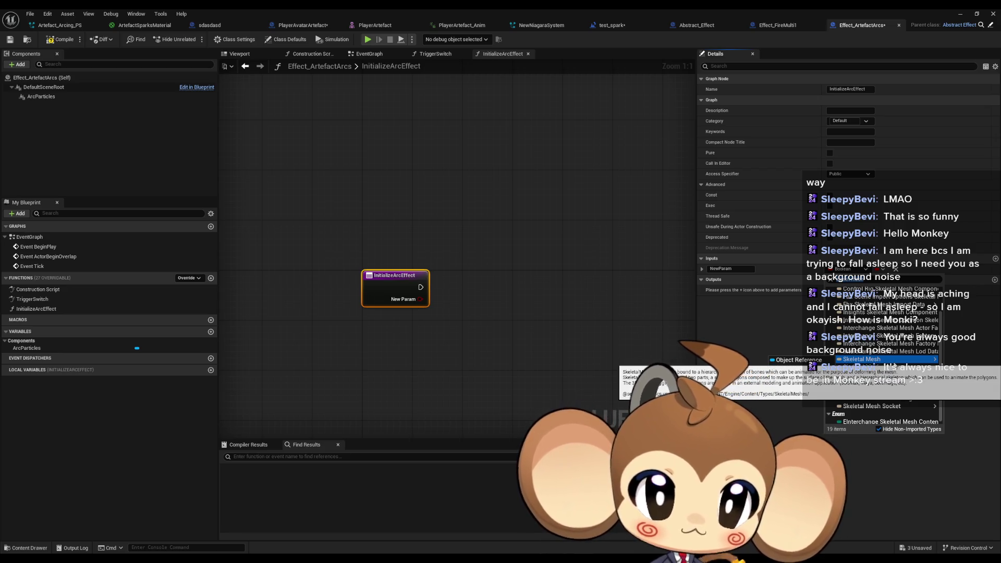
pyautogui.click(797, 359)
# Check PlayerAvatarArtefact's version, then reconfirm the input type as Skeletal Mesh Object Reference.
pyautogui.click(309, 29)
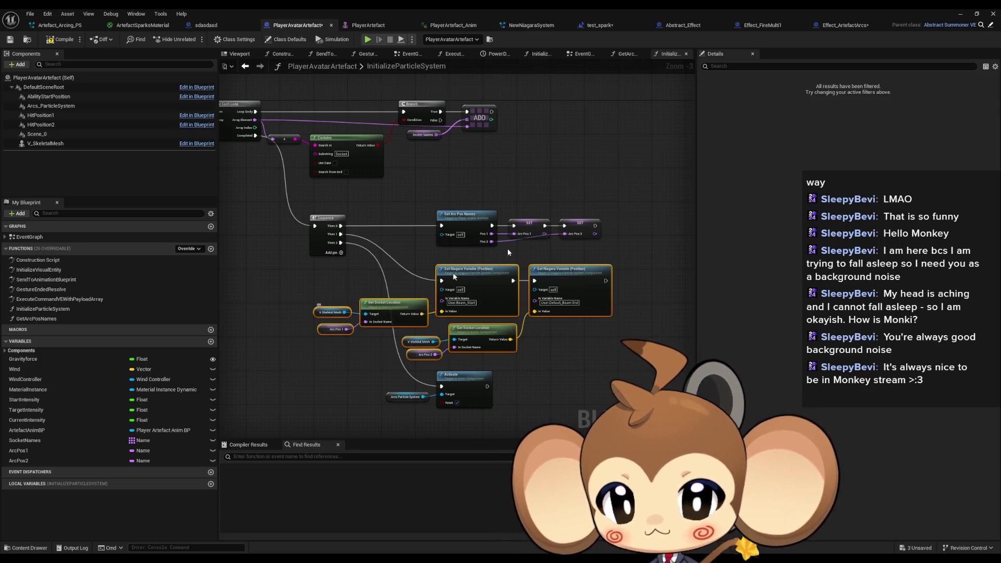
pyautogui.click(859, 25)
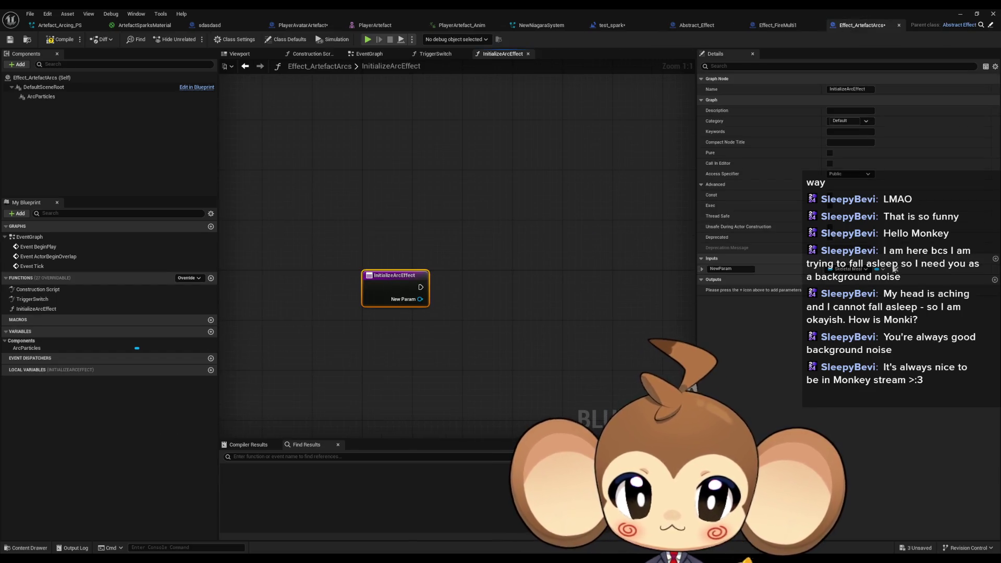
pyautogui.click(865, 269)
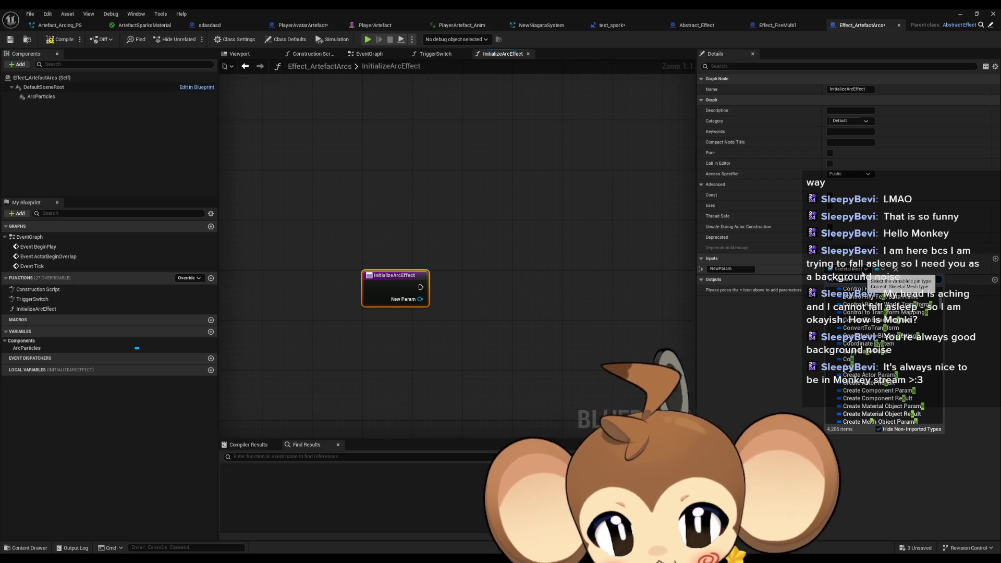
pyautogui.write('skeletal mesh')
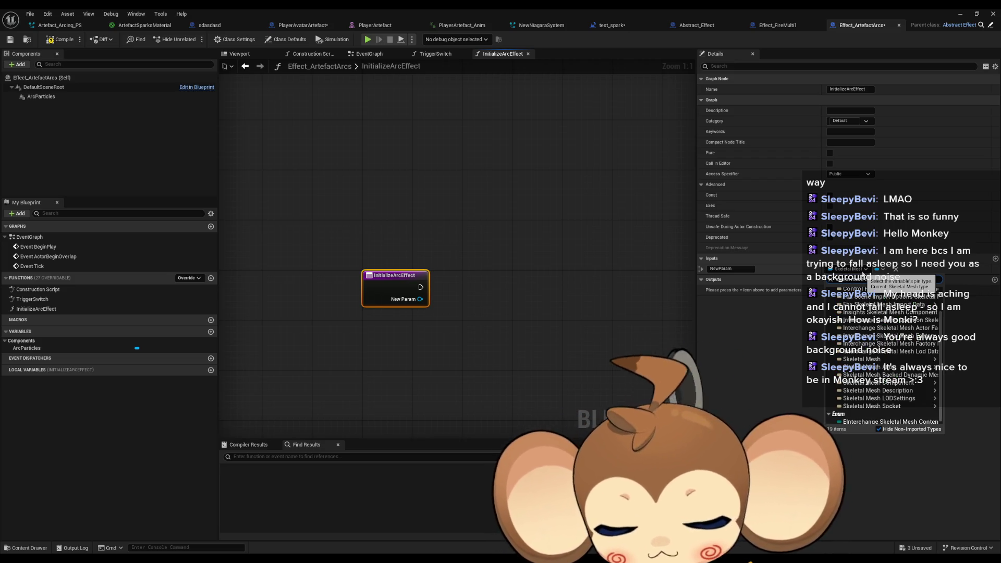
pyautogui.moveTo(901, 327)
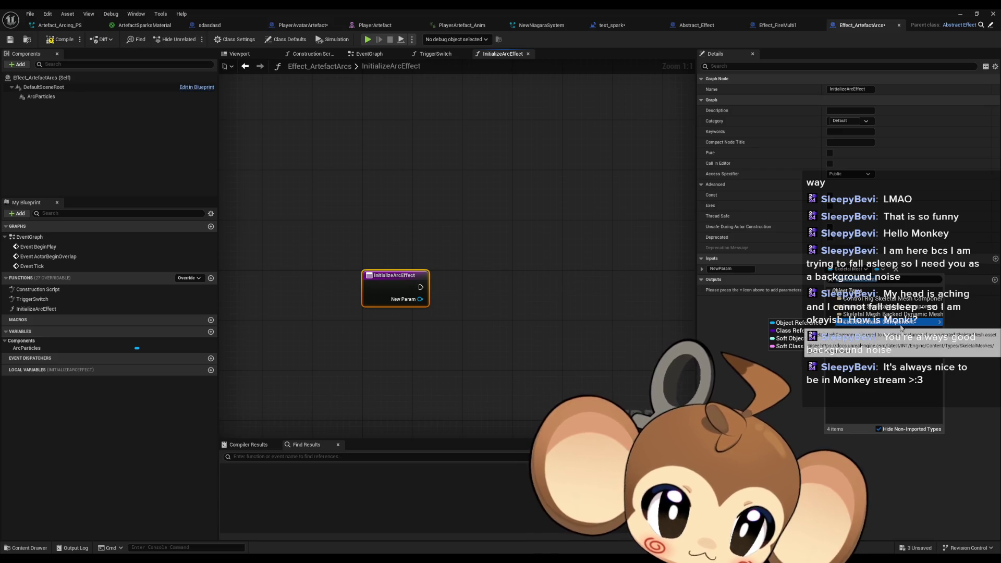
pyautogui.click(480, 306)
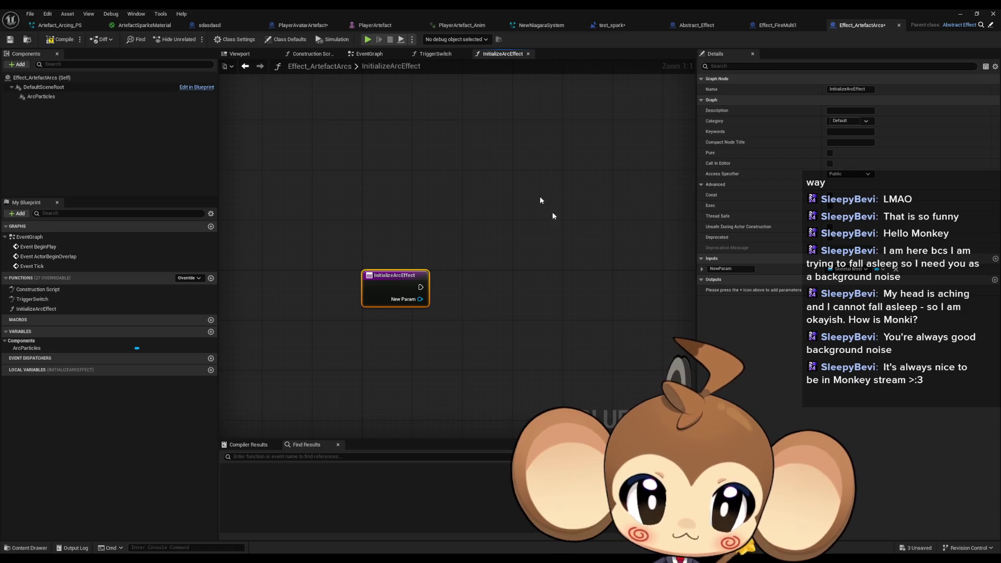
# Open the GetArcPosNames function graph in PlayerAvatarArtefact.
pyautogui.click(298, 25)
pyautogui.scroll(2, 584, 291)
pyautogui.moveTo(585, 291); pyautogui.dragTo(584, 309)
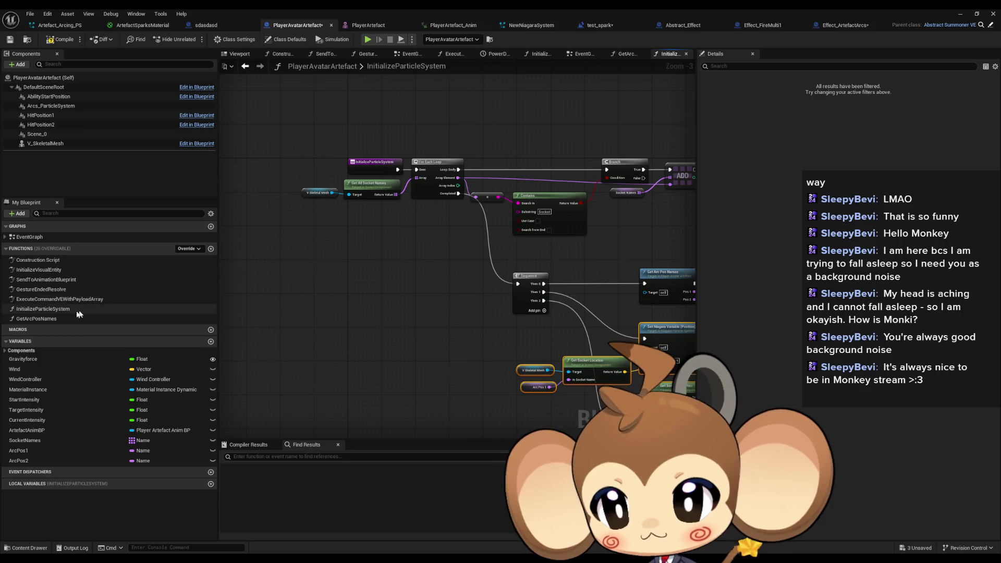
pyautogui.doubleClick(53, 320)
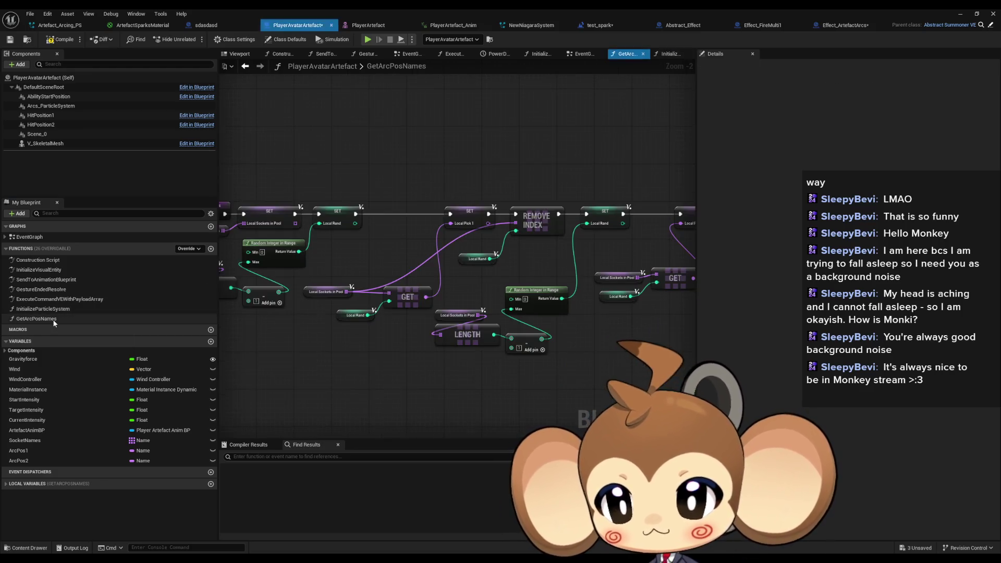
# Copy every InitializeParticleSystem node into InitializeArcEffect, confirming the Fix Self Context prompt.
pyautogui.doubleClick(47, 308)
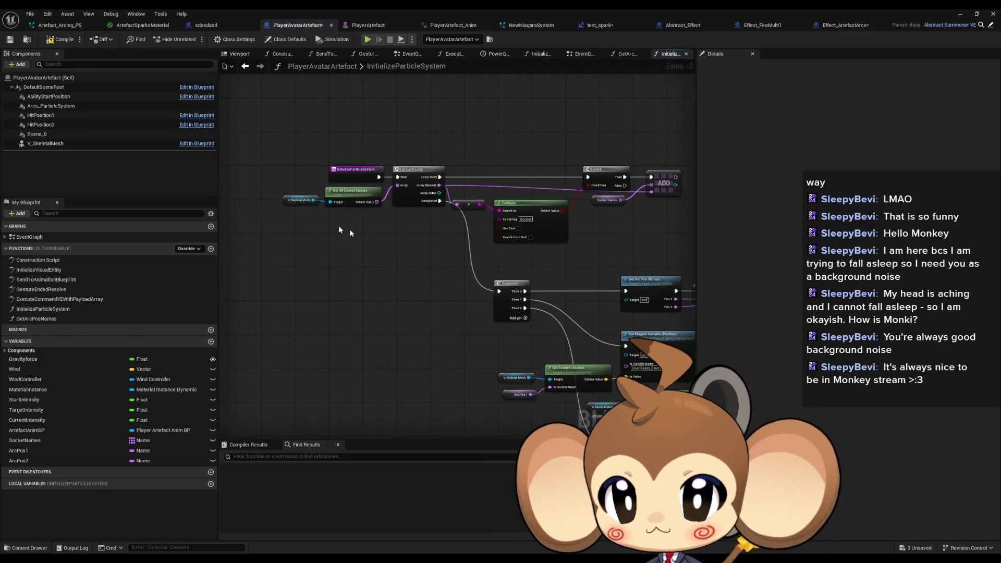
pyautogui.scroll(-3, 398, 217)
pyautogui.moveTo(283, 154); pyautogui.dragTo(453, 351)
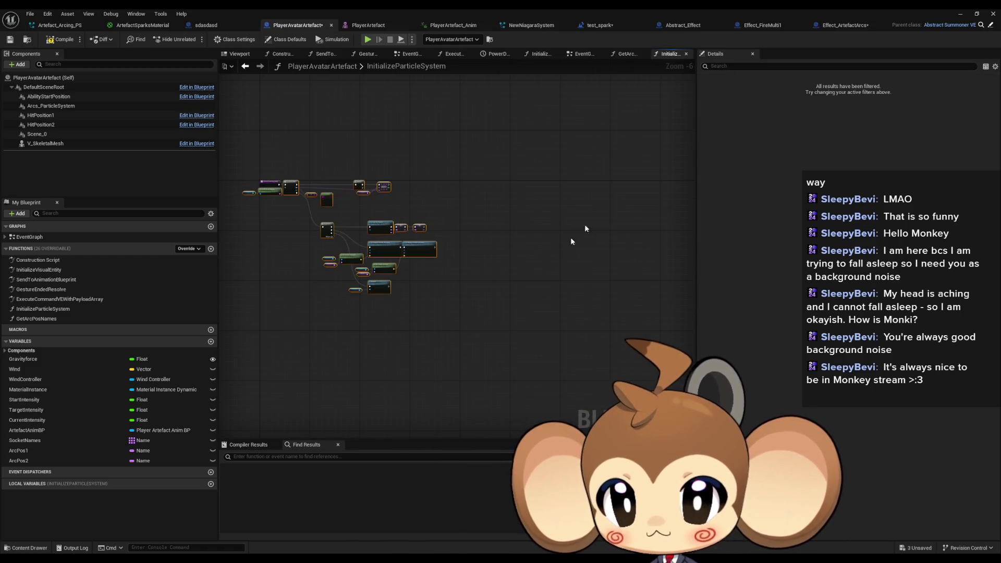
pyautogui.hotkey('ctrl', 'c')
pyautogui.click(836, 25)
pyautogui.hotkey('ctrl', 'v')
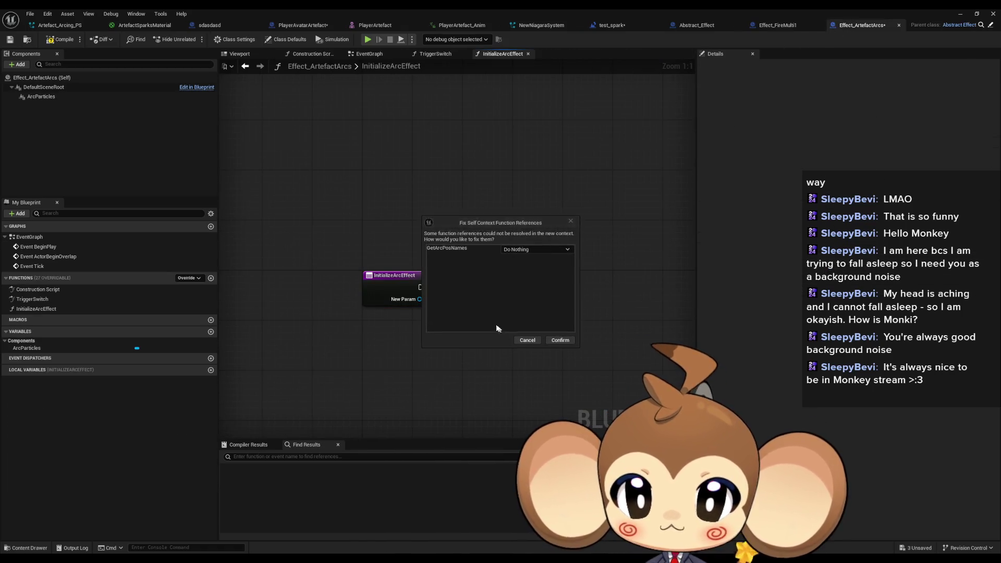
pyautogui.click(563, 343)
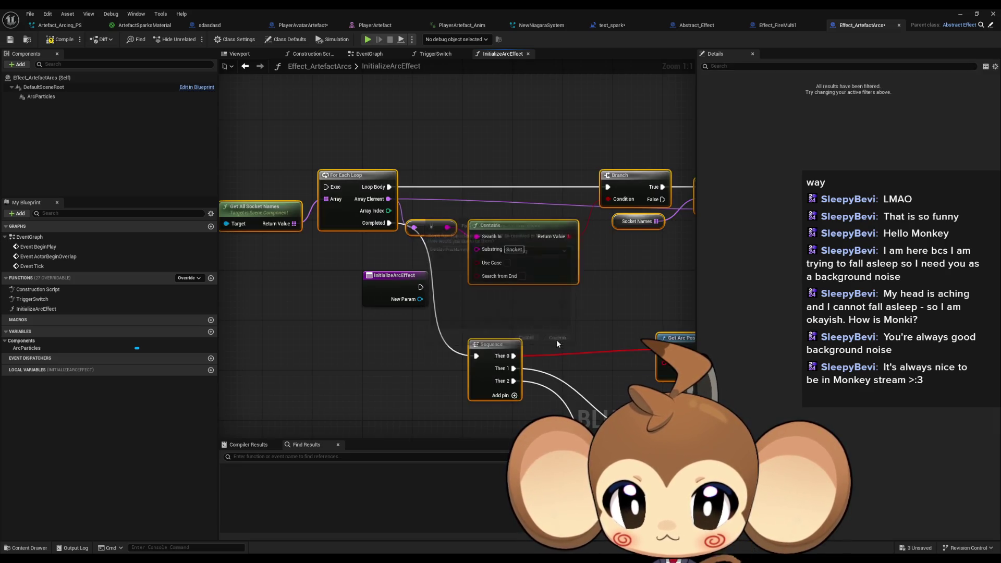
# Place the pasted nodes beside the entry node and rename the input to SkeletalMesh.
pyautogui.moveTo(518, 230)
pyautogui.mouseDown()
pyautogui.moveTo(523, 302)
pyautogui.moveTo(604, 332)
pyautogui.moveTo(649, 301)
pyautogui.mouseUp()
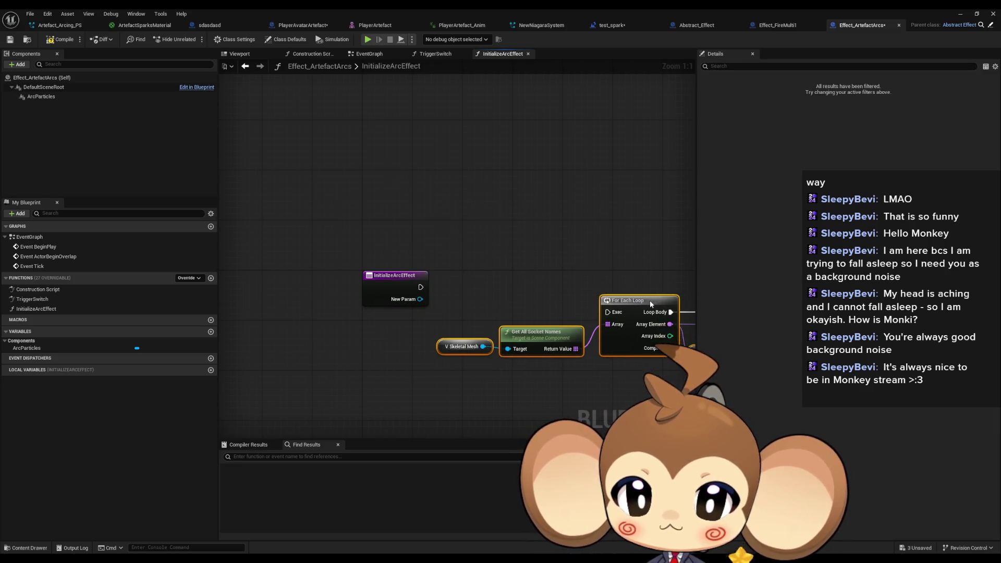
pyautogui.scroll(-6, 430, 335)
pyautogui.scroll(5, 432, 302)
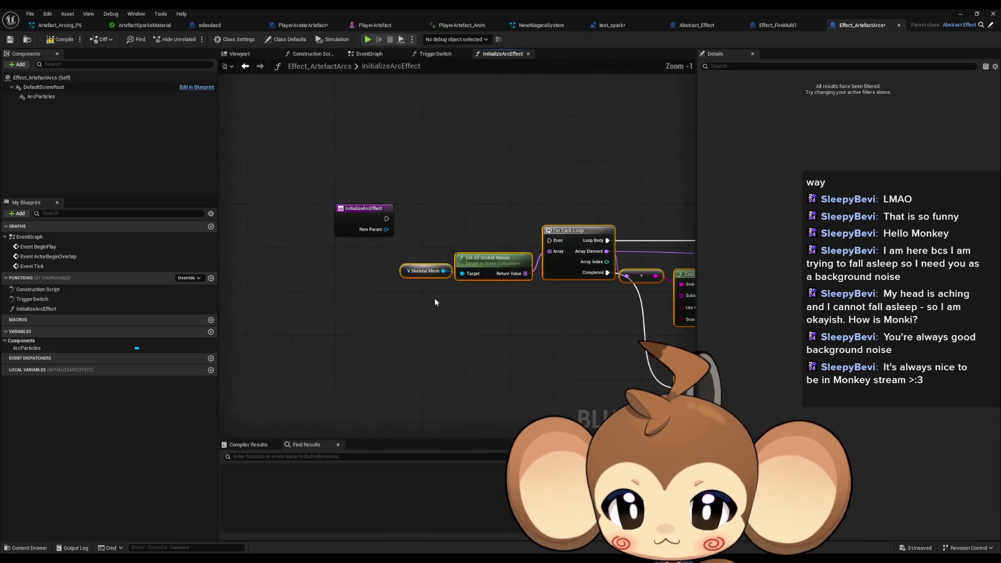
pyautogui.click(346, 218)
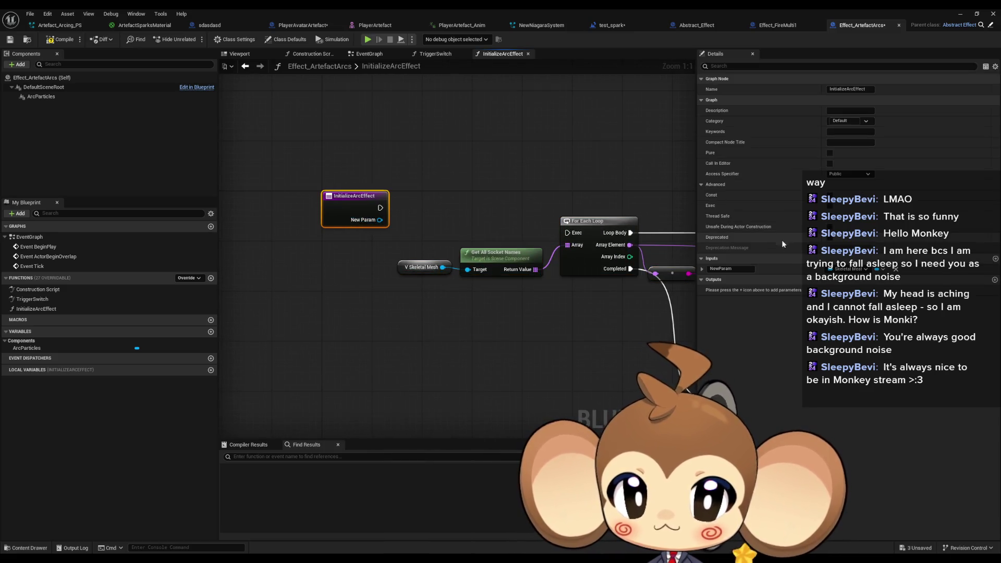
pyautogui.click(732, 268)
pyautogui.write('S')
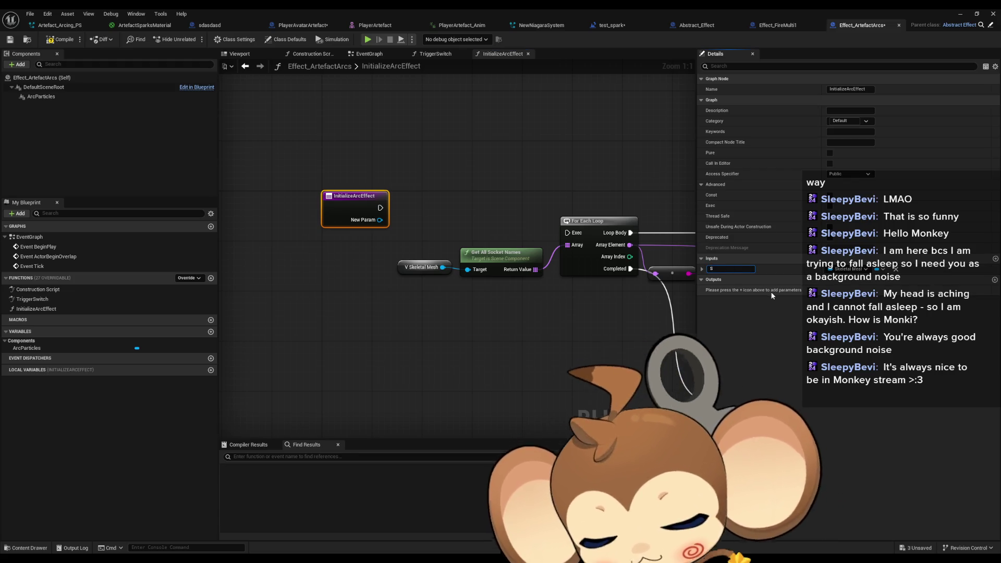
pyautogui.write('keletalMesh')
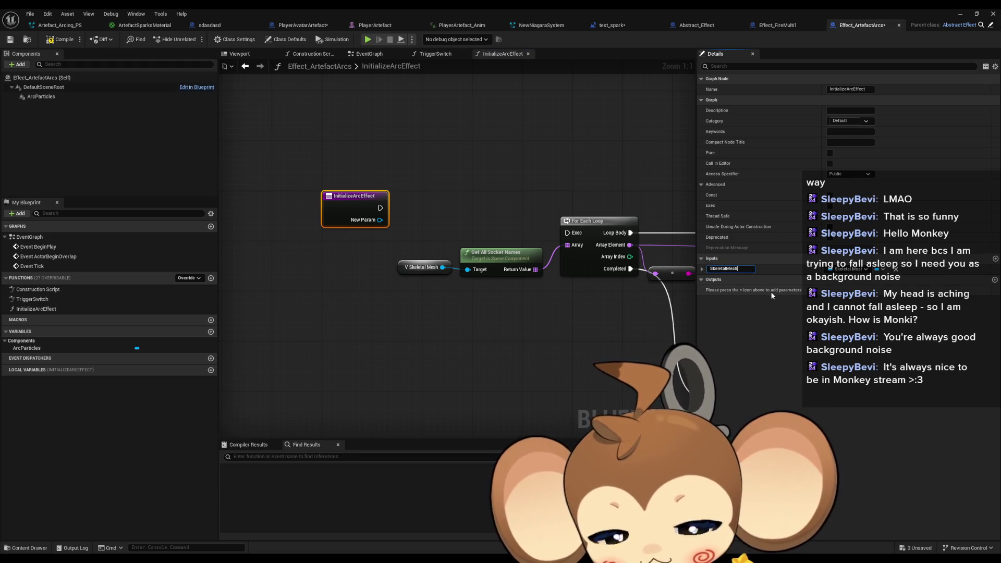
pyautogui.press('Return')
# Promote the SkeletalMesh input to a new variable set at function start, and begin renaming it.
pyautogui.moveTo(380, 219); pyautogui.dragTo(426, 215)
pyautogui.write('set')
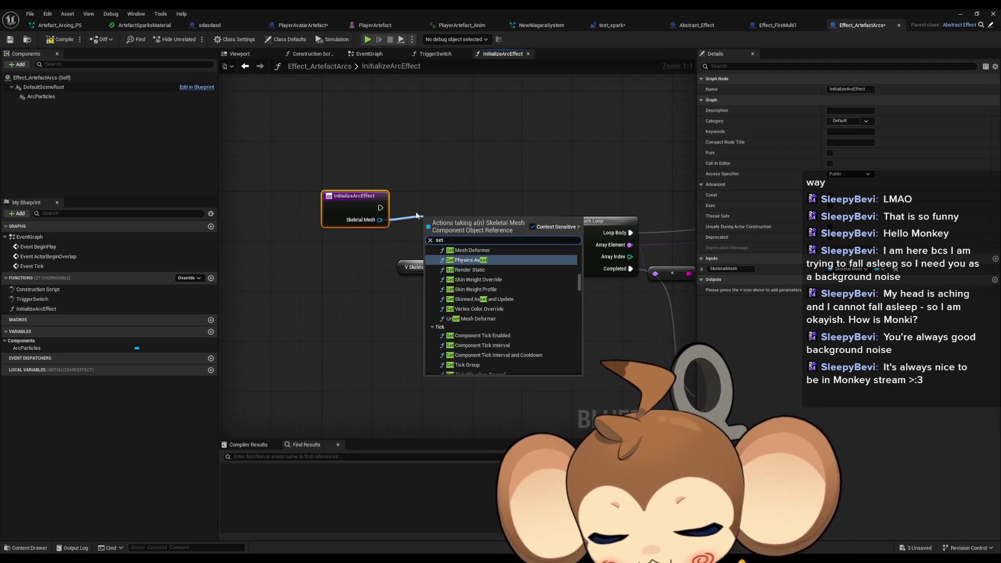
pyautogui.press('BackSpace')
pyautogui.press('BackSpace')
pyautogui.press('BackSpace')
pyautogui.write('pro var')
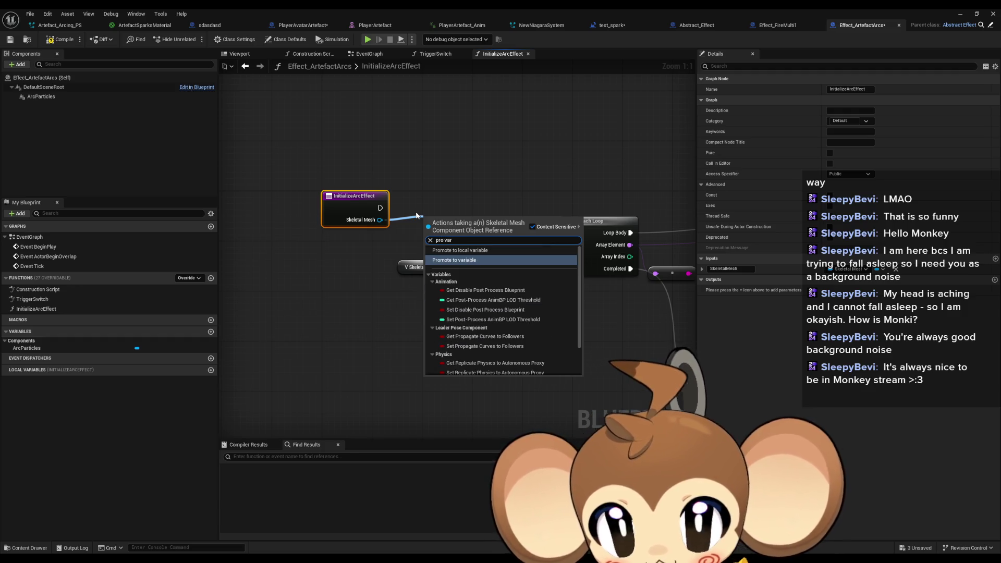
pyautogui.press('Return')
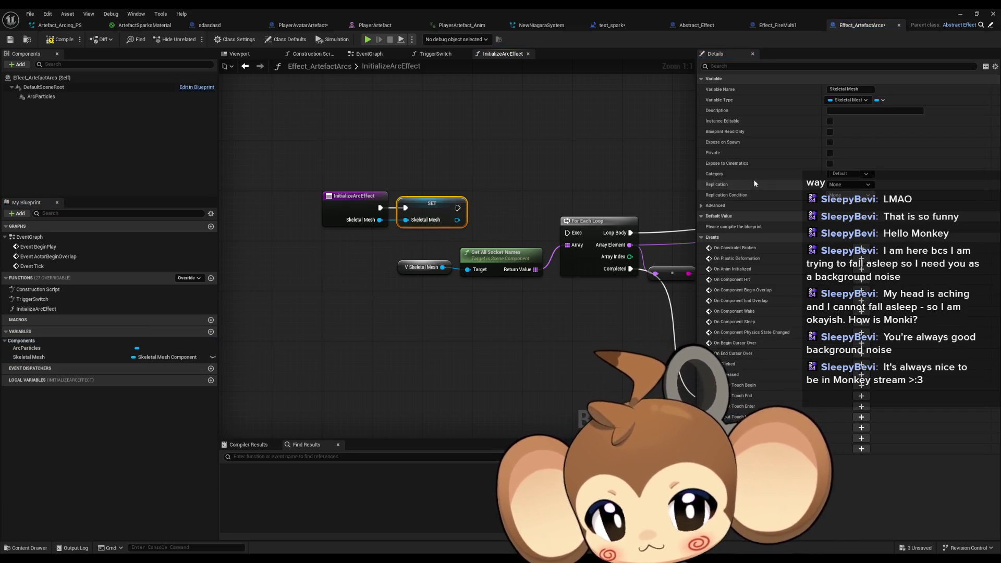
pyautogui.doubleClick(81, 358)
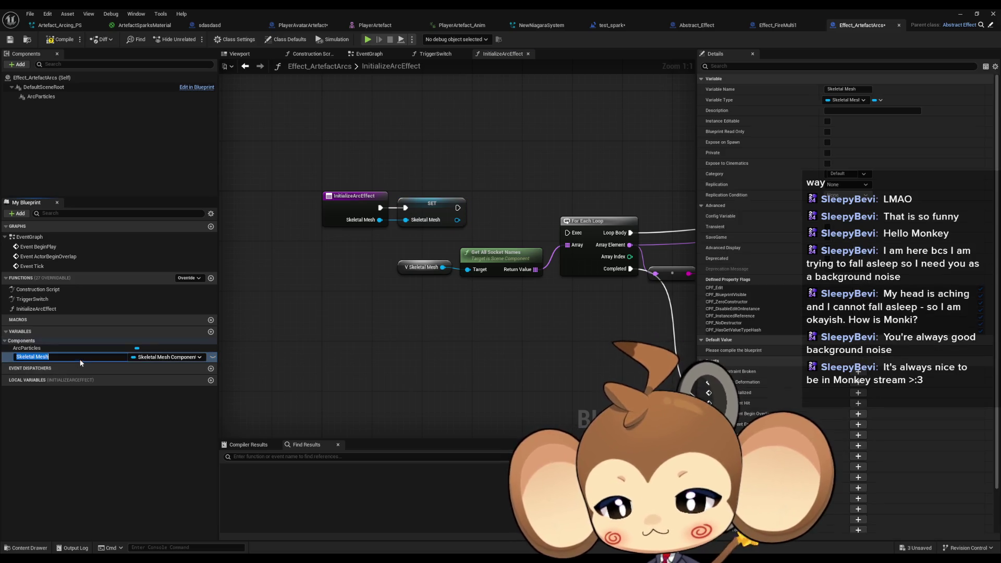
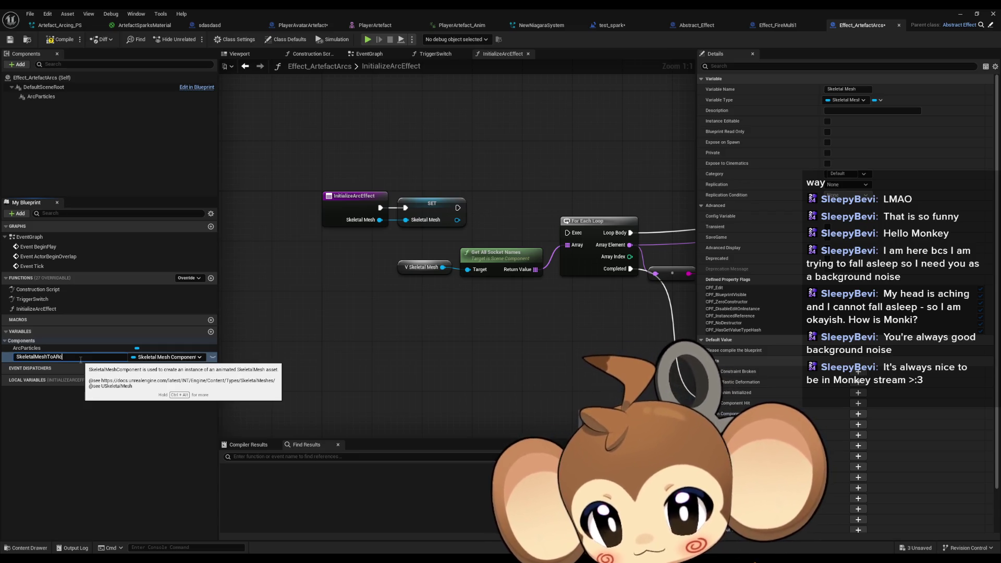
# Name the variable SkeletalMeshToArc and wire its getters into Get Socket Location Targets, deleting V Skeletal Mesh.
pyautogui.write('rc')
pyautogui.press('Return')
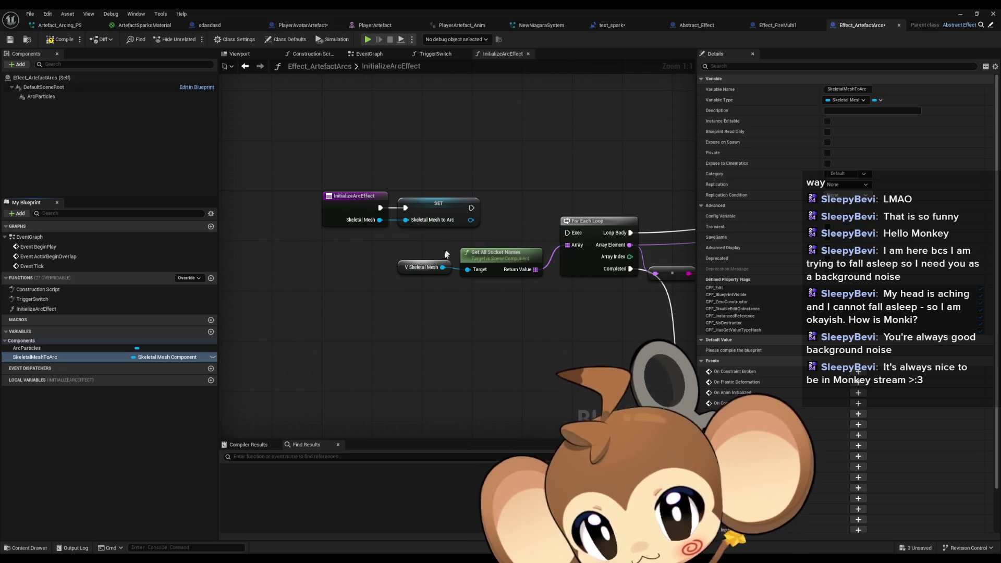
pyautogui.moveTo(23, 358)
pyautogui.mouseDown()
pyautogui.moveTo(392, 295)
pyautogui.moveTo(468, 269)
pyautogui.moveTo(417, 276)
pyautogui.moveTo(343, 232)
pyautogui.moveTo(353, 122)
pyautogui.mouseUp()
pyautogui.click(412, 311)
pyautogui.scroll(-2, 372, 277)
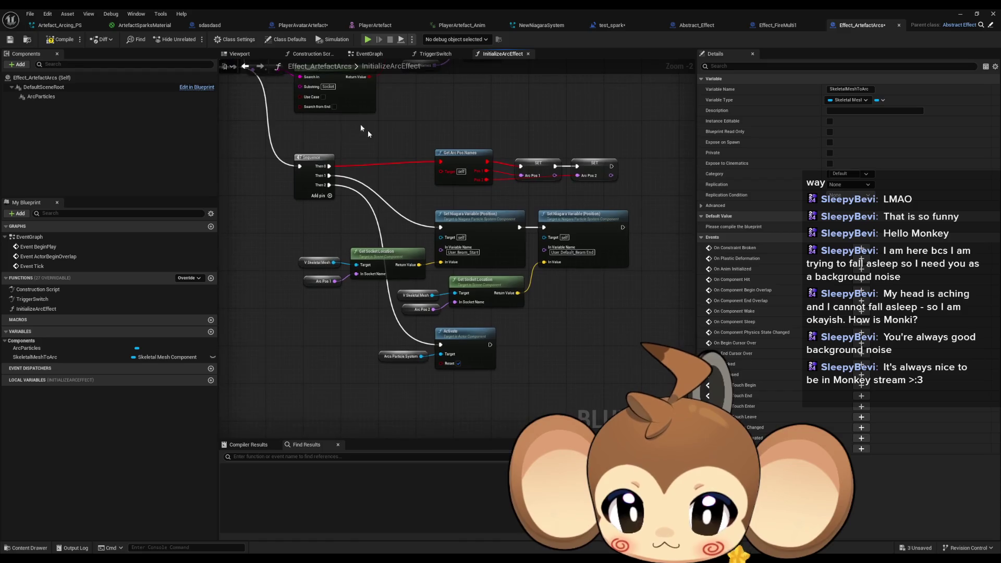
pyautogui.hotkey('ctrl', 'v')
pyautogui.moveTo(341, 314)
pyautogui.mouseDown()
pyautogui.moveTo(364, 297)
pyautogui.moveTo(327, 264)
pyautogui.moveTo(356, 265)
pyautogui.mouseUp()
pyautogui.click(318, 262)
pyautogui.press('Delete')
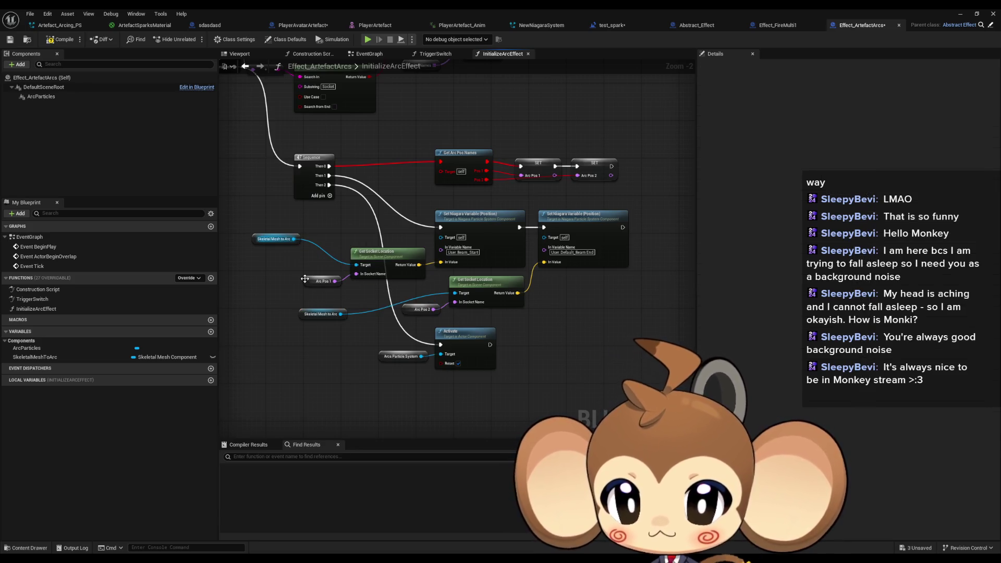
# Promote the Arc Pos 1 and Arc Pos 2 pins to ArcPos1 and ArcPos2 variables.
pyautogui.rightClick(310, 281)
pyautogui.click(339, 296)
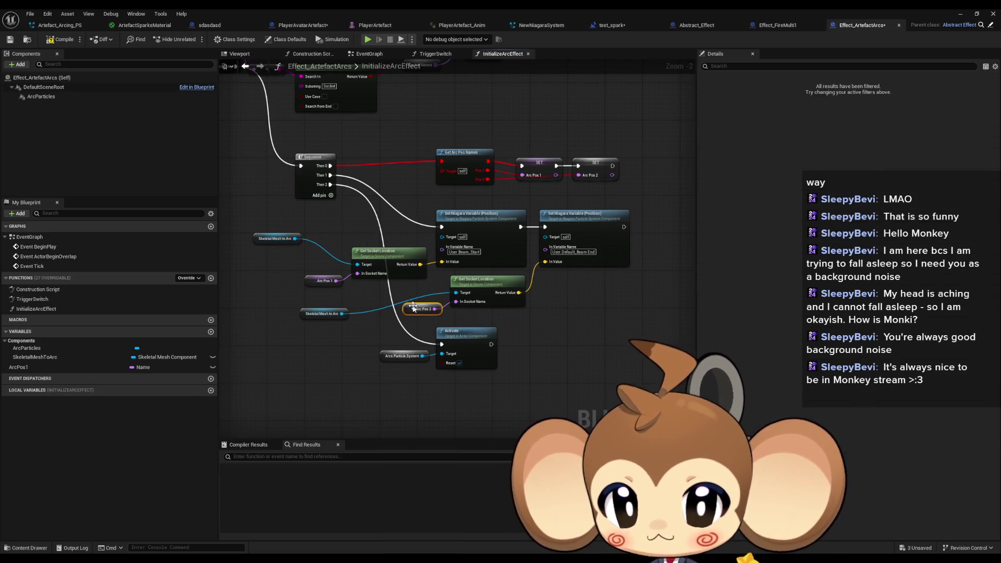
pyautogui.rightClick(421, 309)
pyautogui.click(437, 323)
pyautogui.scroll(2, 402, 384)
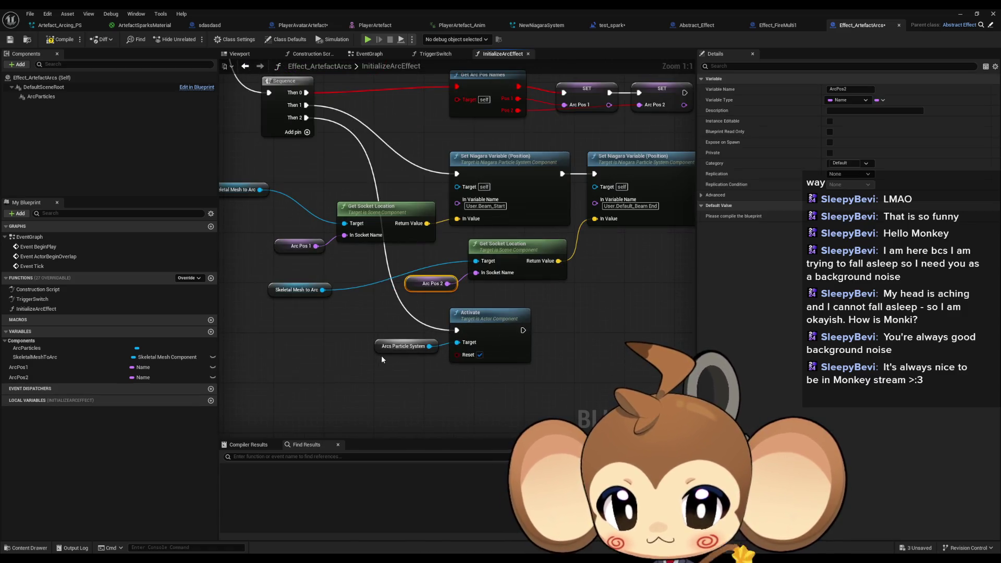
# Drag the ArcParticles component into the InitializeArcEffect graph as a reference node.
pyautogui.click(44, 97)
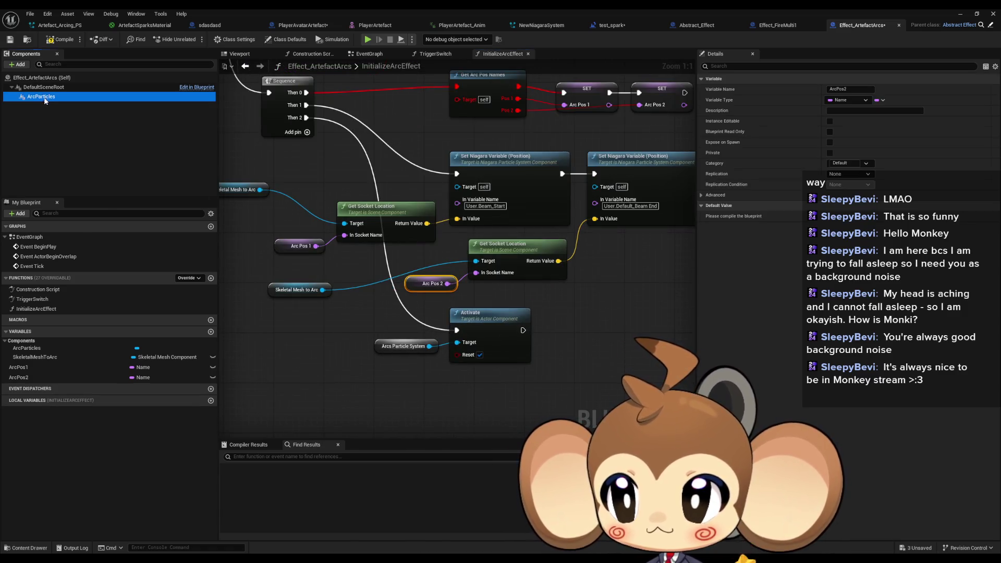
pyautogui.moveTo(43, 98)
pyautogui.mouseDown()
pyautogui.moveTo(439, 359)
pyautogui.moveTo(407, 345)
pyautogui.mouseUp()
pyautogui.click(427, 381)
pyautogui.scroll(-1, 428, 381)
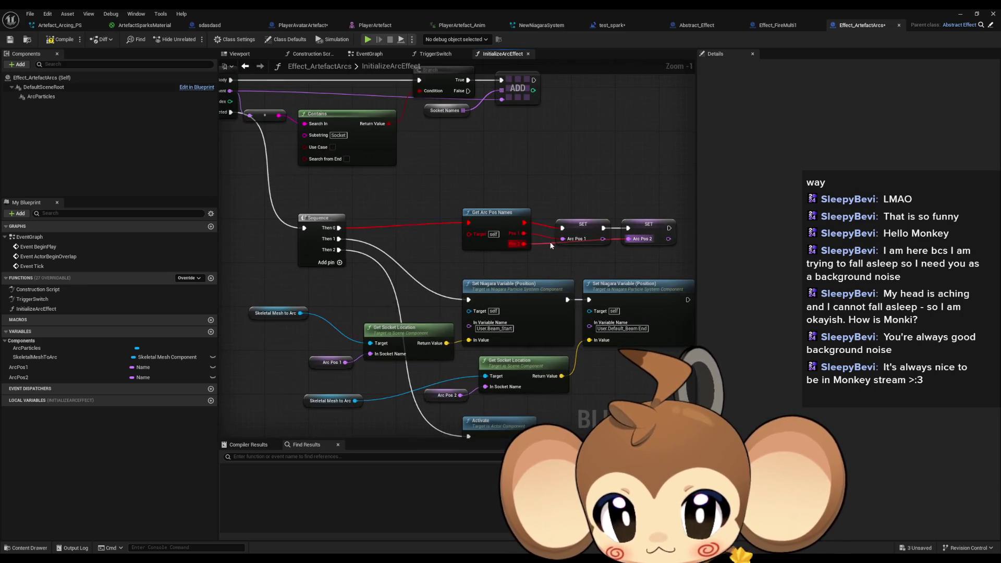
pyautogui.moveTo(601, 212)
pyautogui.mouseDown()
pyautogui.moveTo(533, 211)
pyautogui.moveTo(579, 253)
pyautogui.mouseUp()
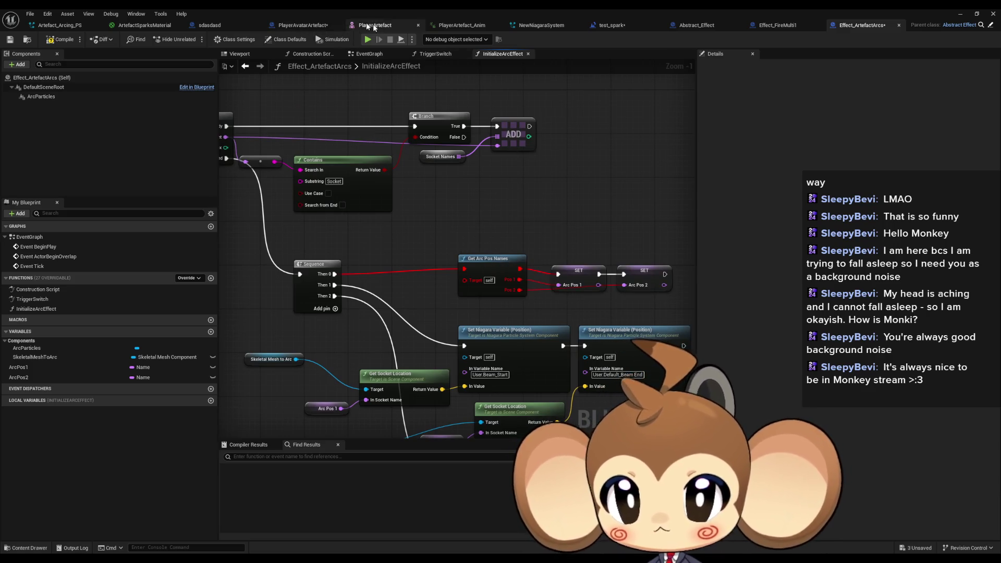
# Select the GetArcPosNames function in PlayerAvatarArtefact and return to Effect_ArtefactArcs.
pyautogui.click(302, 26)
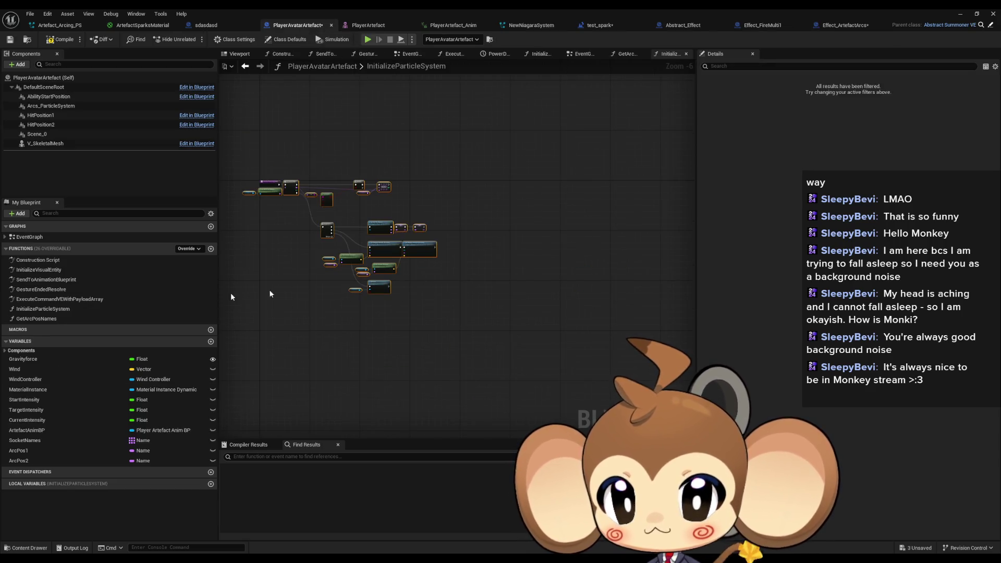
pyautogui.click(39, 319)
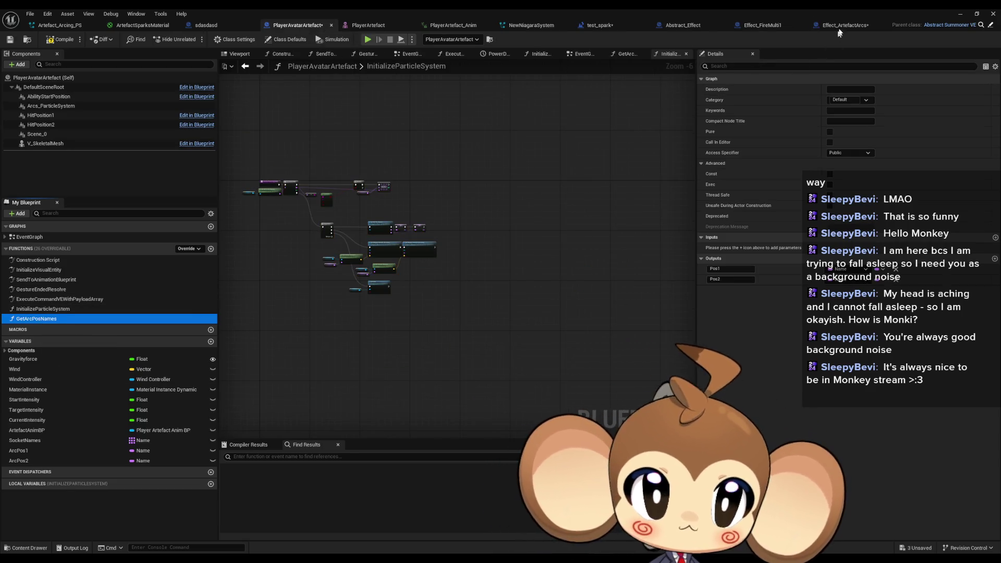
pyautogui.click(836, 26)
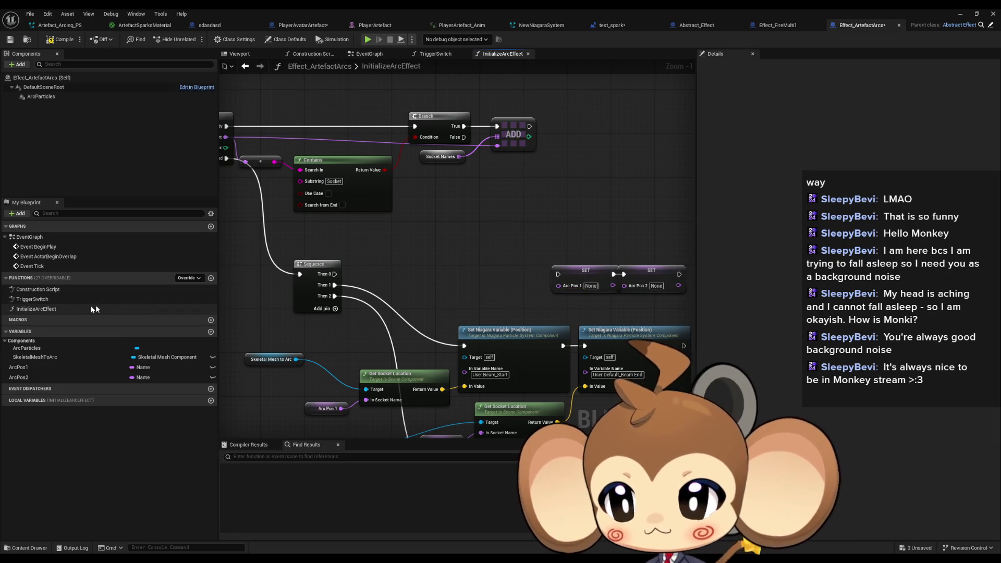
# Paste GetArcPosNames into Effect_ArtefactArcs as its own function and inspect its Socket Names node.
pyautogui.hotkey('ctrl', 'v')
pyautogui.click(270, 335)
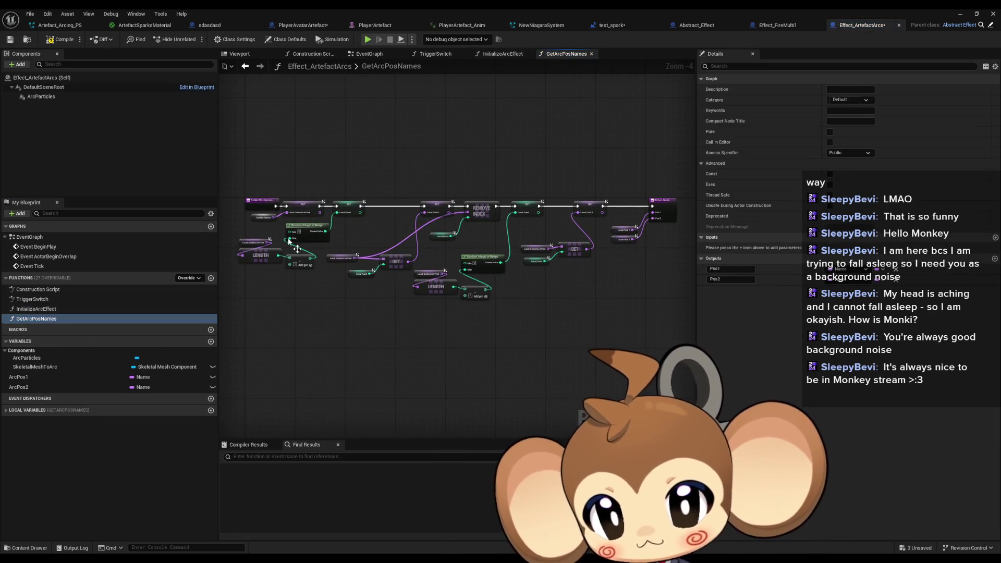
pyautogui.scroll(4, 271, 238)
pyautogui.moveTo(293, 254); pyautogui.dragTo(364, 268)
pyautogui.click(355, 240)
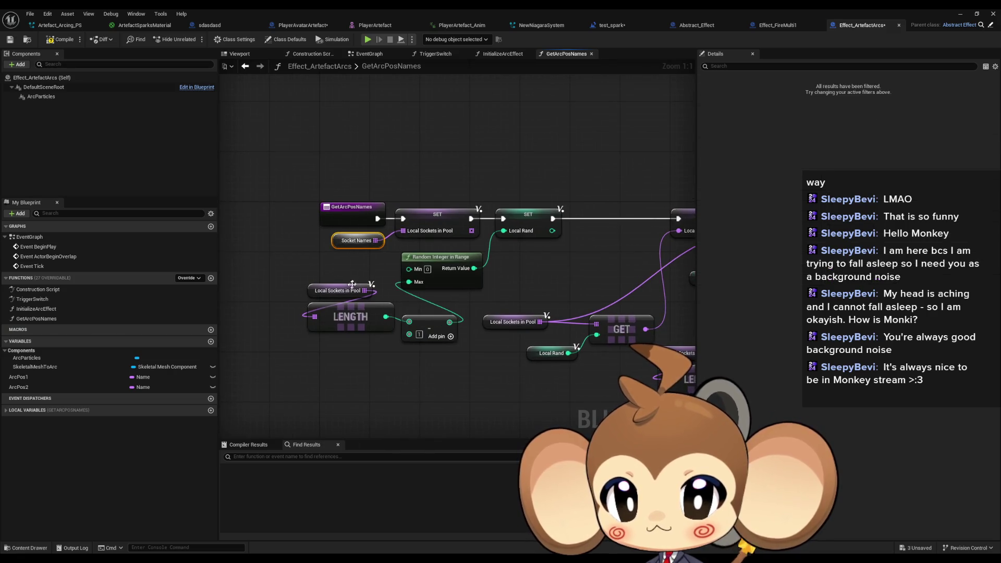
# Compare against the Effect_FireMulti1 and PlayerAvatarArtefact graphs, then reopen InitializeArcEffect.
pyautogui.click(787, 26)
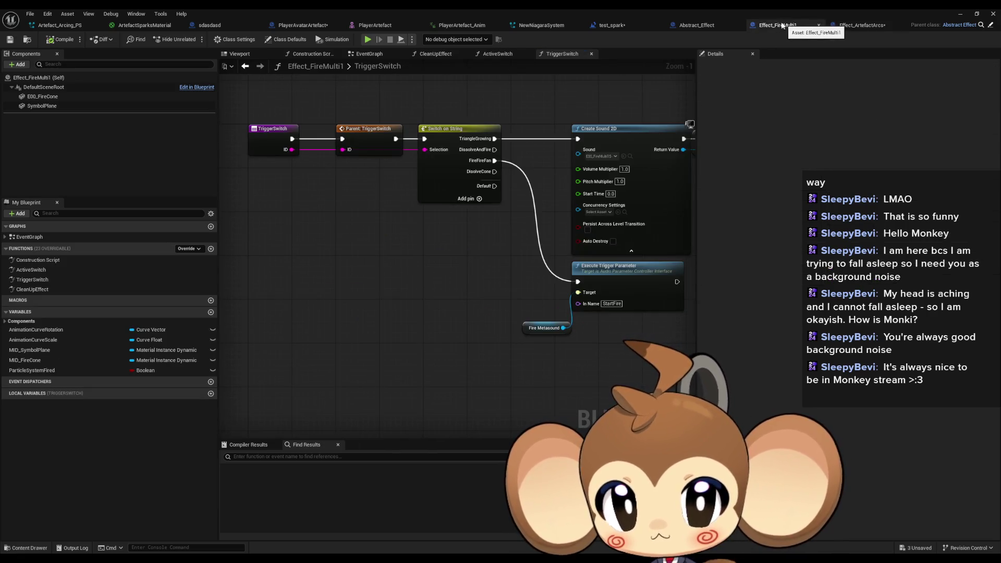
pyautogui.click(313, 25)
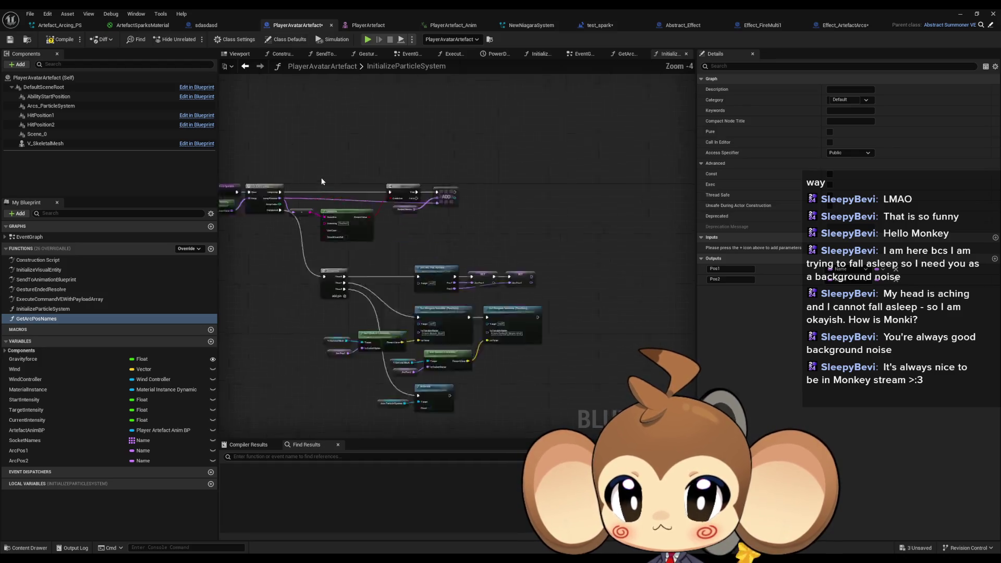
pyautogui.scroll(4, 321, 181)
pyautogui.moveTo(486, 227); pyautogui.dragTo(621, 243)
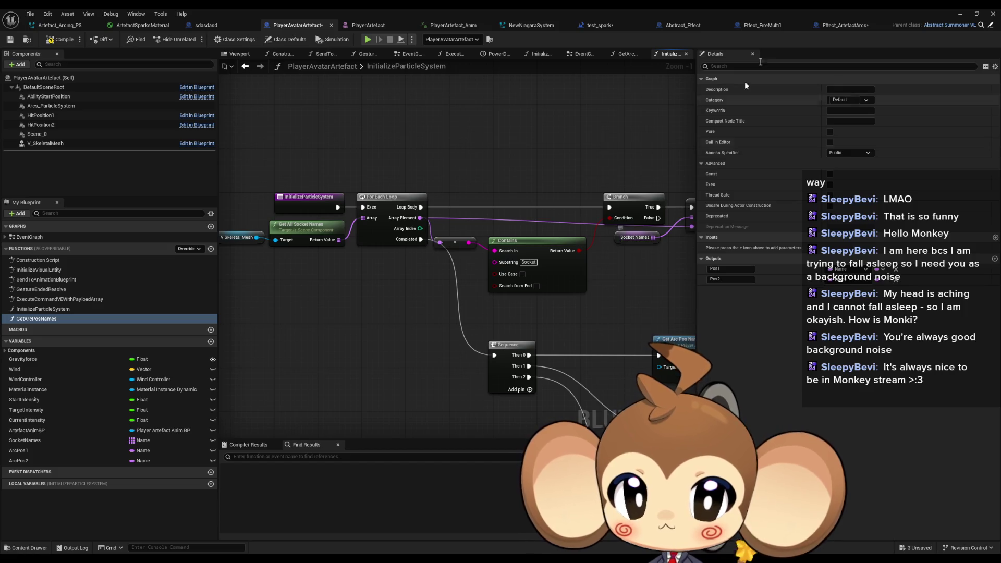
pyautogui.click(844, 25)
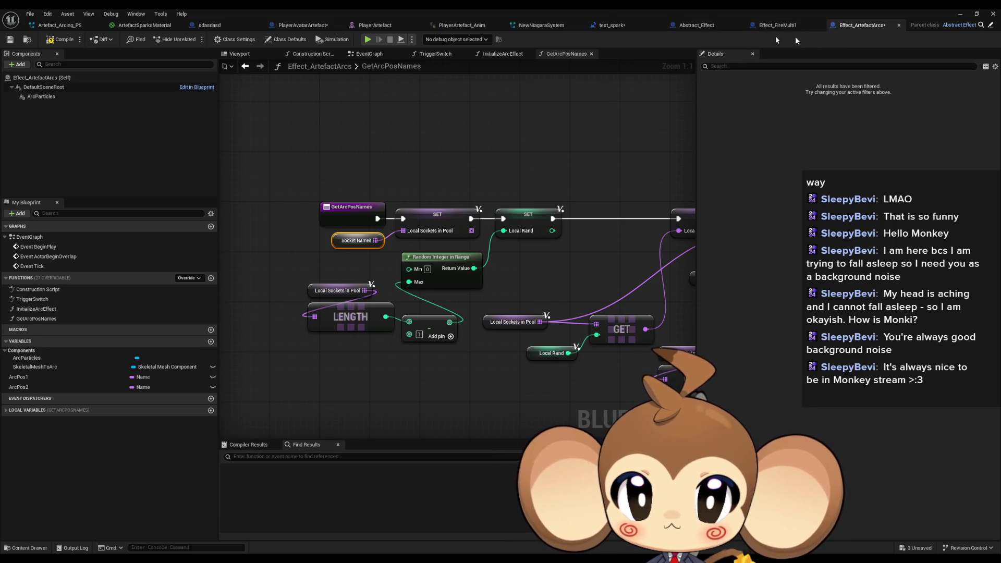
pyautogui.doubleClick(36, 308)
pyautogui.scroll(-2, 530, 257)
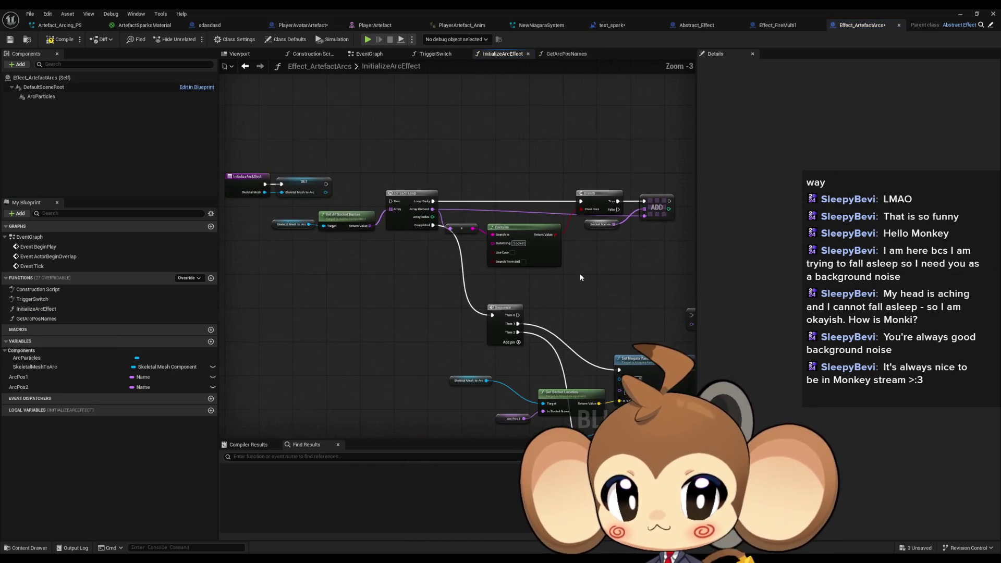
# Promote Socket Names to a SocketNames variable and wire its SET node into For Each Loop.
pyautogui.rightClick(588, 227)
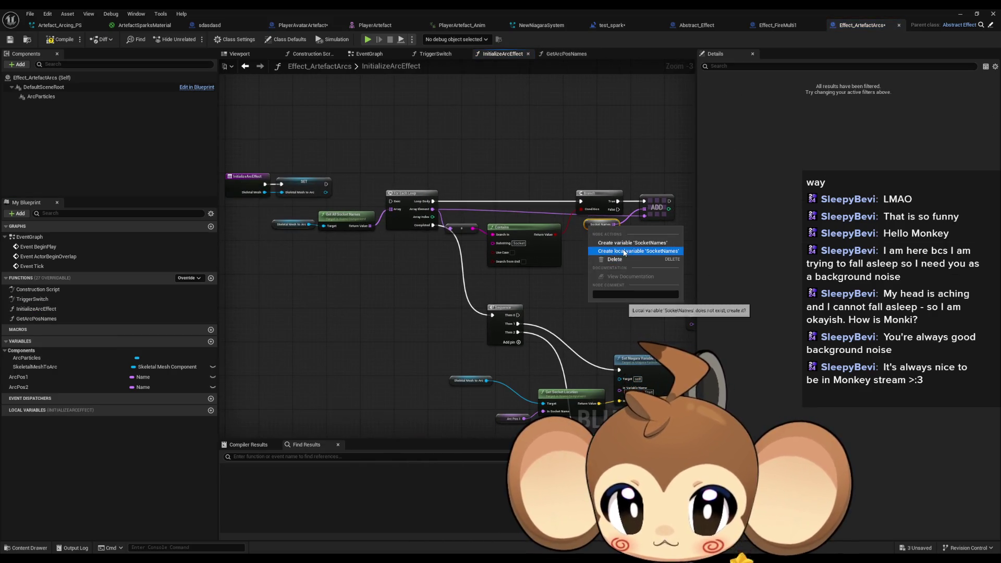
pyautogui.click(635, 245)
pyautogui.moveTo(325, 184); pyautogui.dragTo(389, 201)
pyautogui.click(401, 274)
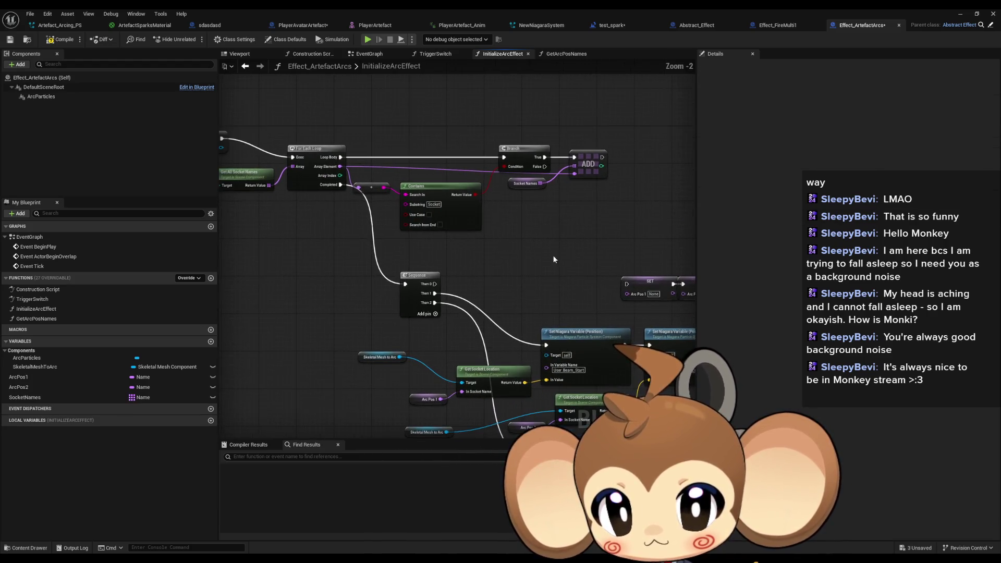
# Call Get Arc Pos Names from Sequence Then 0, feeding Pos outputs into the ArcPos1/ArcPos2 setters.
pyautogui.moveTo(551, 254); pyautogui.dragTo(451, 214)
pyautogui.scroll(1, 452, 214)
pyautogui.moveTo(37, 318)
pyautogui.mouseDown()
pyautogui.moveTo(313, 260)
pyautogui.moveTo(388, 219)
pyautogui.mouseUp()
pyautogui.moveTo(444, 243)
pyautogui.mouseDown()
pyautogui.moveTo(522, 253)
pyautogui.moveTo(509, 260)
pyautogui.moveTo(580, 252)
pyautogui.moveTo(443, 234)
pyautogui.moveTo(331, 244)
pyautogui.mouseUp()
pyautogui.moveTo(419, 233); pyautogui.dragTo(437, 239)
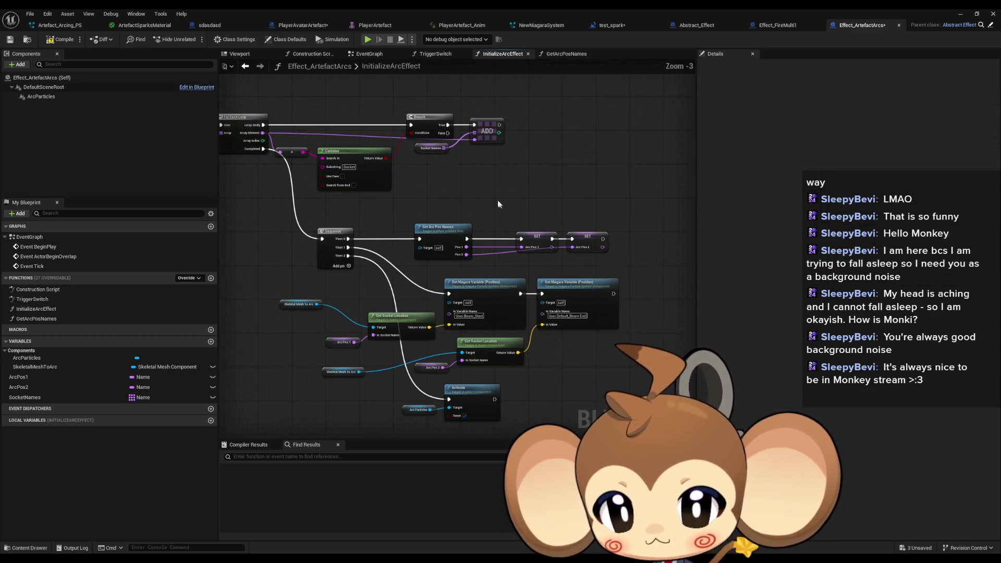
pyautogui.scroll(-1, 574, 166)
pyautogui.moveTo(507, 352); pyautogui.dragTo(518, 242)
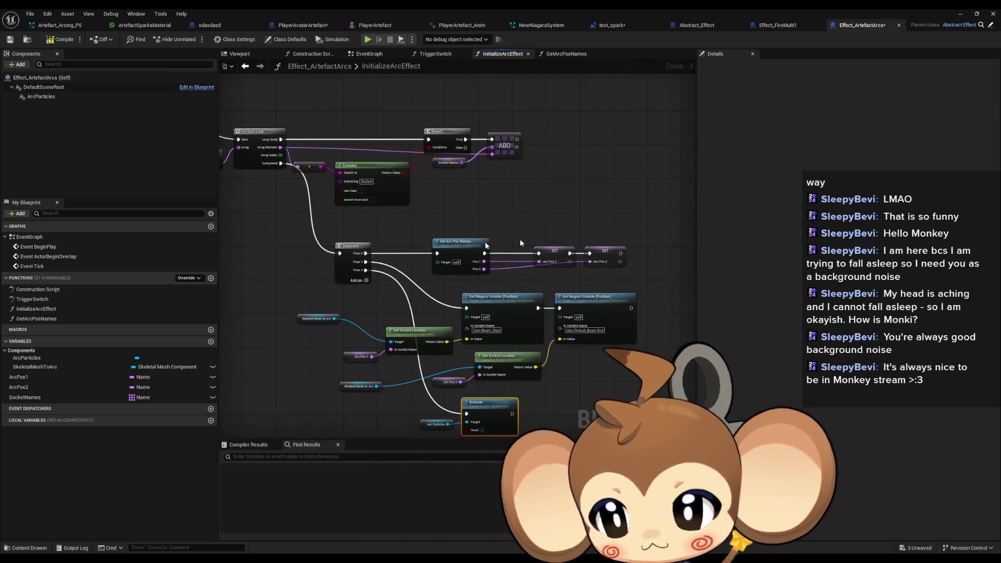
pyautogui.doubleClick(38, 318)
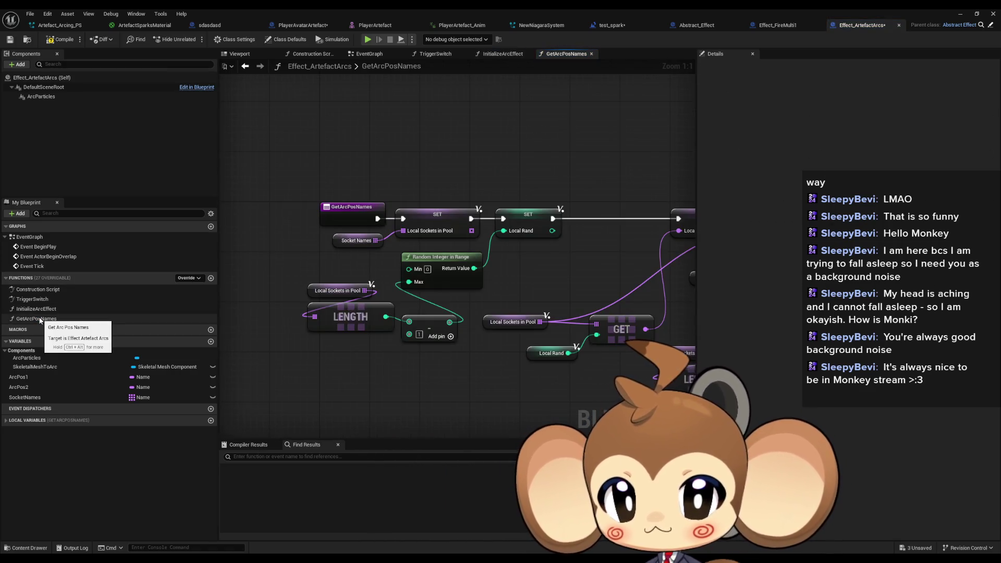
# Inspect the TriggerSwitch override and its parent version in Abstract_Effect.
pyautogui.doubleClick(33, 299)
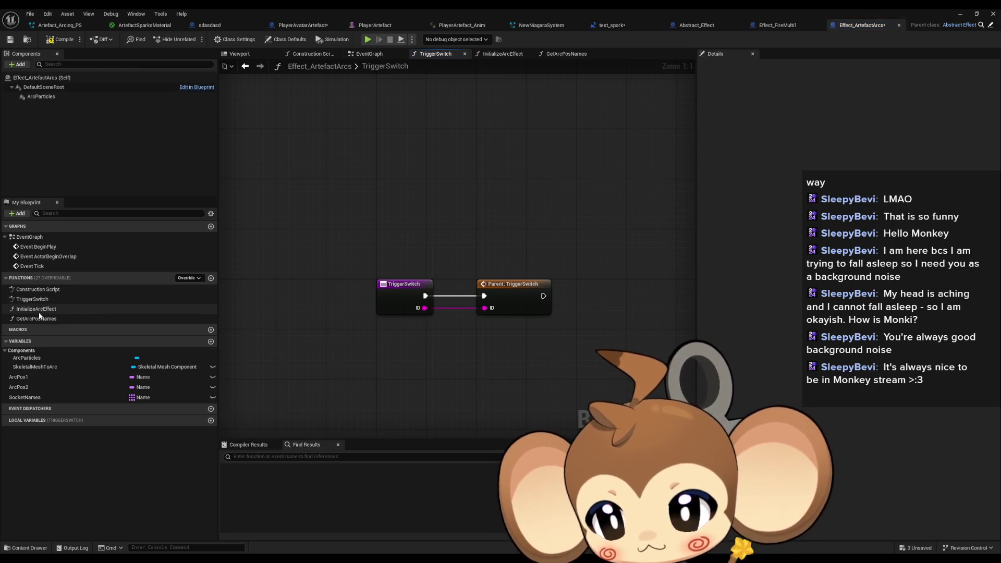
pyautogui.doubleClick(36, 309)
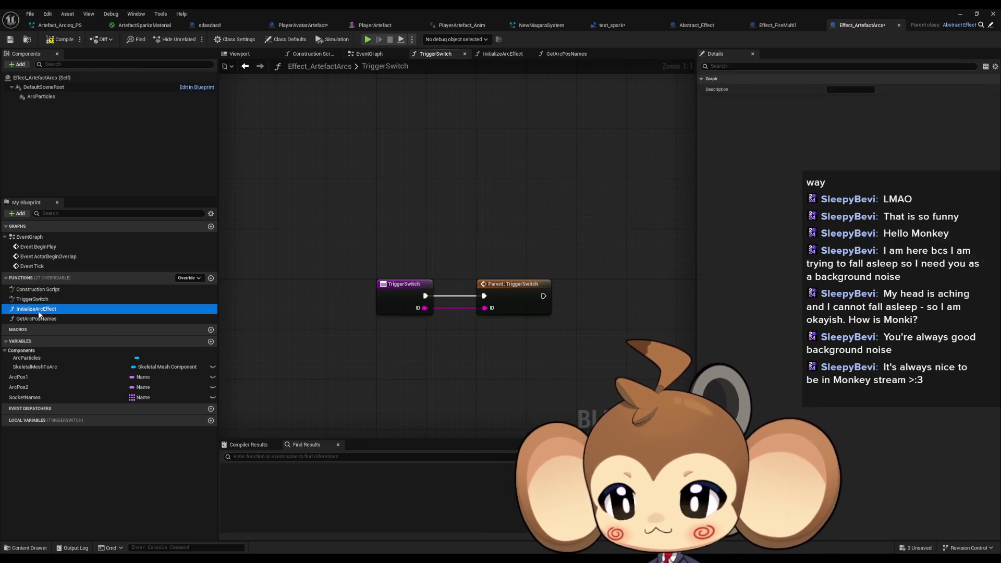
pyautogui.doubleClick(35, 299)
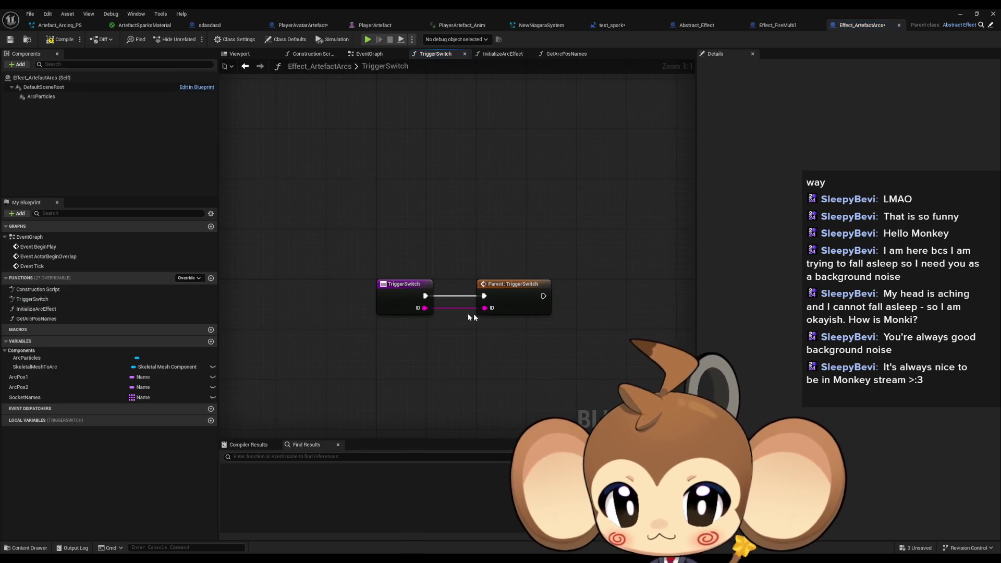
pyautogui.doubleClick(518, 301)
pyautogui.click(886, 25)
# Add a Switch on String node on the ID pin, running after the parent TriggerSwitch call.
pyautogui.moveTo(446, 330); pyautogui.dragTo(489, 354)
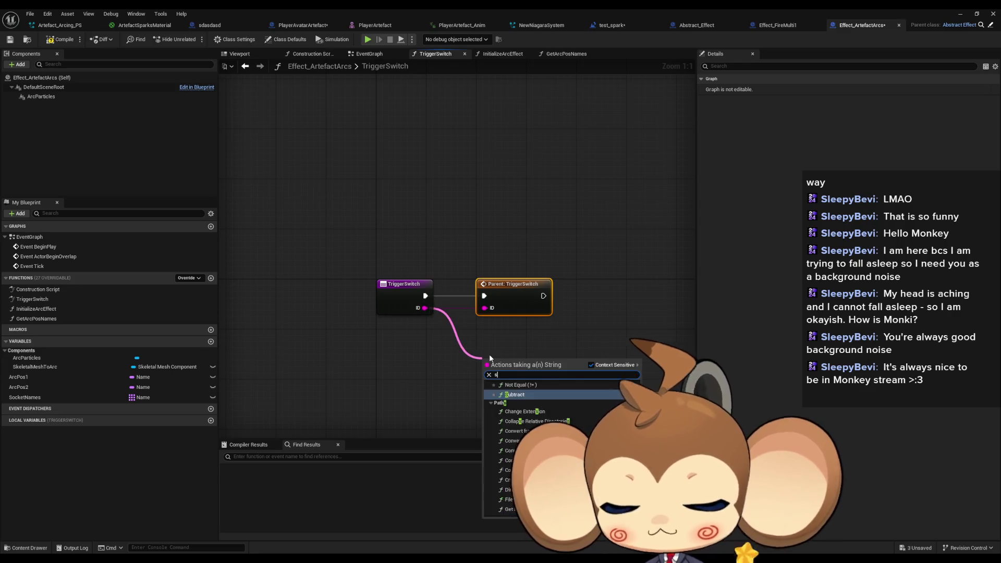
pyautogui.write('switch')
pyautogui.press('Down')
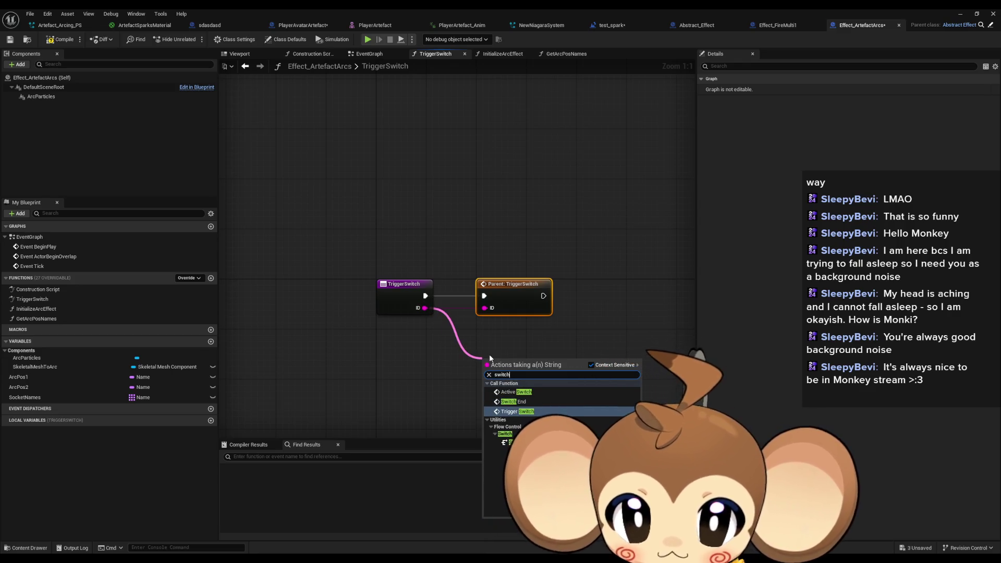
pyautogui.press('Down')
pyautogui.press('Down')
pyautogui.press('Down')
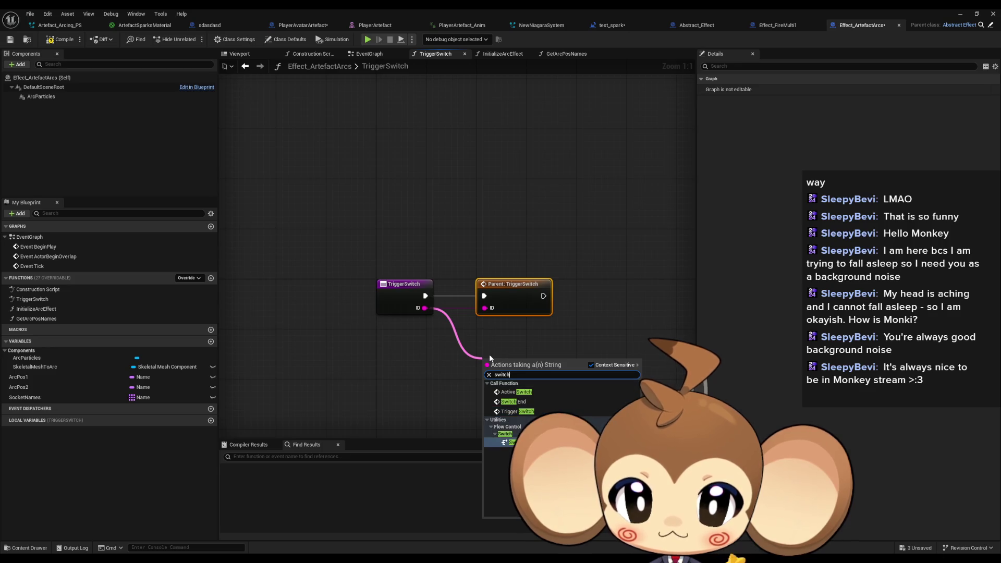
pyautogui.press('Return')
pyautogui.moveTo(483, 371); pyautogui.dragTo(541, 311)
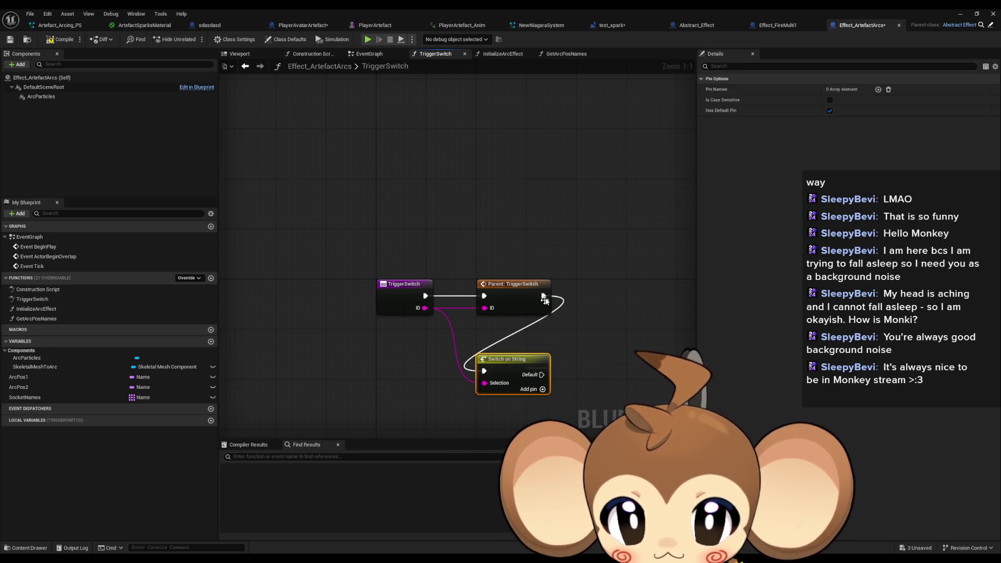
# Check the Time Table defaults and add a StartArc case to the string switch.
pyautogui.click(289, 39)
pyautogui.click(702, 111)
pyautogui.click(707, 122)
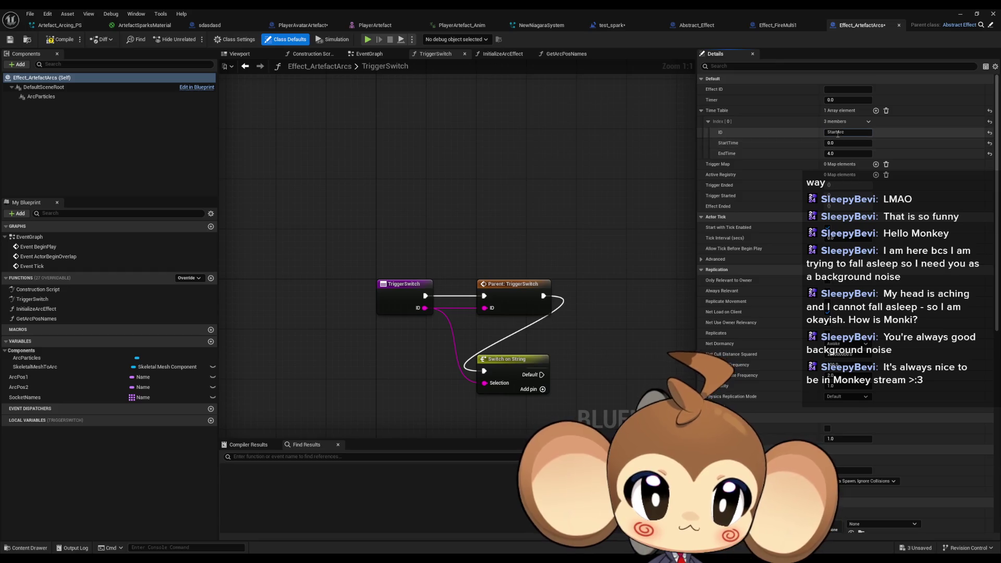
pyautogui.click(506, 364)
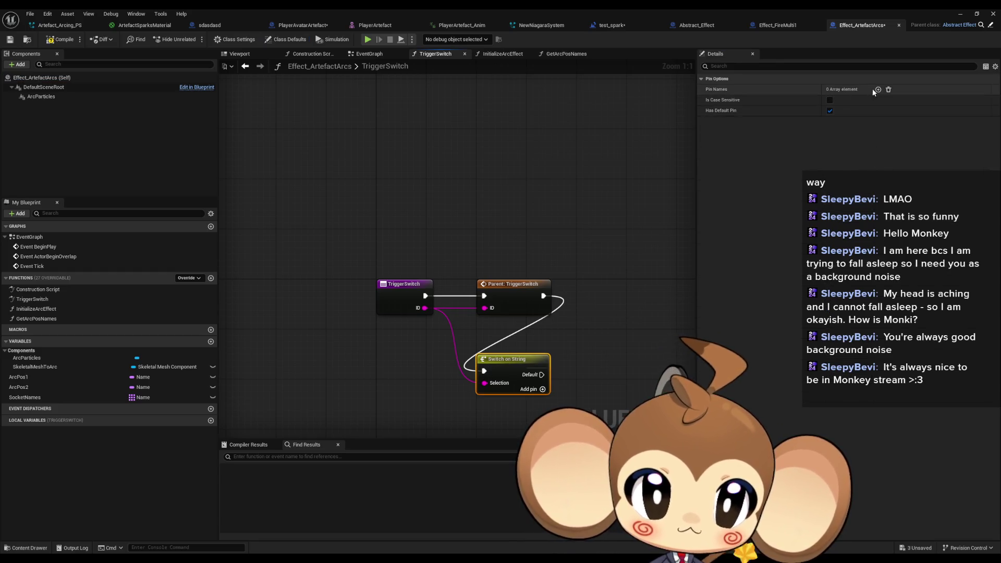
pyautogui.click(878, 90)
pyautogui.write('StartArc')
pyautogui.click(575, 290)
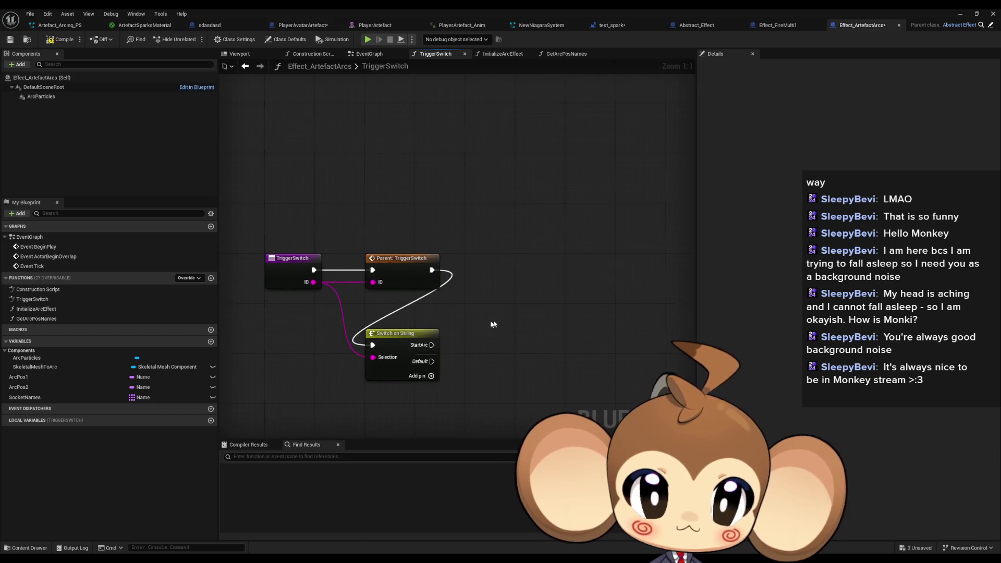
# Line up the Switch on String node beside the parent TriggerSwitch call.
pyautogui.moveTo(412, 342); pyautogui.dragTo(496, 264)
pyautogui.moveTo(509, 358); pyautogui.dragTo(350, 335)
pyautogui.moveTo(365, 299); pyautogui.dragTo(447, 324)
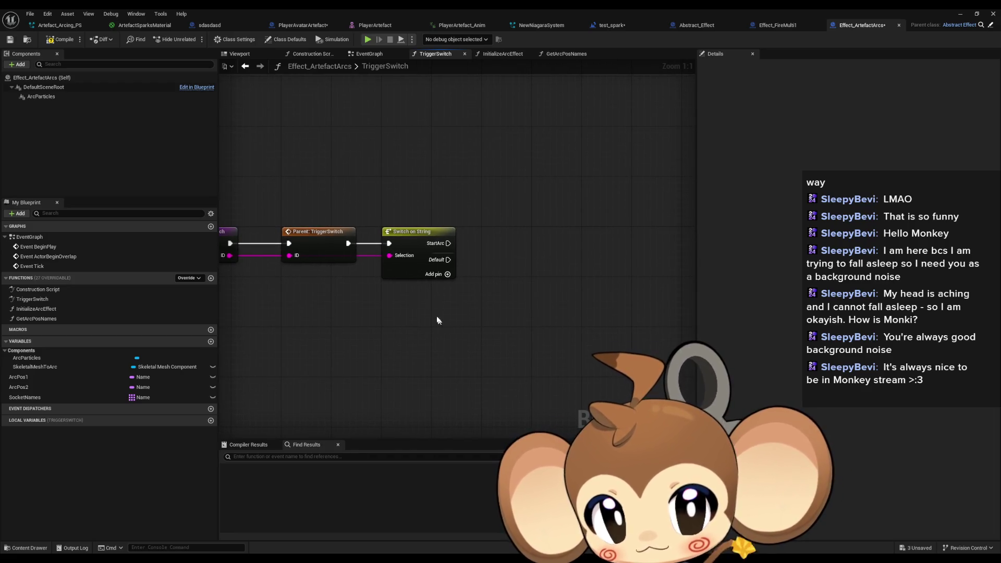
pyautogui.moveTo(467, 330); pyautogui.dragTo(544, 328)
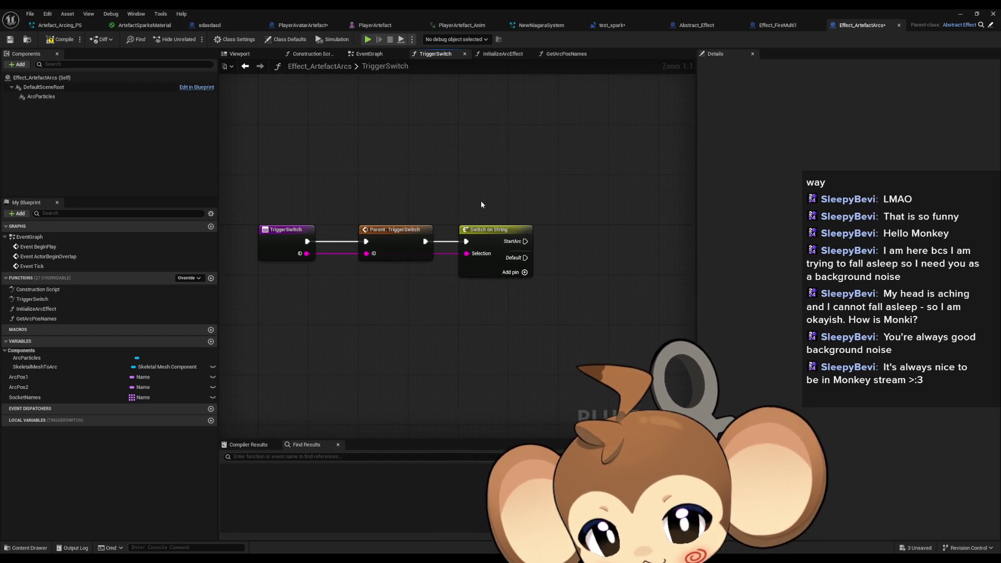
pyautogui.click(484, 250)
pyautogui.moveTo(531, 376); pyautogui.dragTo(508, 384)
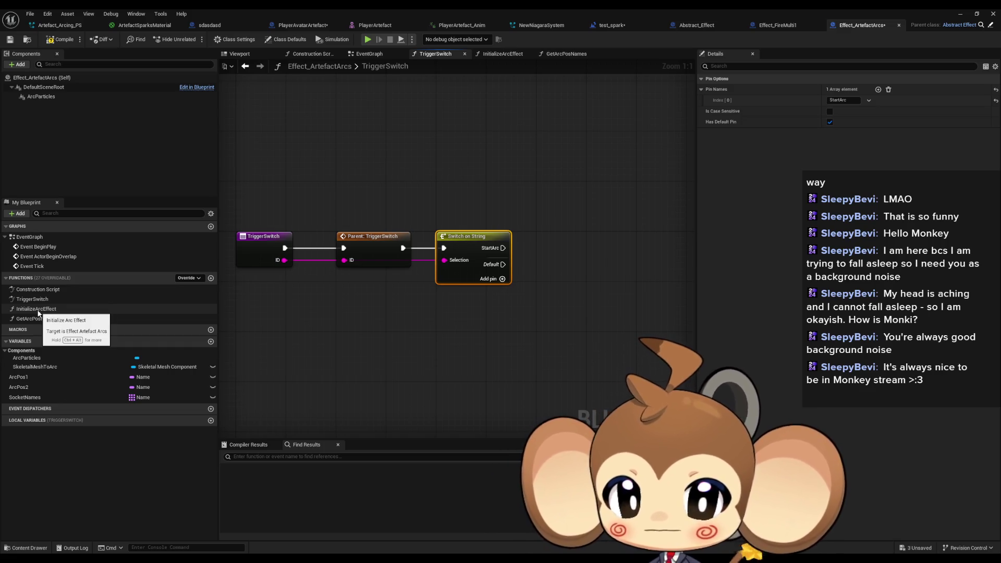
# Delete the test Initialize Arc Effect call and the Switch on String node, leaving only the parent call.
pyautogui.moveTo(586, 259)
pyautogui.mouseDown()
pyautogui.moveTo(574, 242)
pyautogui.moveTo(594, 242)
pyautogui.mouseUp()
pyautogui.press('Delete')
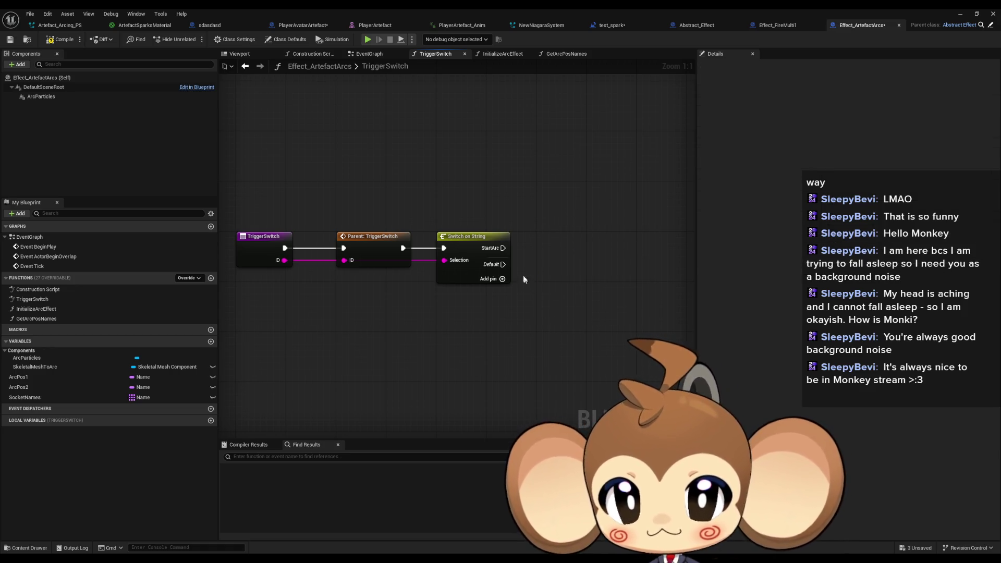
pyautogui.click(470, 243)
pyautogui.press('Delete')
pyautogui.press('Home')
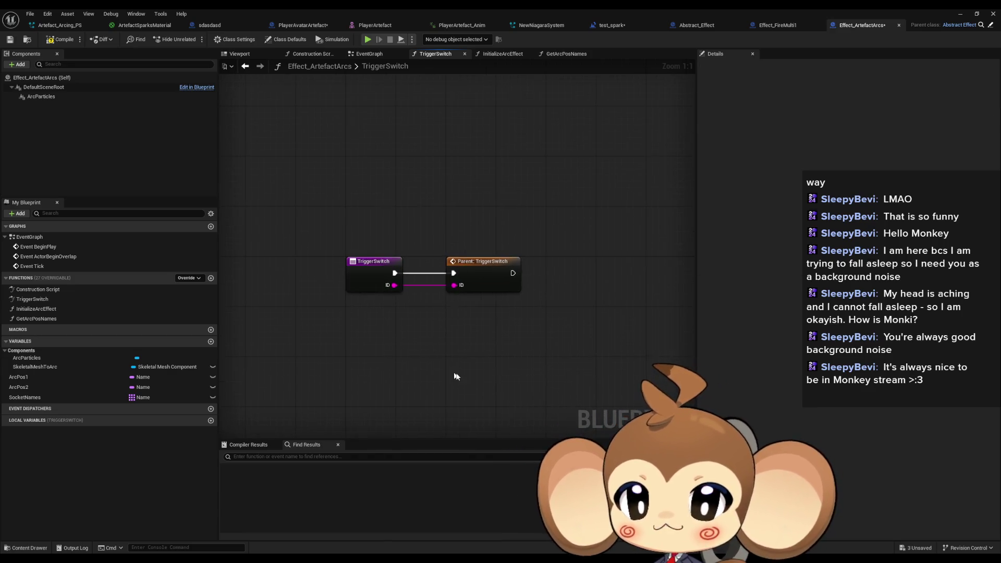
pyautogui.moveTo(457, 224); pyautogui.dragTo(527, 333)
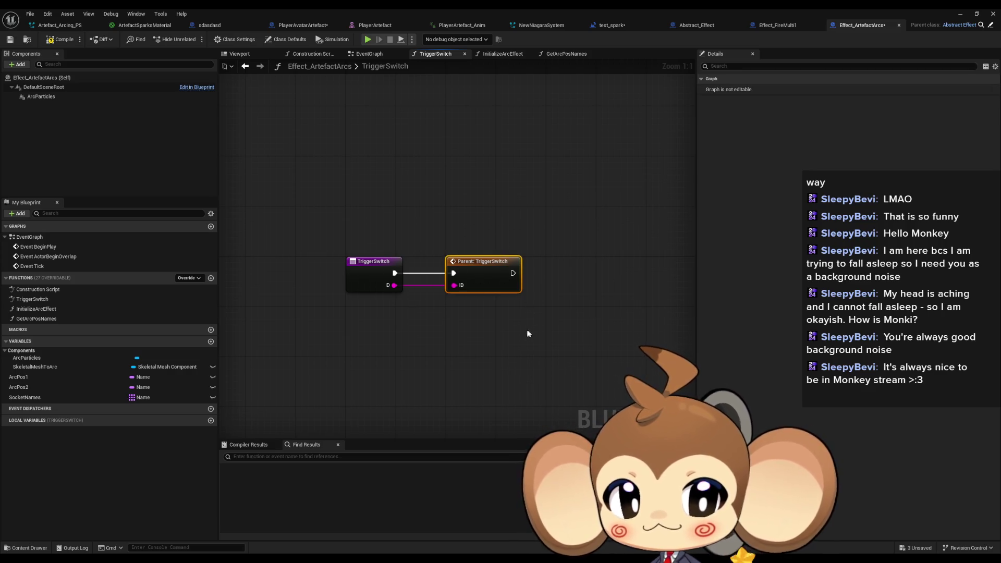
pyautogui.doubleClick(41, 309)
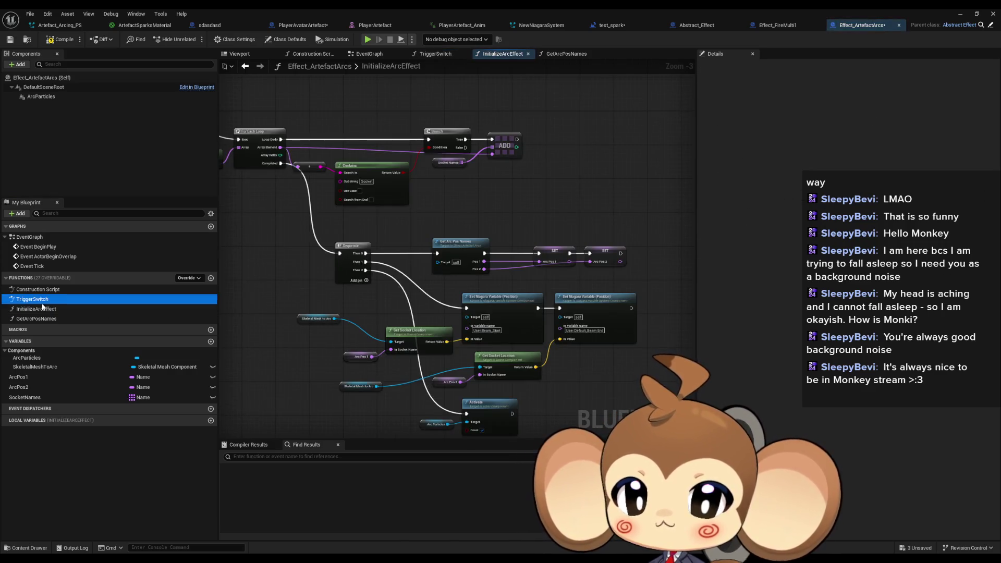
pyautogui.doubleClick(33, 299)
pyautogui.doubleClick(37, 309)
pyautogui.doubleClick(35, 319)
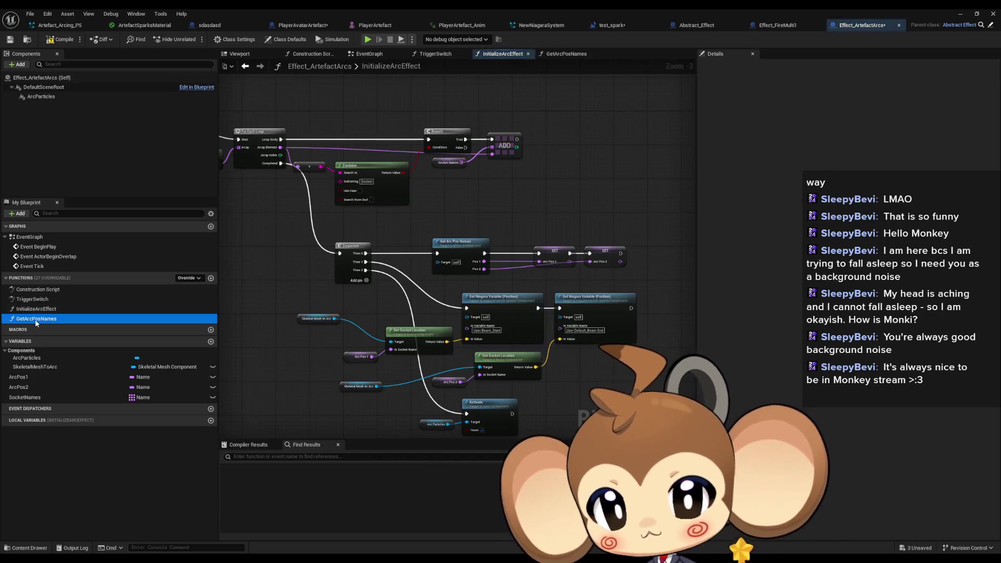
pyautogui.scroll(-5, 535, 298)
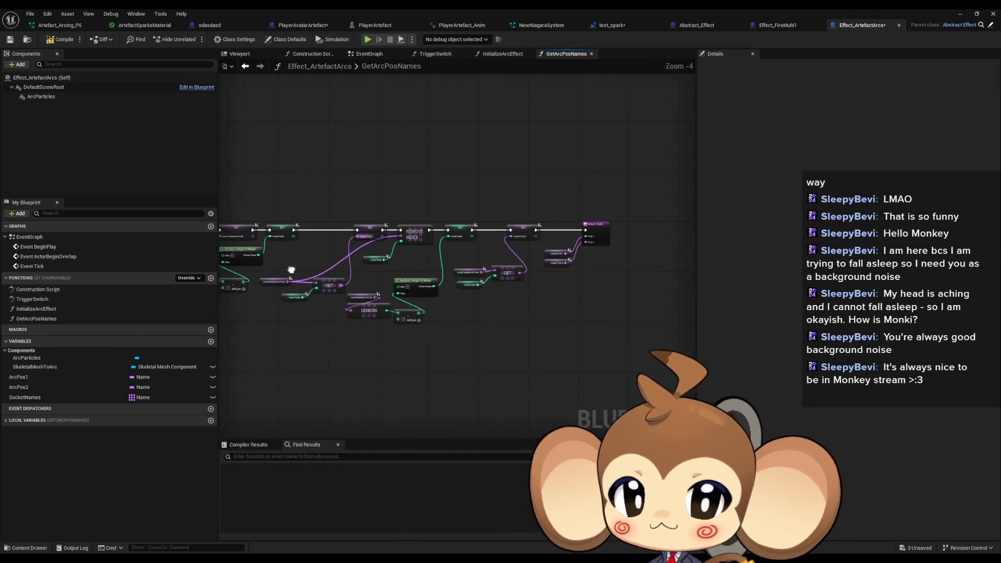
pyautogui.doubleClick(36, 309)
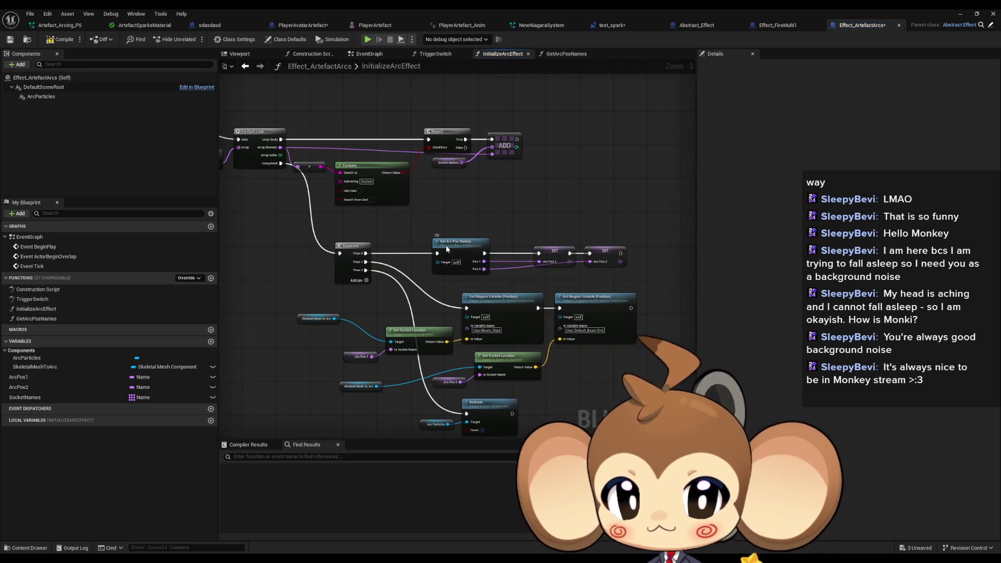
pyautogui.scroll(1, 521, 230)
pyautogui.moveTo(521, 230); pyautogui.dragTo(547, 295)
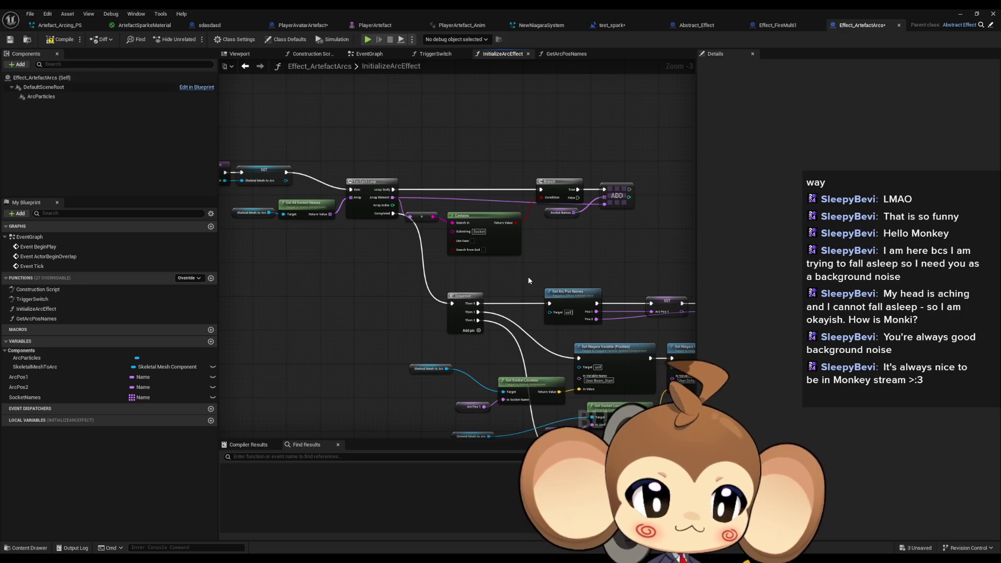
pyautogui.moveTo(524, 280)
pyautogui.mouseDown()
pyautogui.moveTo(547, 326)
pyautogui.moveTo(484, 304)
pyautogui.mouseUp()
# Wire two Arc Particles references into both Set Niagara Variable Targets and recompile Effect_ArtefactArcs.
pyautogui.click(59, 40)
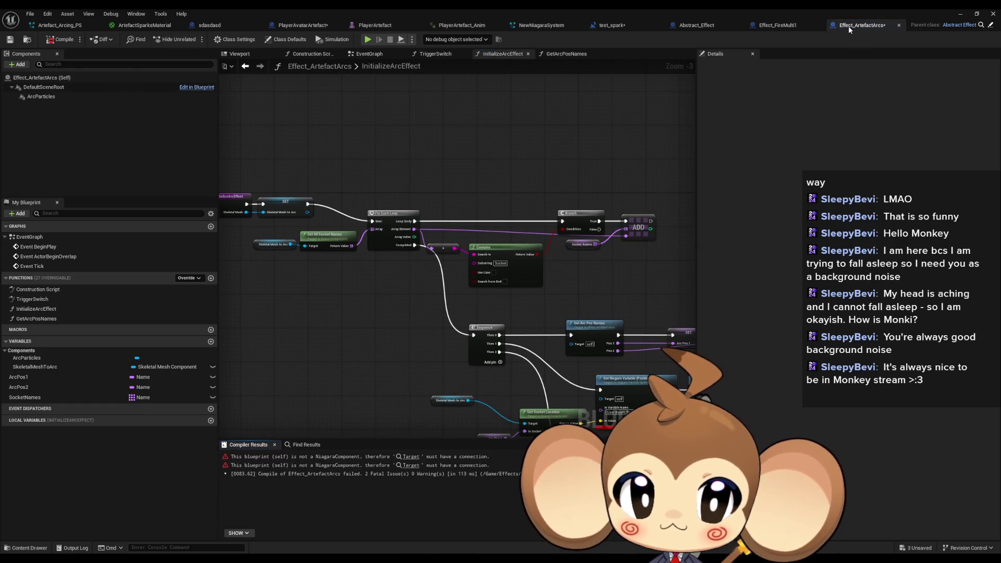
pyautogui.scroll(2, 449, 269)
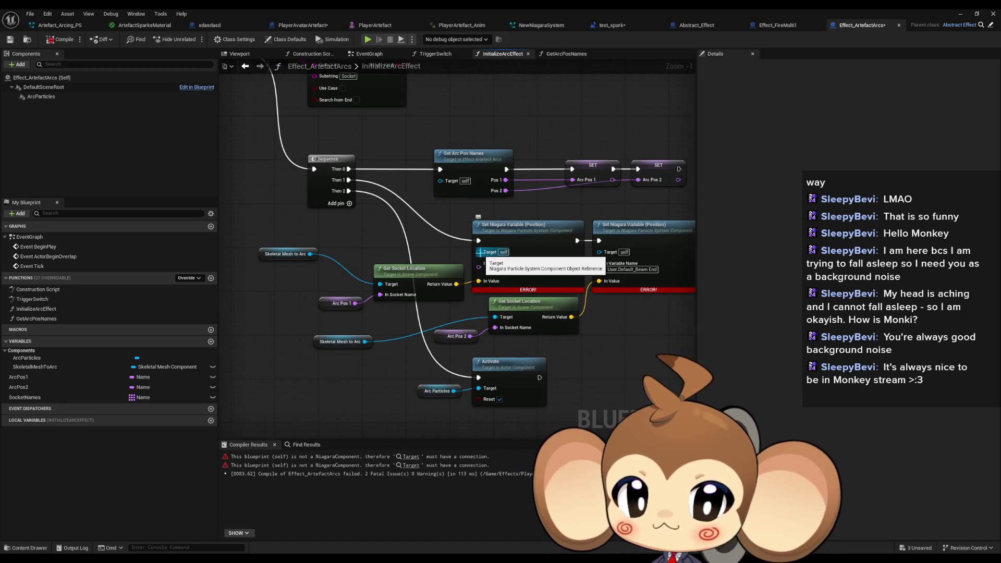
pyautogui.moveTo(40, 97)
pyautogui.mouseDown()
pyautogui.moveTo(234, 159)
pyautogui.moveTo(382, 231)
pyautogui.moveTo(478, 251)
pyautogui.mouseUp()
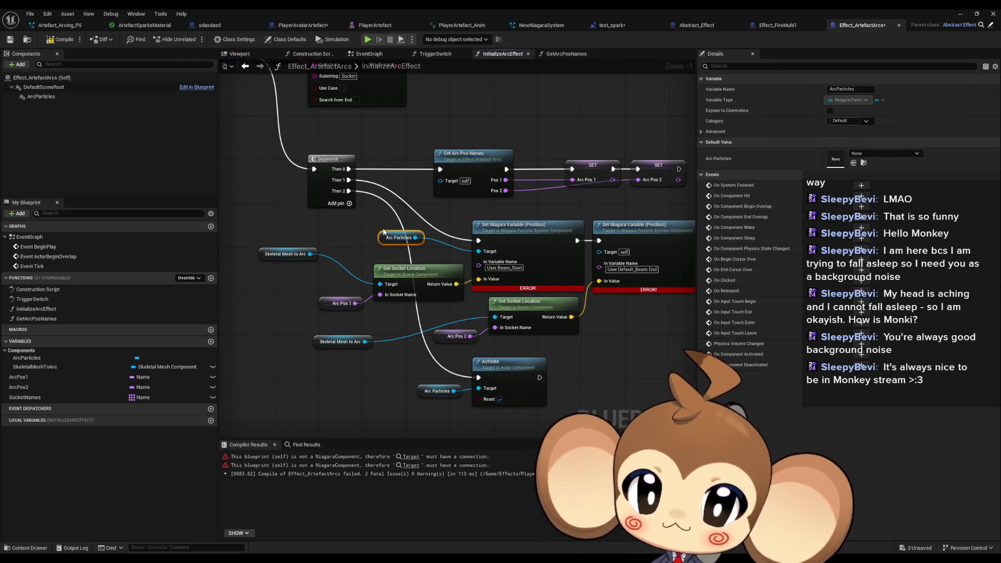
pyautogui.hotkey('ctrl', 'c')
pyautogui.hotkey('ctrl', 'v')
pyautogui.moveTo(613, 347)
pyautogui.mouseDown()
pyautogui.moveTo(617, 297)
pyautogui.moveTo(597, 254)
pyautogui.mouseUp()
pyautogui.click(60, 39)
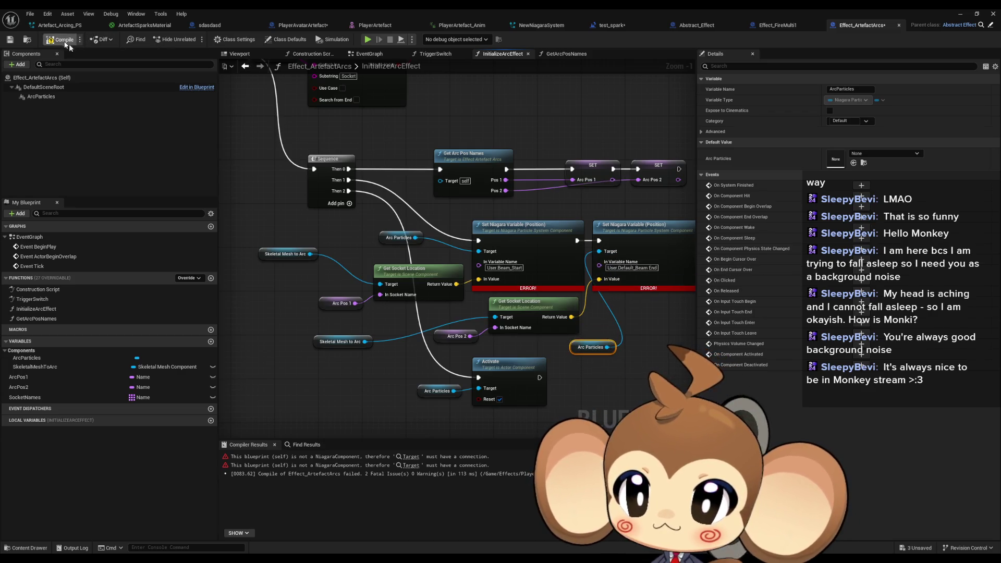
pyautogui.scroll(-1, 561, 380)
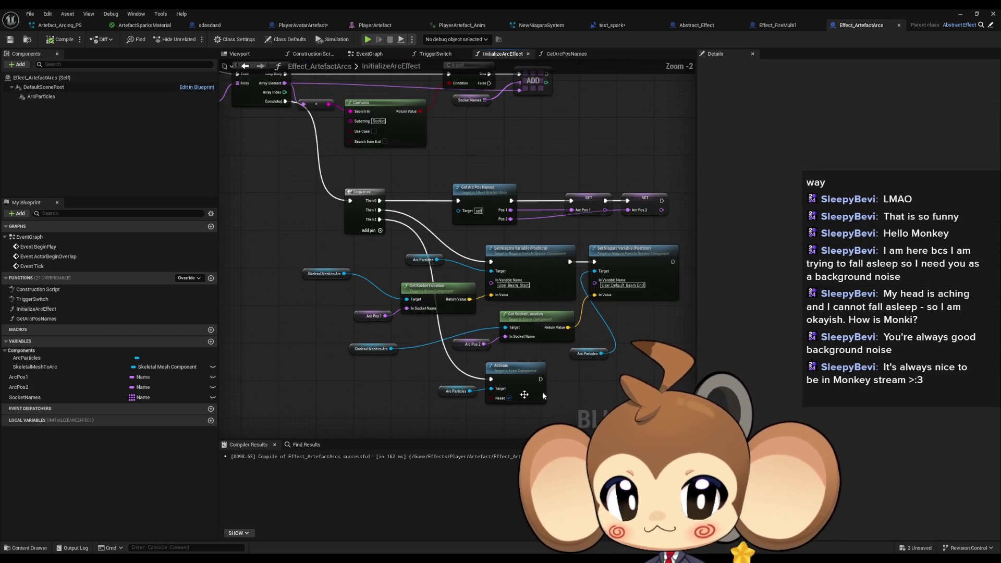
pyautogui.click(537, 397)
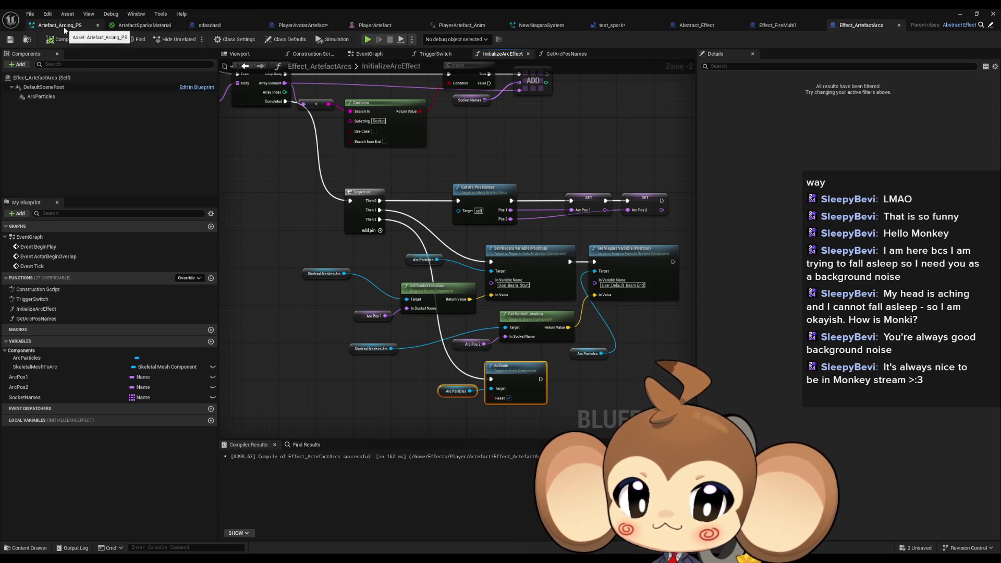
# Delete the Activate node with its Arc Particles reference and select the position-setting nodes.
pyautogui.click(38, 97)
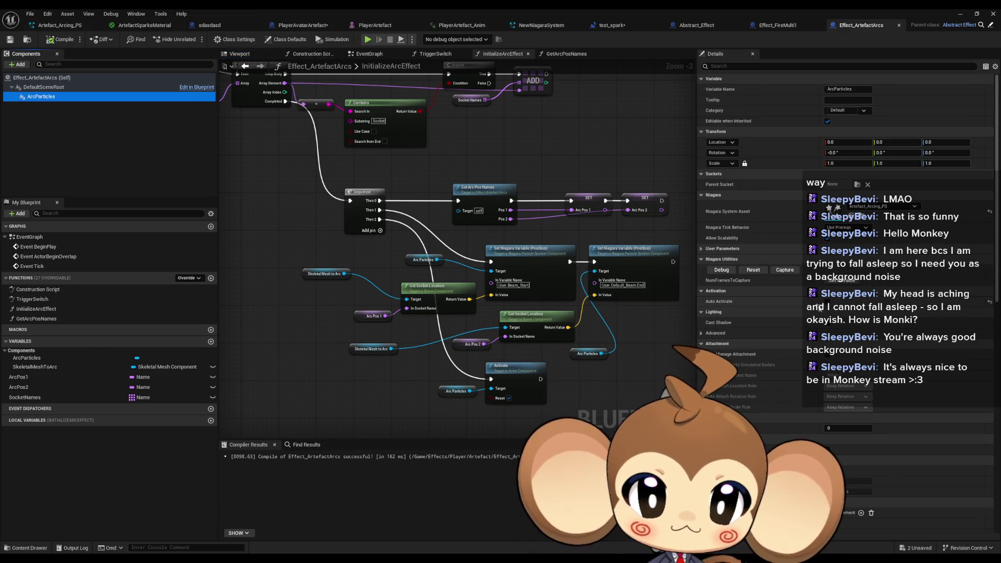
pyautogui.click(459, 386)
pyautogui.press('Delete')
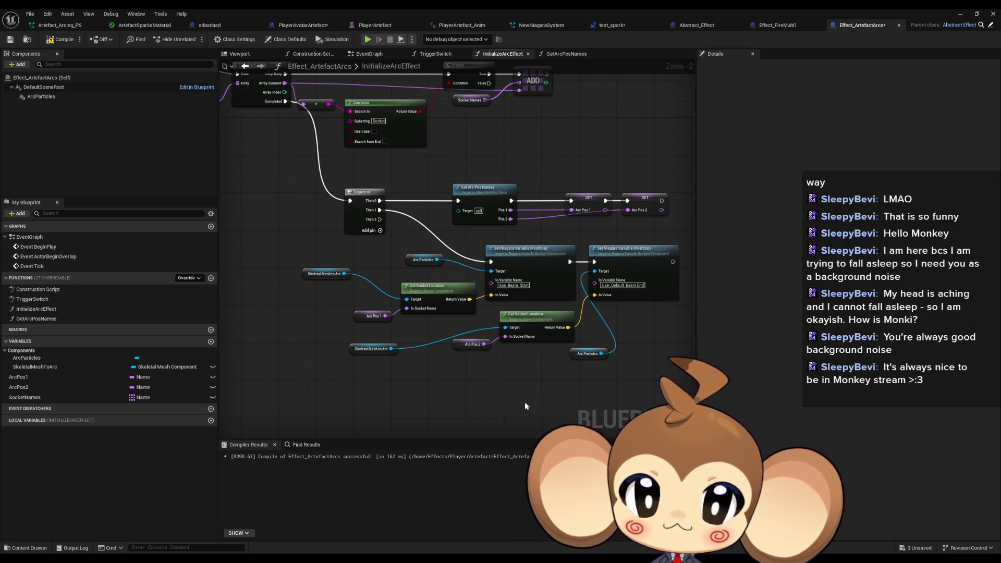
pyautogui.scroll(2, 472, 380)
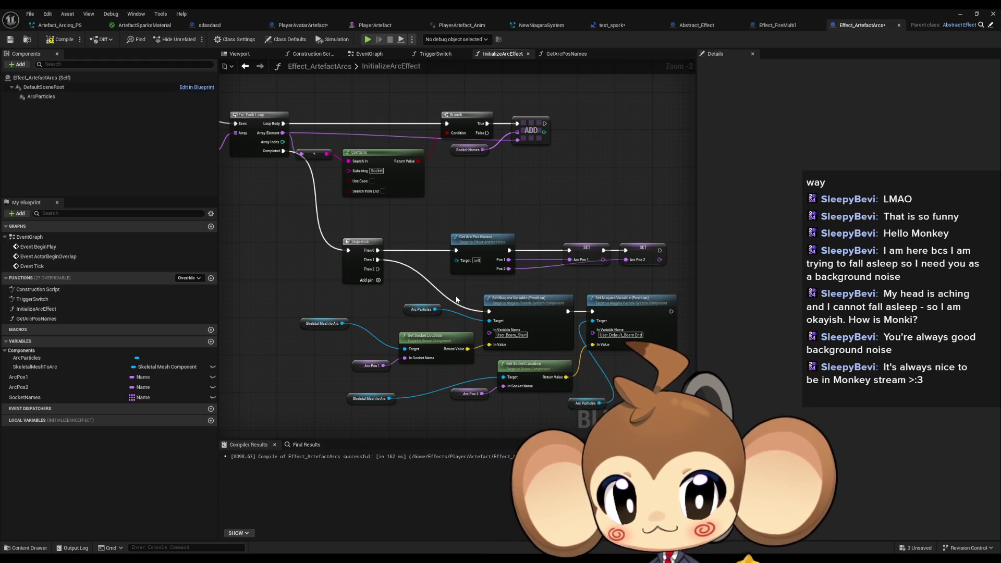
pyautogui.moveTo(263, 247)
pyautogui.mouseDown()
pyautogui.moveTo(521, 360)
pyautogui.moveTo(552, 361)
pyautogui.mouseUp()
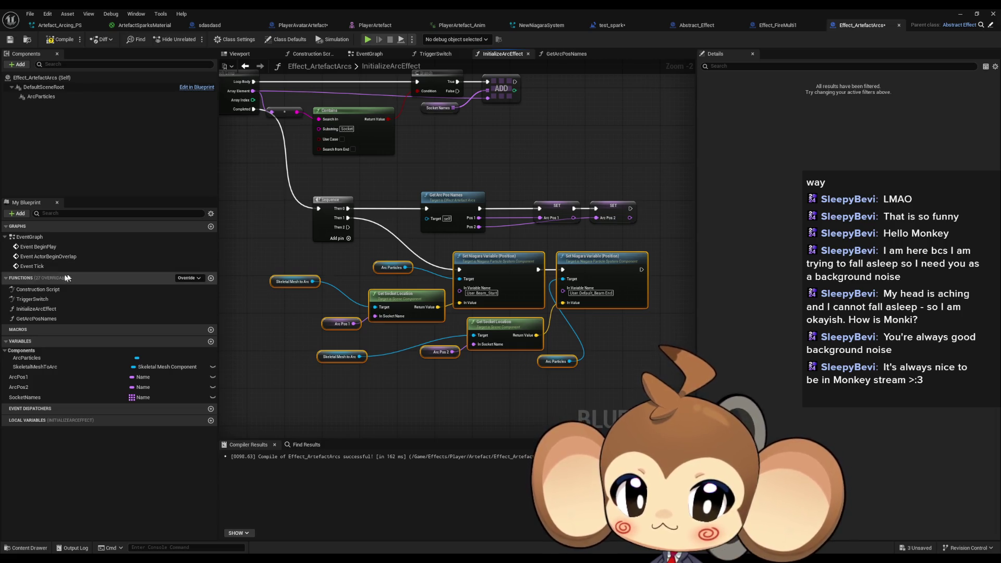
pyautogui.doubleClick(30, 237)
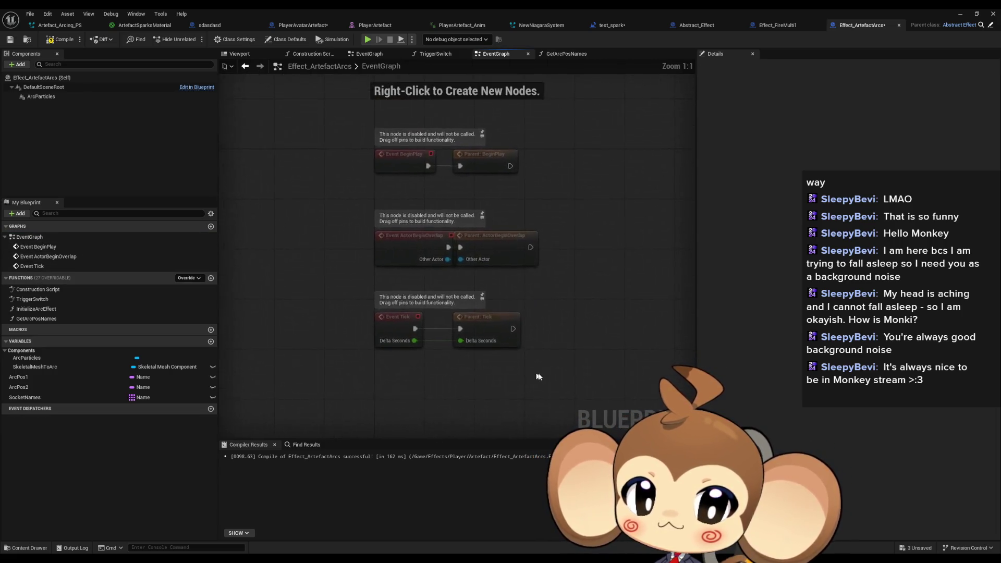
# Move the position-setting nodes below Event Tick and connect Parent: Tick to the Set Niagara Variable chain.
pyautogui.moveTo(446, 333); pyautogui.dragTo(446, 358)
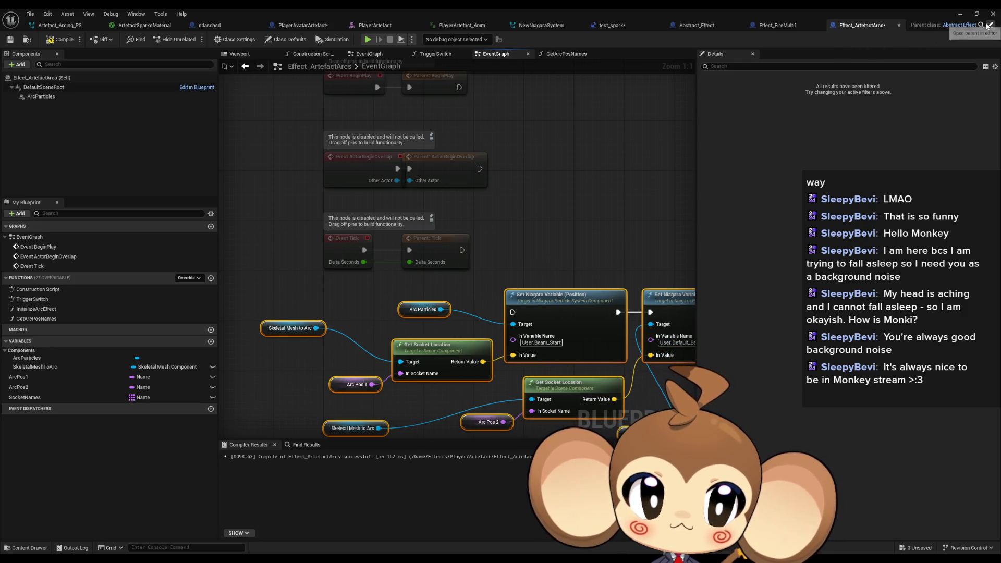
pyautogui.click(987, 26)
pyautogui.doubleClick(43, 236)
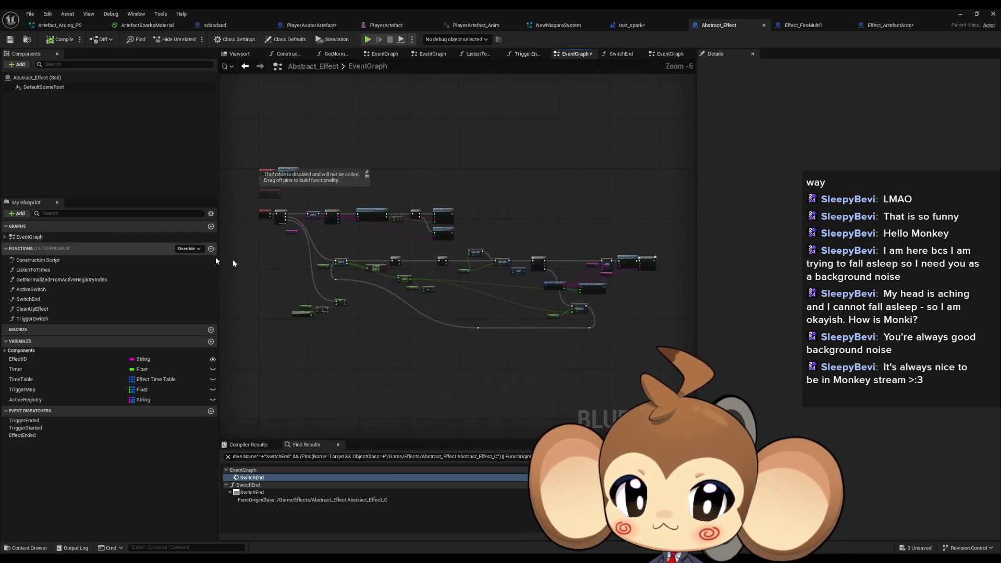
pyautogui.click(816, 29)
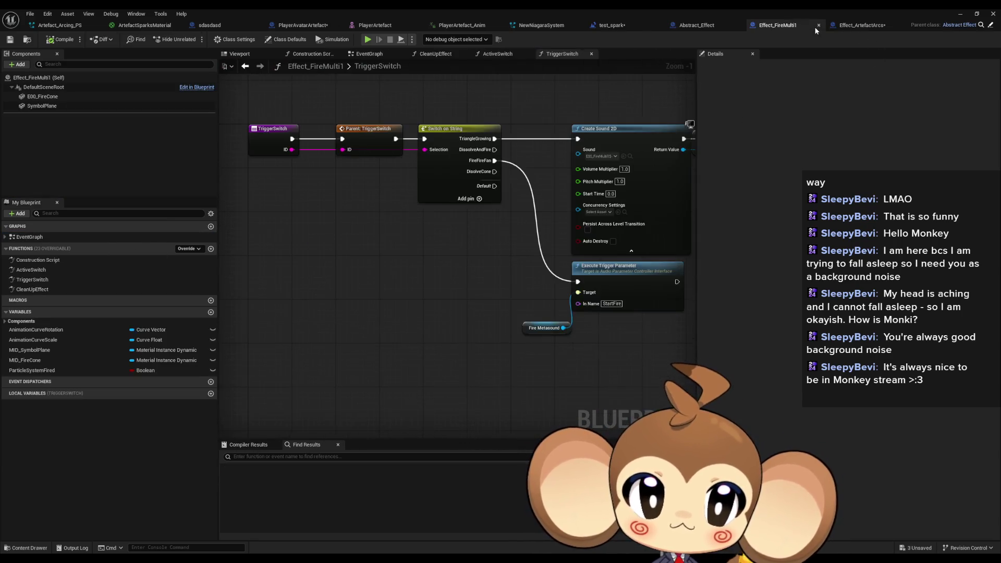
pyautogui.click(860, 26)
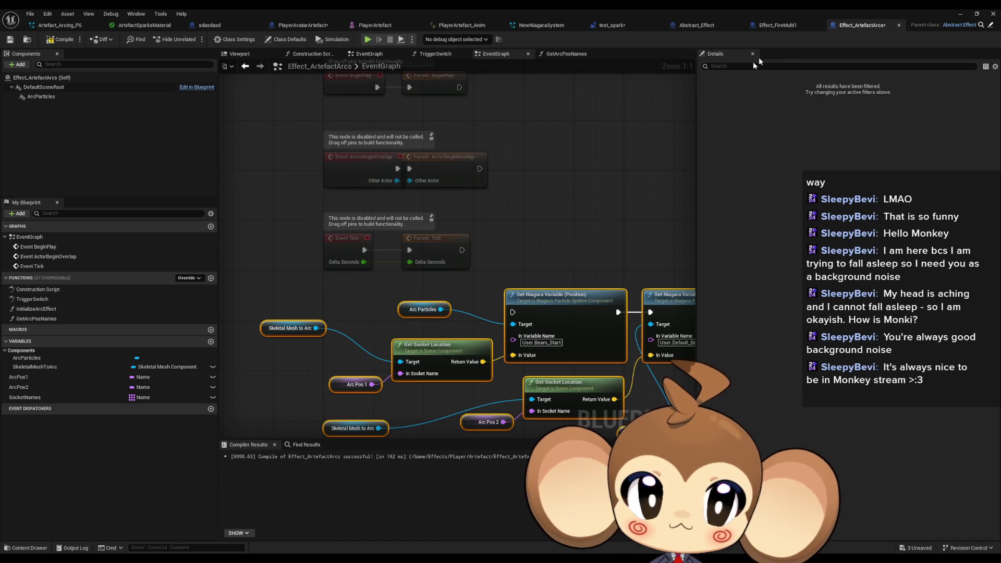
pyautogui.moveTo(512, 312); pyautogui.dragTo(463, 252)
pyautogui.scroll(-2, 574, 245)
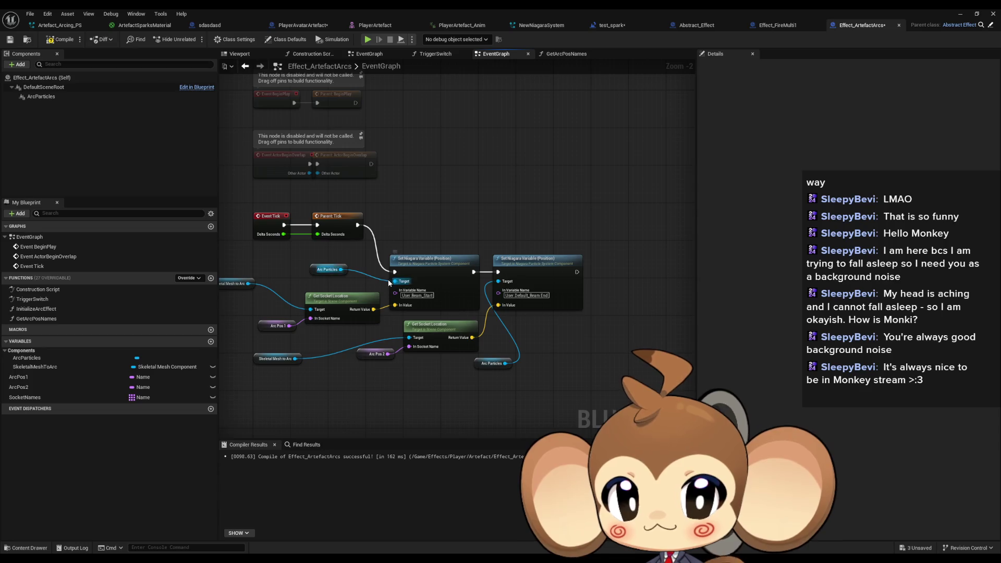
# Compare with the Effect_FireMulti1 and Abstract_Effect EventGraphs, including Active Switch and Switch End nodes.
pyautogui.click(752, 31)
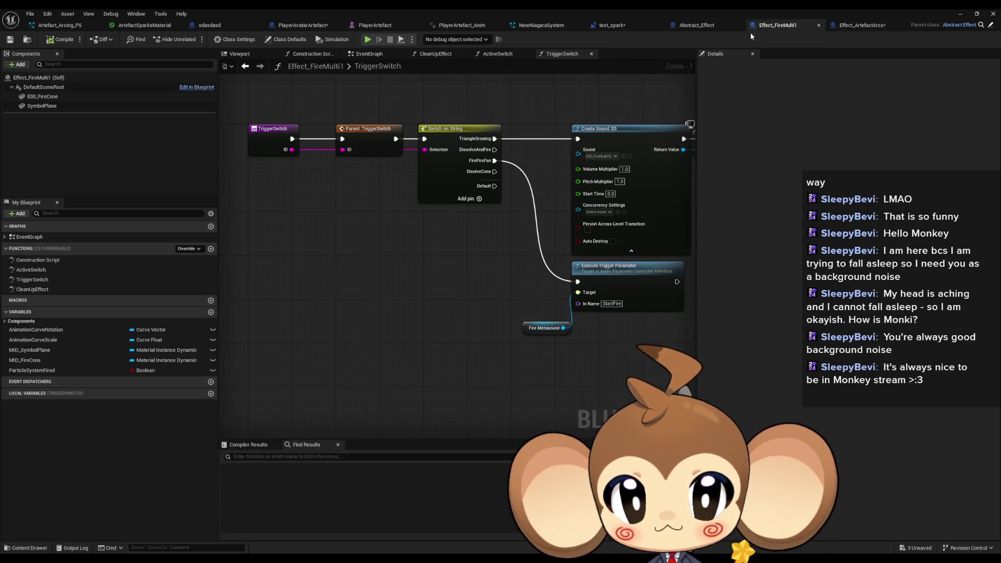
pyautogui.doubleClick(39, 238)
pyautogui.scroll(3, 227, 209)
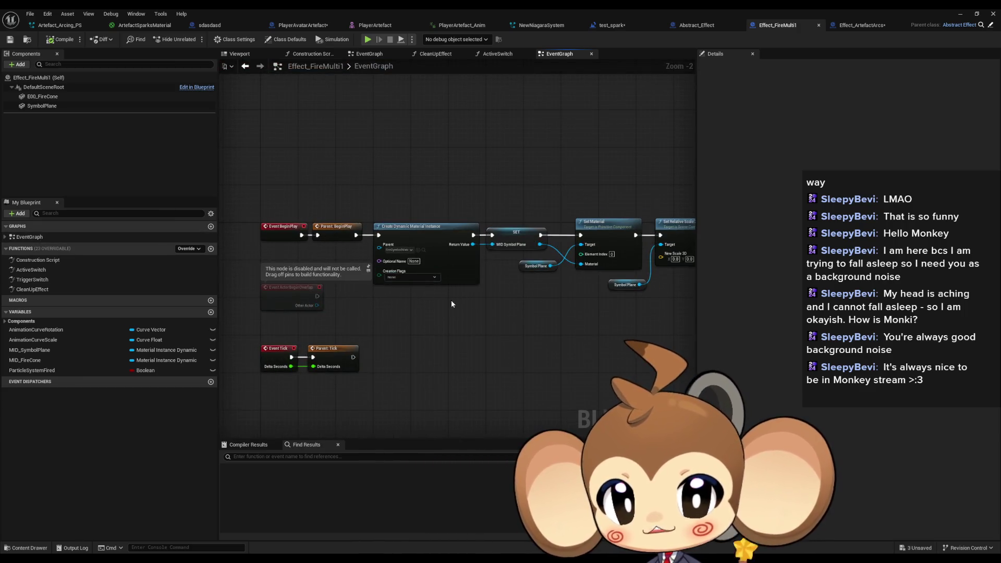
pyautogui.click(696, 25)
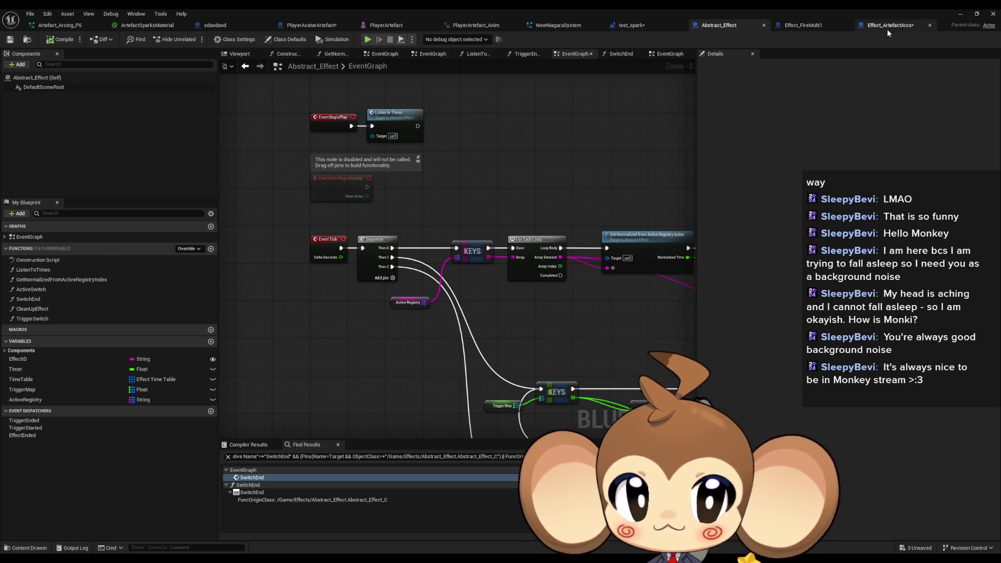
pyautogui.moveTo(445, 233); pyautogui.dragTo(110, 170)
pyautogui.scroll(-4, 464, 235)
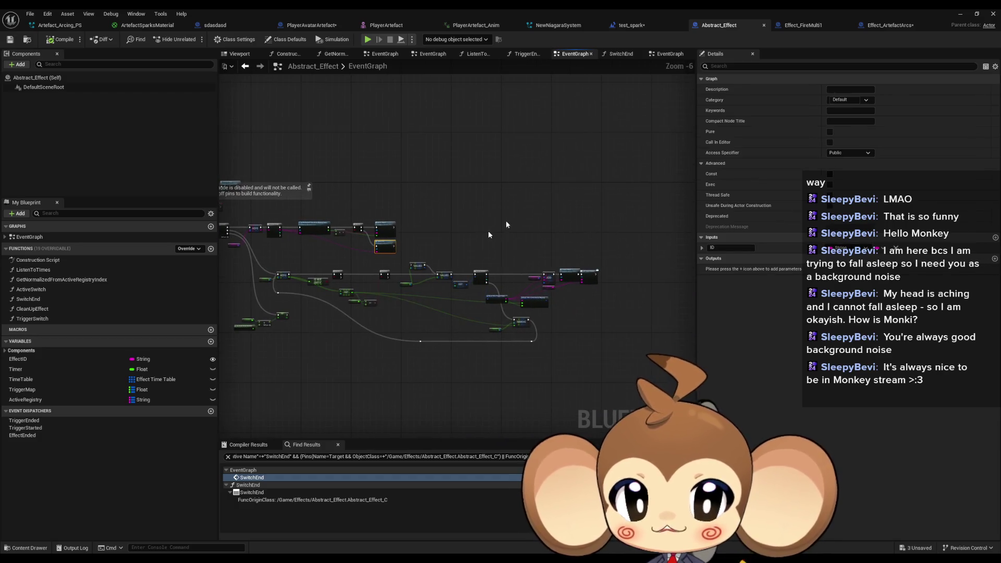
pyautogui.click(882, 26)
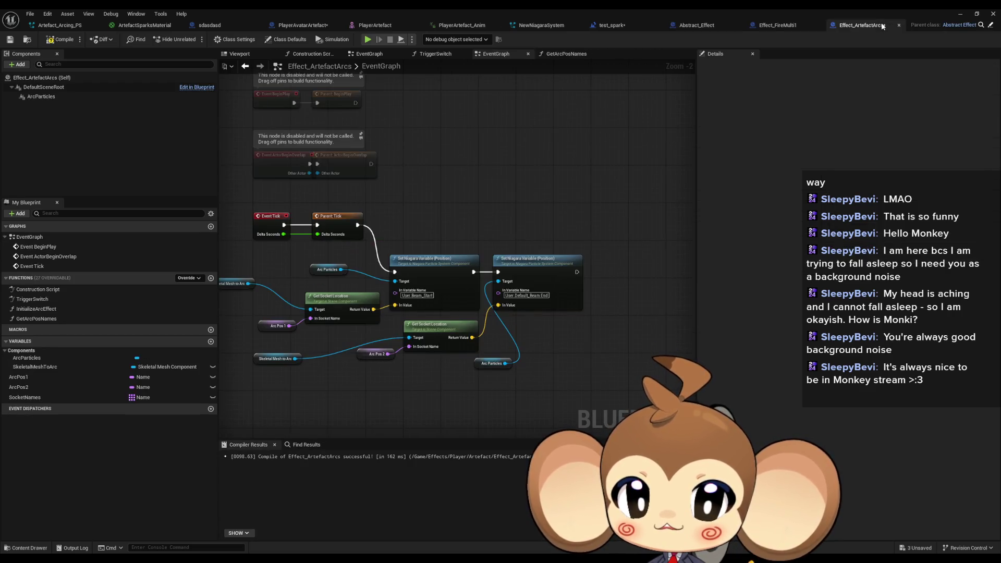
# Rewire Event Tick into the first Set Niagara Variable node.
pyautogui.moveTo(264, 287); pyautogui.dragTo(589, 388)
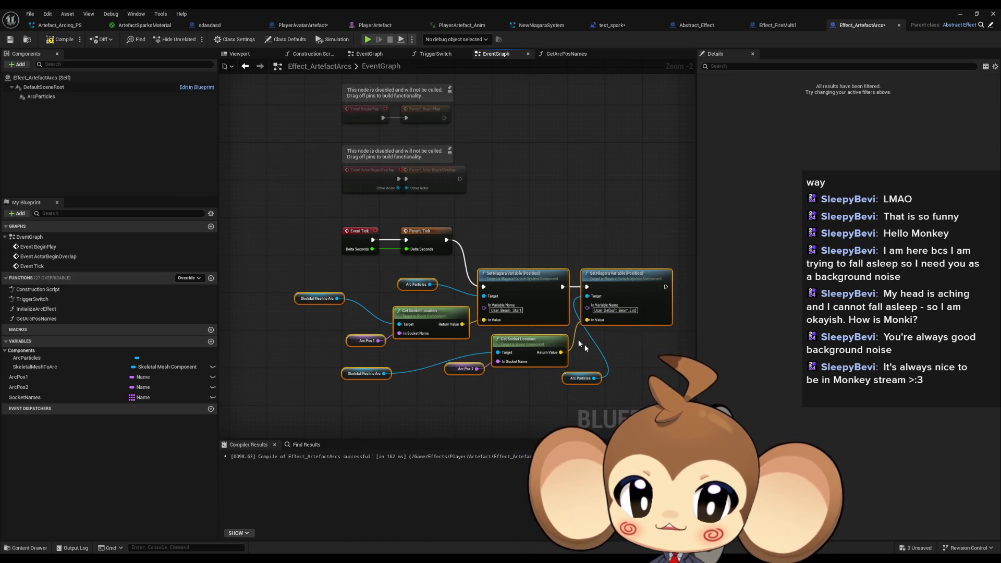
pyautogui.moveTo(515, 289); pyautogui.dragTo(393, 304)
pyautogui.moveTo(543, 306)
pyautogui.mouseDown()
pyautogui.moveTo(406, 240)
pyautogui.moveTo(362, 307)
pyautogui.mouseUp()
pyautogui.moveTo(447, 245)
pyautogui.mouseDown()
pyautogui.moveTo(594, 268)
pyautogui.moveTo(579, 302)
pyautogui.mouseUp()
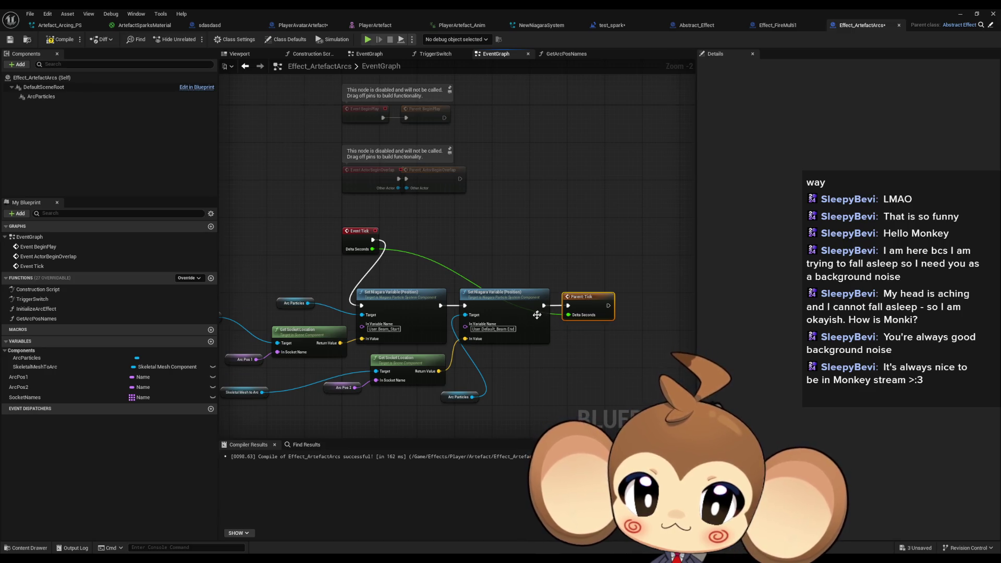
pyautogui.scroll(-2, 542, 313)
# Reposition the node group so Parent: Tick ends the chain, and compile Effect_ArtefactArcs.
pyautogui.moveTo(266, 293); pyautogui.dragTo(521, 375)
pyautogui.moveTo(446, 300); pyautogui.dragTo(524, 270)
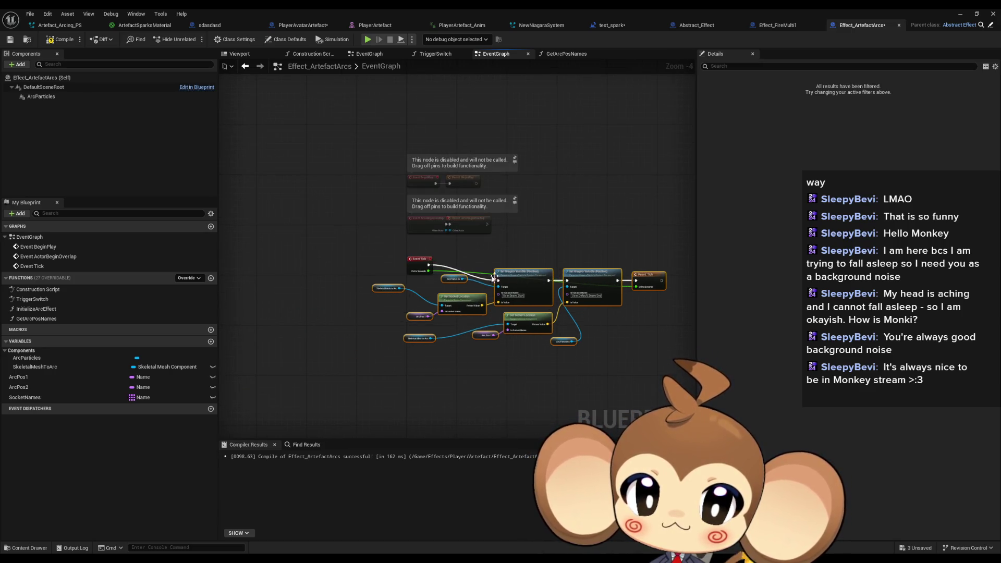
pyautogui.scroll(3, 486, 250)
pyautogui.click(562, 233)
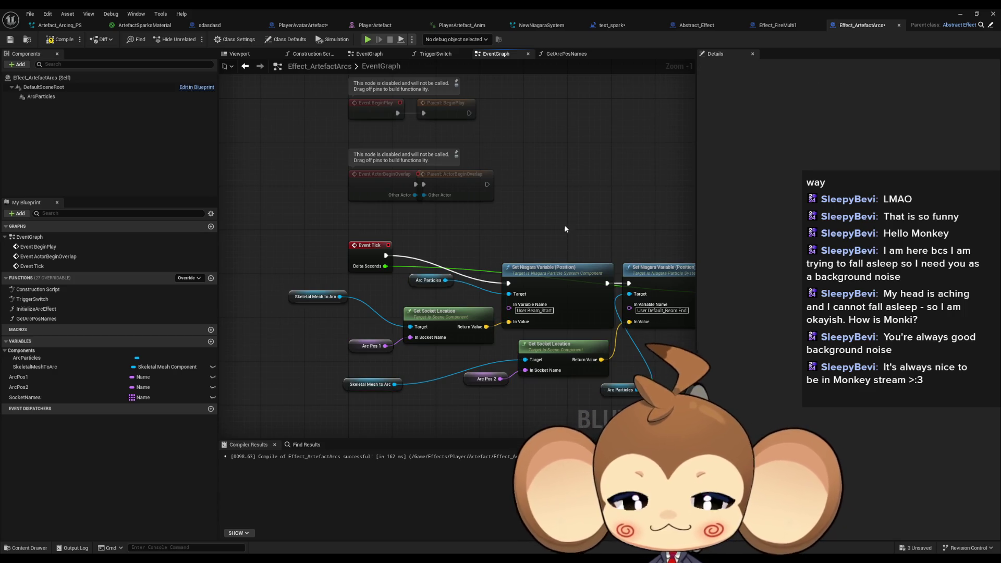
pyautogui.scroll(-1, 559, 225)
pyautogui.moveTo(559, 225)
pyautogui.mouseDown()
pyautogui.moveTo(457, 221)
pyautogui.moveTo(456, 253)
pyautogui.mouseUp()
pyautogui.hotkey('ctrl', 's')
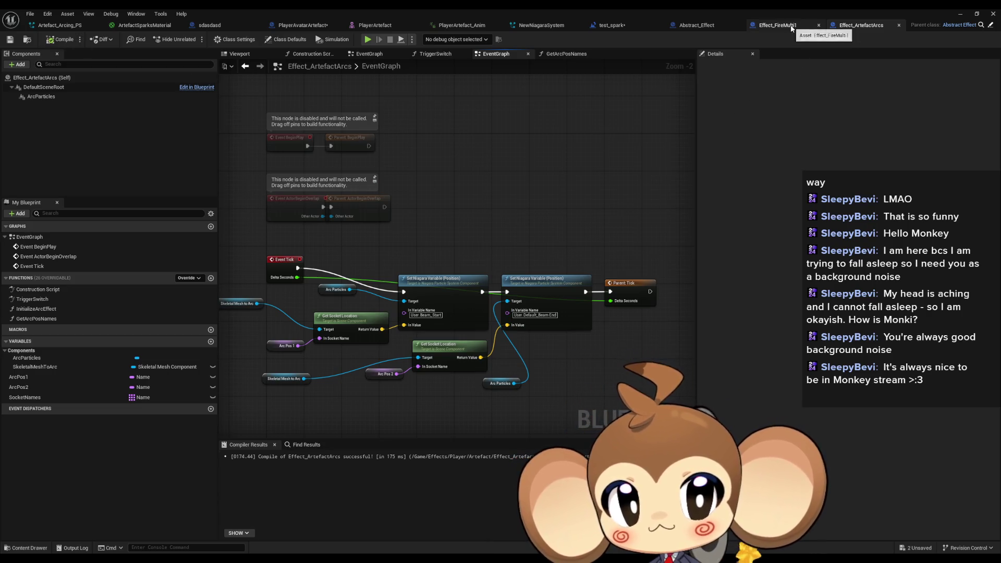
pyautogui.click(303, 25)
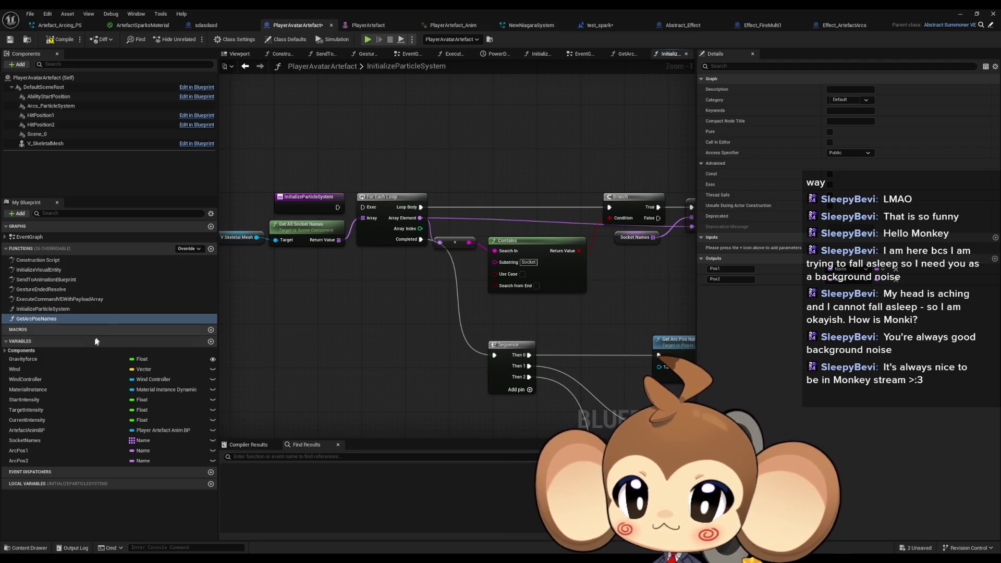
# Rename the functions to InitializeParticleSystemdelme and GetArcPosNamesdelme.
pyautogui.click(45, 310)
pyautogui.click(45, 310)
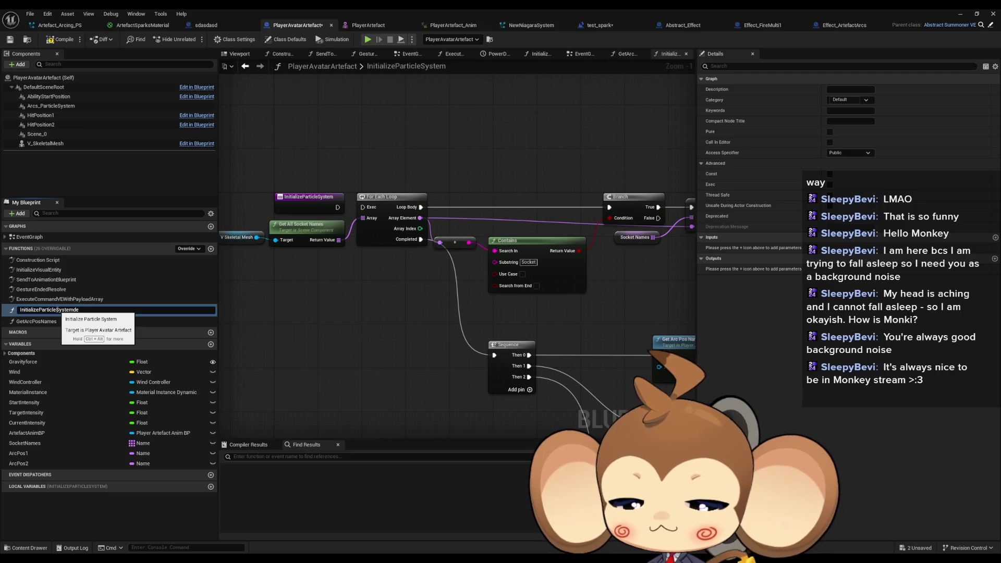
pyautogui.press('Return')
pyautogui.click(46, 319)
pyautogui.click(46, 320)
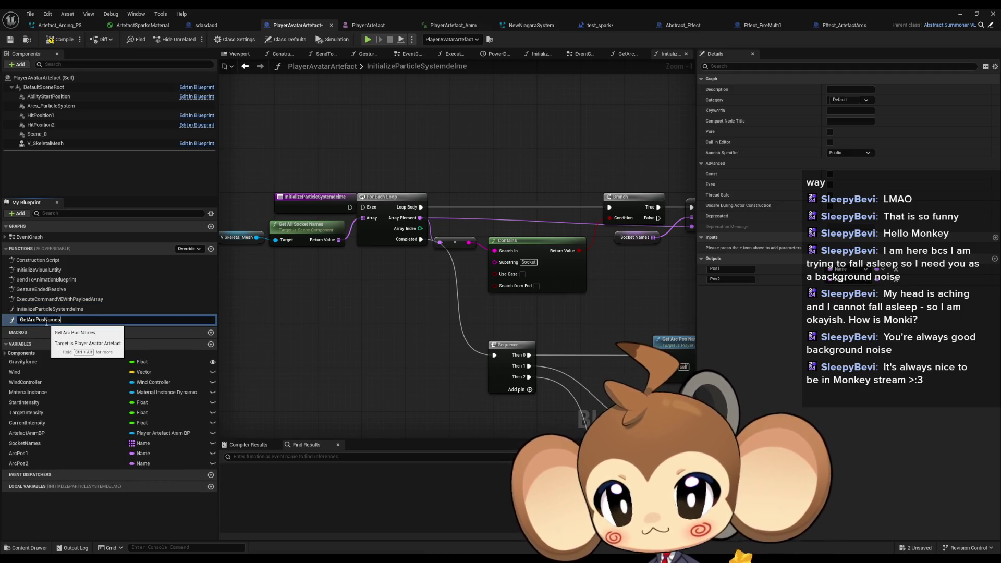
pyautogui.write('me')
pyautogui.press('Return')
# Rename the variables to SocketNamesdelme, ArcPos1delme and ArcPos2delme.
pyautogui.click(40, 441)
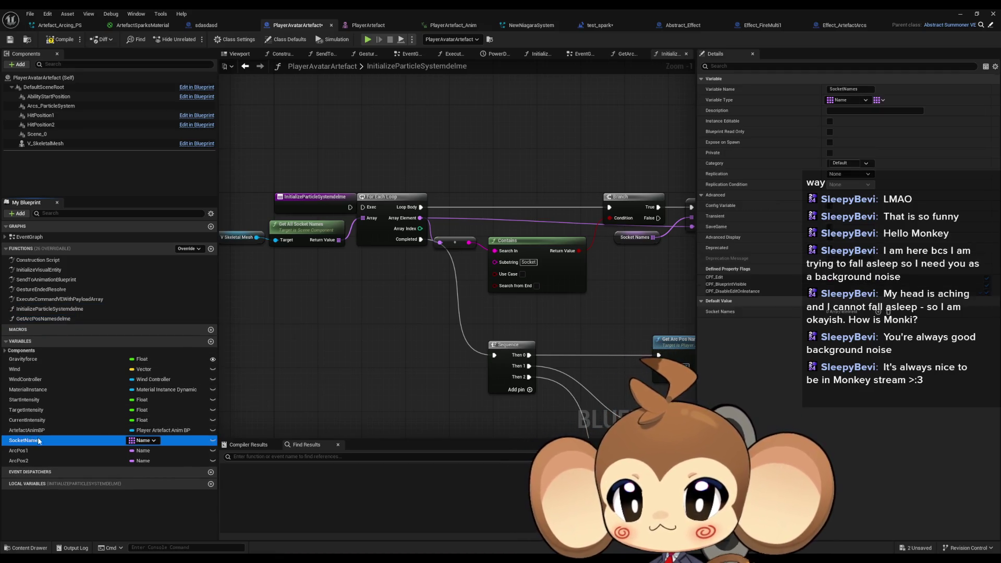
pyautogui.click(40, 440)
pyautogui.press('Return')
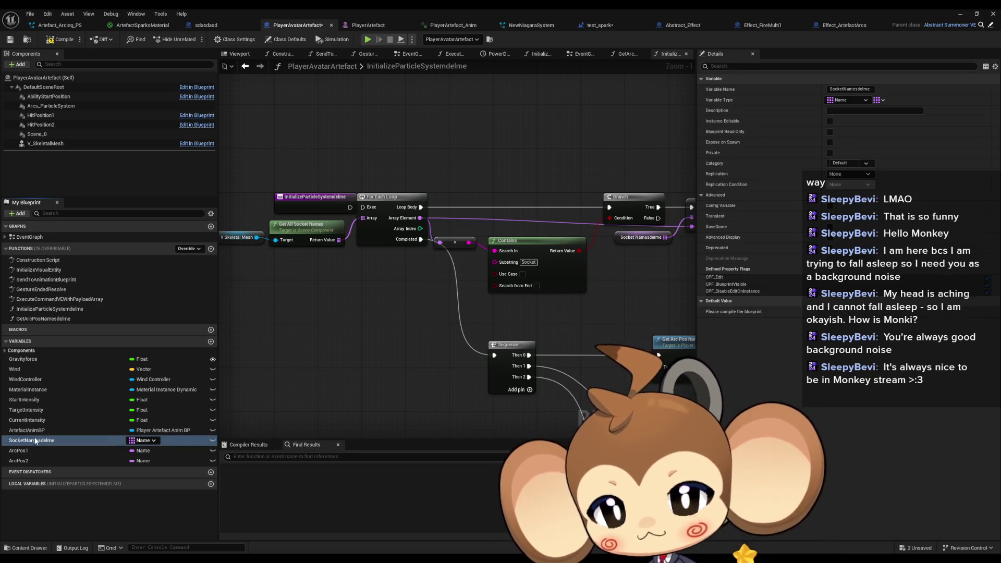
pyautogui.click(30, 452)
pyautogui.click(30, 451)
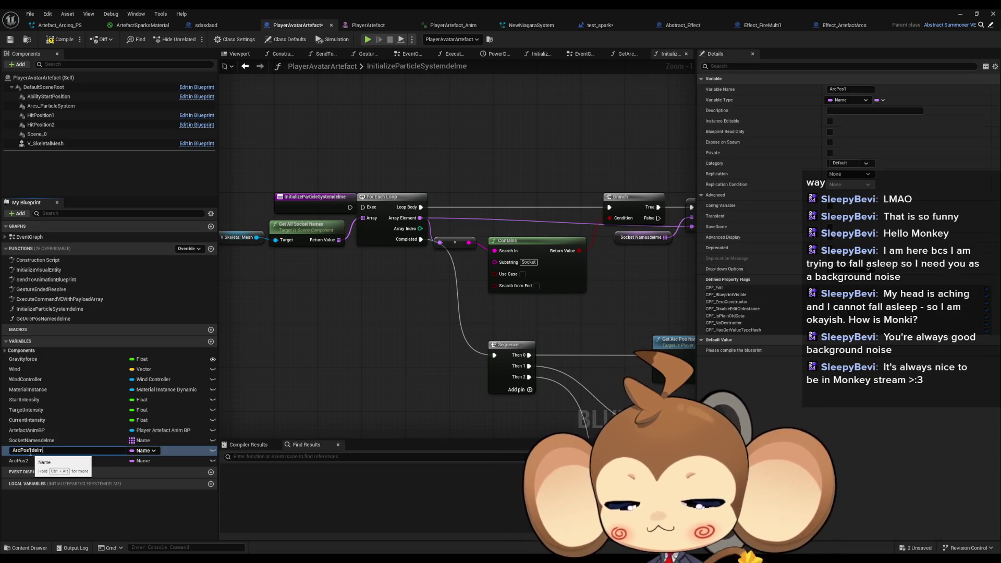
pyautogui.write('e')
pyautogui.press('Return')
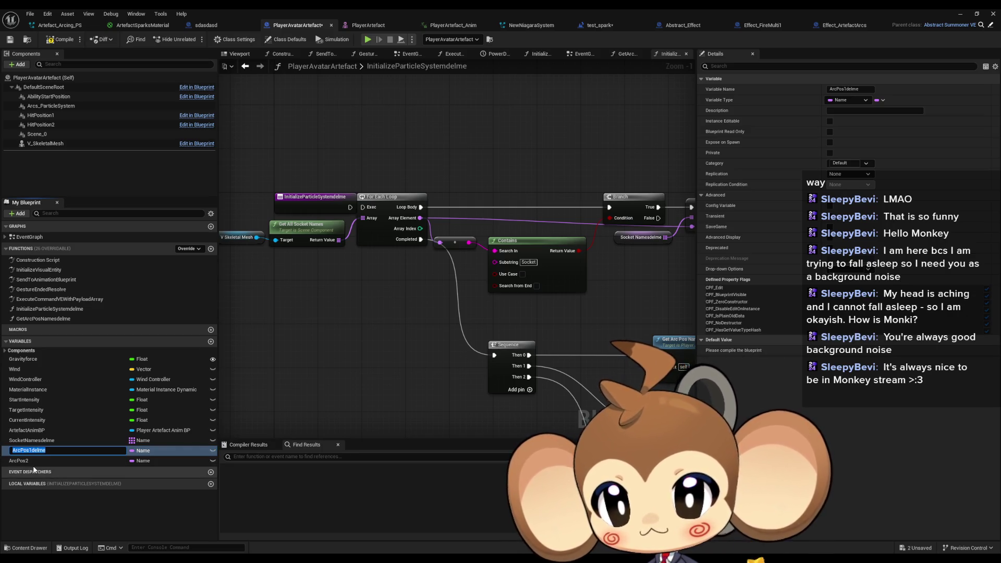
pyautogui.click(34, 466)
pyautogui.click(34, 466)
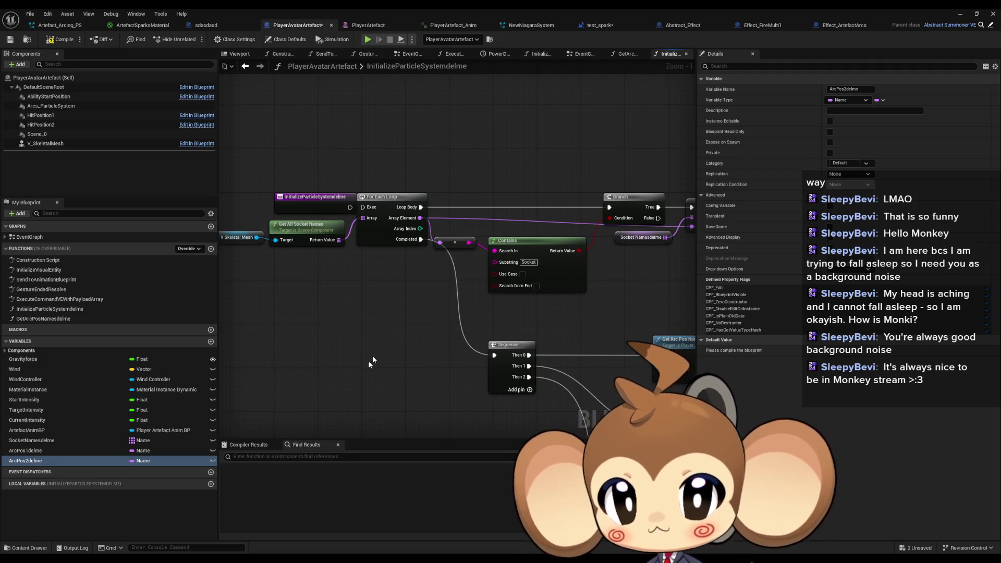
# Add a new function, NewFunction, to PlayerAvatarArtefact.
pyautogui.scroll(-1, 365, 362)
pyautogui.scroll(-1, 386, 308)
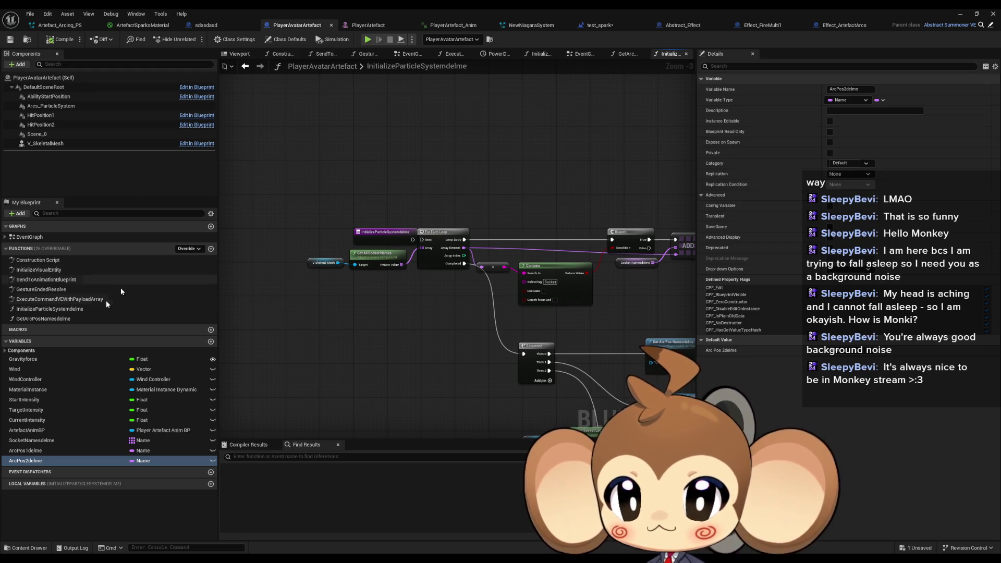
pyautogui.click(211, 249)
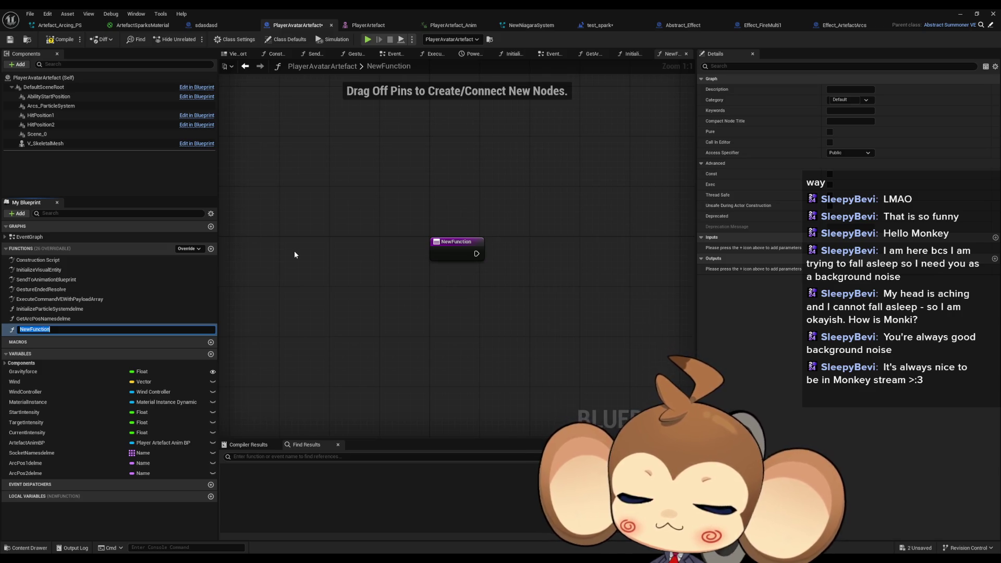
# Name the first new function FireArc, then rename it to StartFireArcProcedure.
pyautogui.write('FireArc')
pyautogui.press('Return')
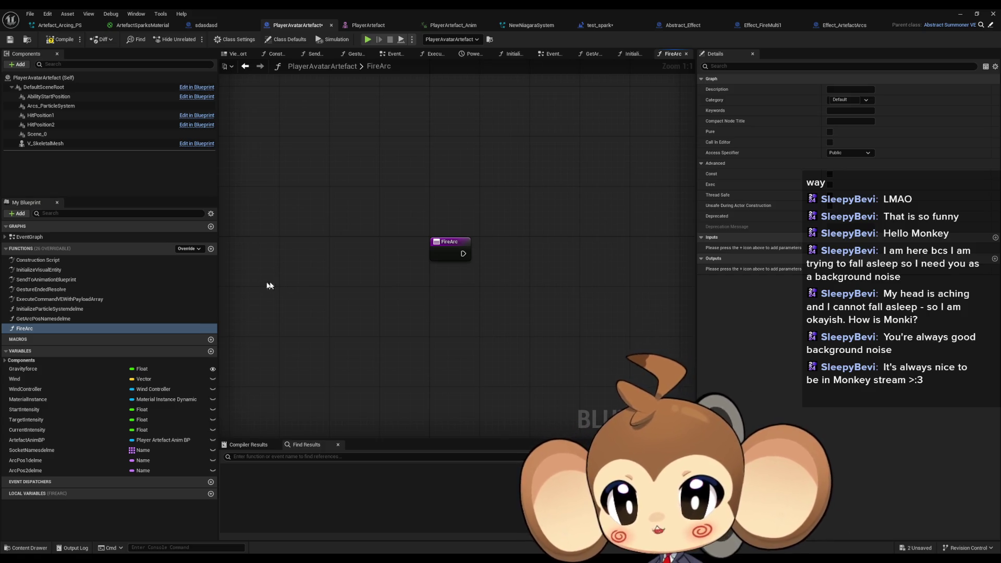
pyautogui.moveTo(340, 283); pyautogui.dragTo(321, 320)
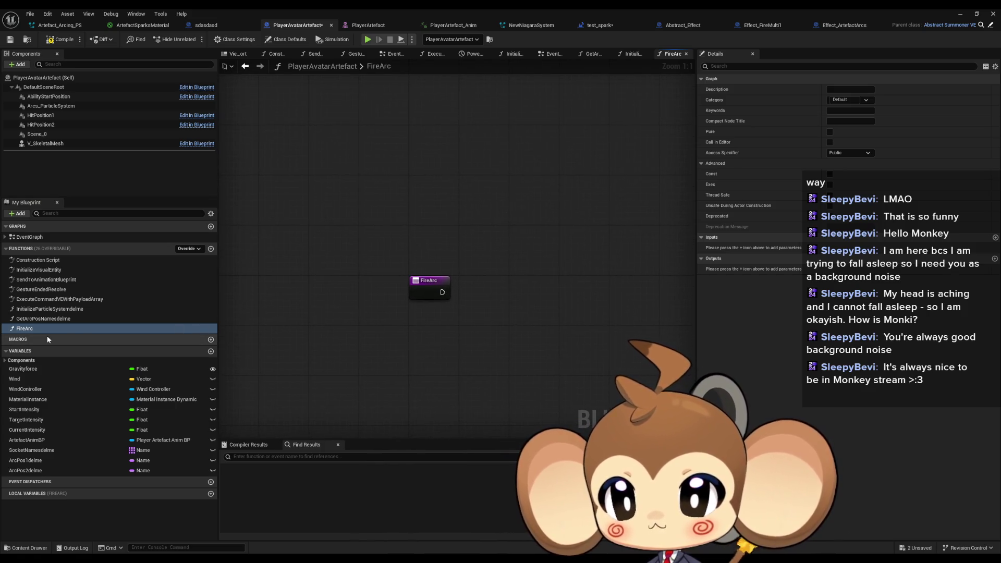
pyautogui.click(31, 330)
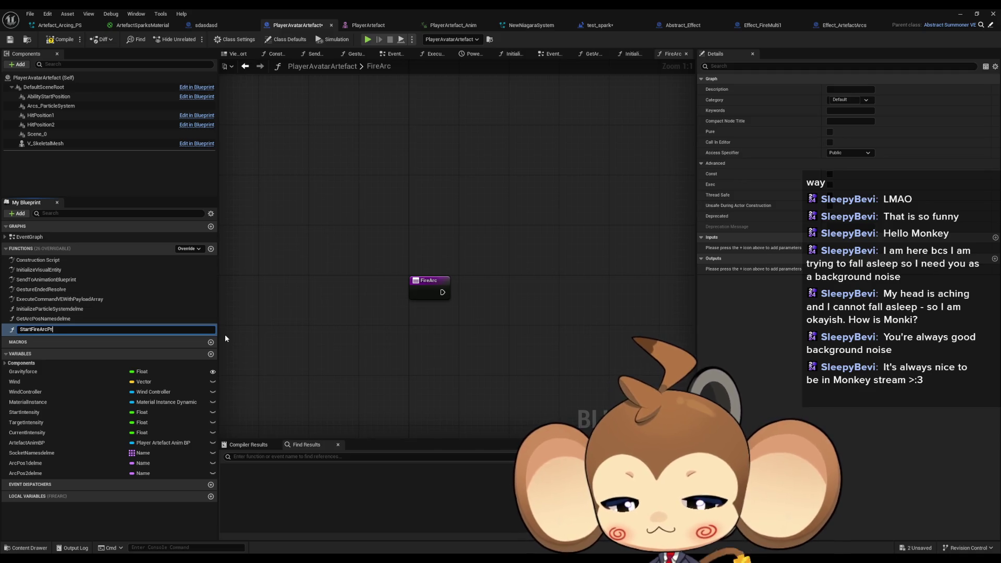
pyautogui.write('ocedure')
pyautogui.press('Return')
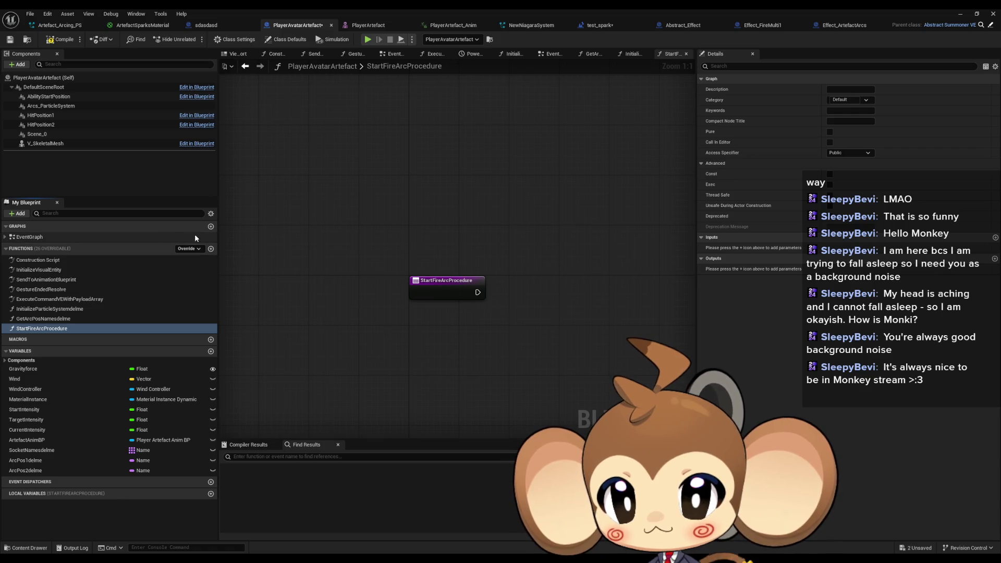
# Add a second new function named FireArc.
pyautogui.click(211, 249)
pyautogui.write('Fire')
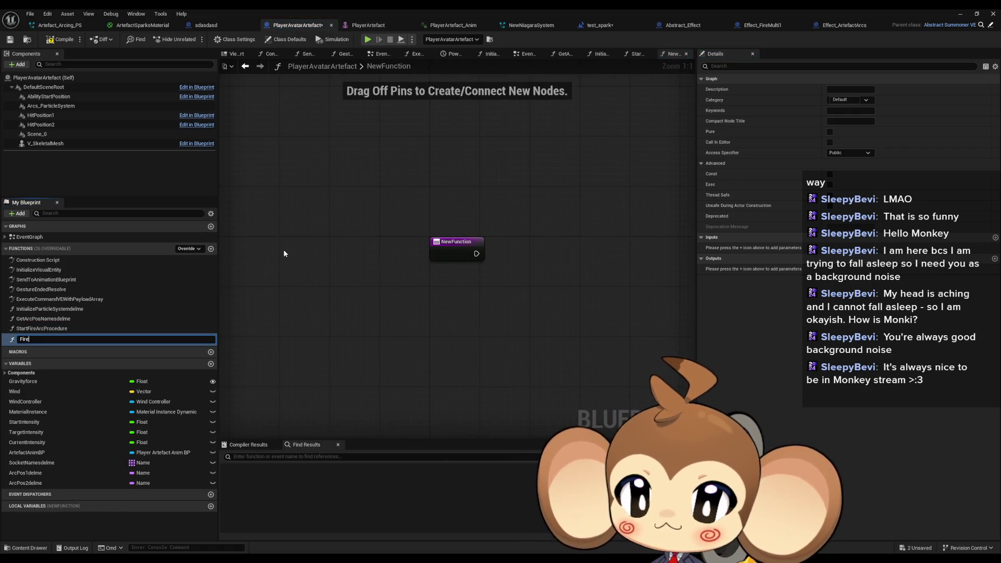
pyautogui.write('Arc')
pyautogui.press('Return')
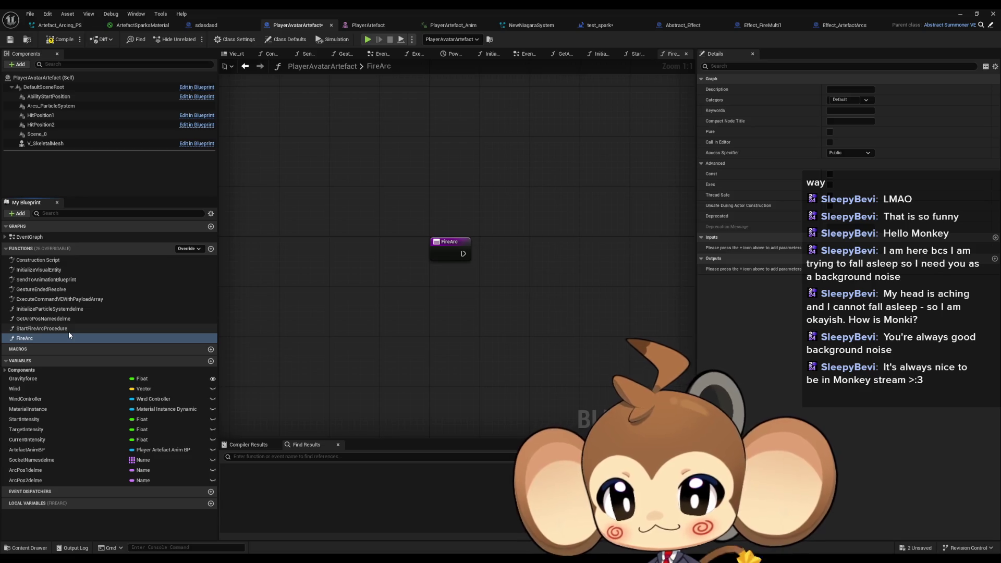
# Open StartFireArcProcedure's graph and search for a Set Timer node from its exec output.
pyautogui.doubleClick(68, 329)
pyautogui.moveTo(478, 292); pyautogui.dragTo(524, 295)
pyautogui.write('timer set')
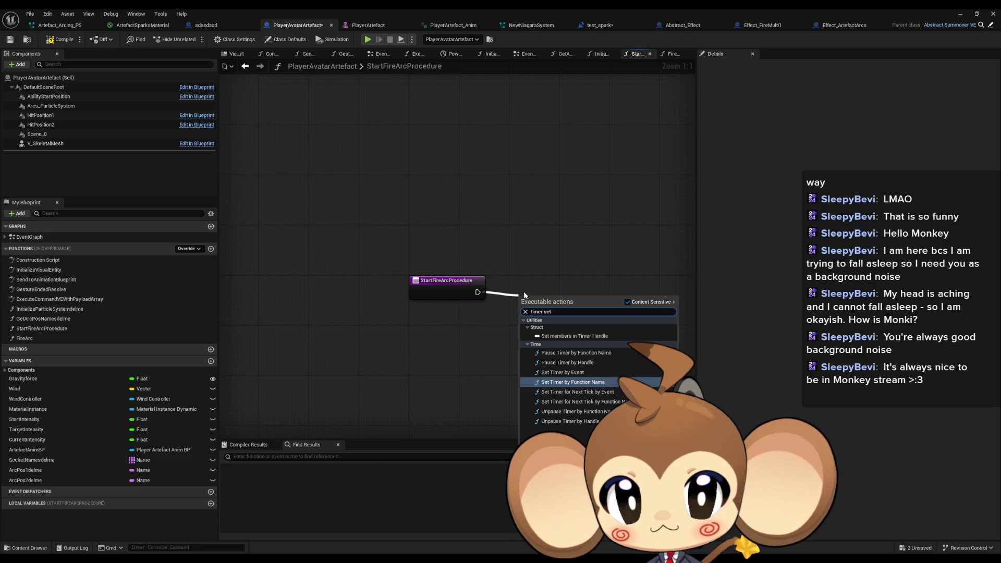
# Add a Set Timer by Event node with a Create Event node feeding its Event input.
pyautogui.press('Return')
pyautogui.moveTo(523, 323); pyautogui.dragTo(419, 346)
pyautogui.write('crea')
pyautogui.click(477, 376)
pyautogui.moveTo(605, 317); pyautogui.dragTo(636, 292)
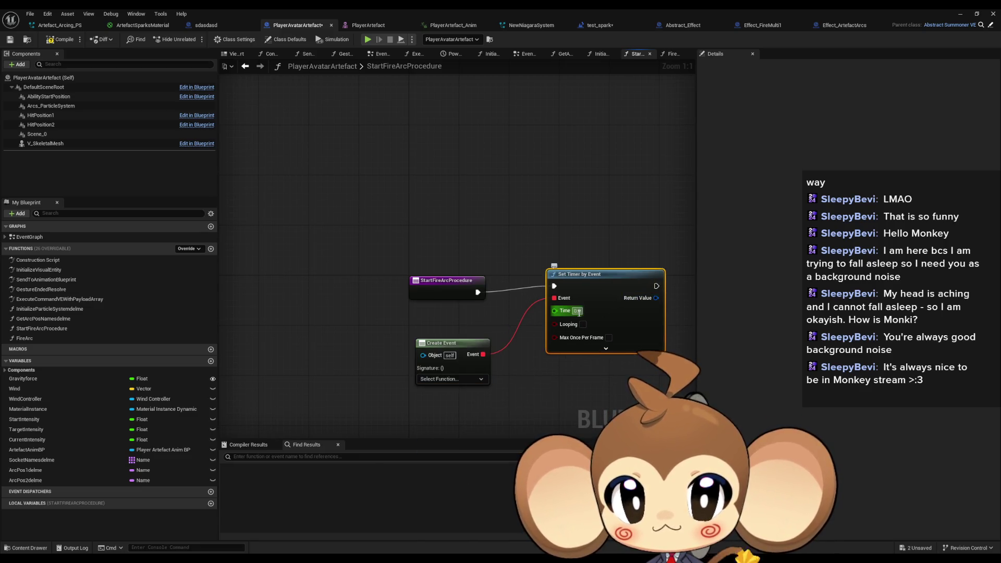
# Add a Random Float in Range node and arrange it with the timer nodes.
pyautogui.rightClick(505, 395)
pyautogui.write('ra')
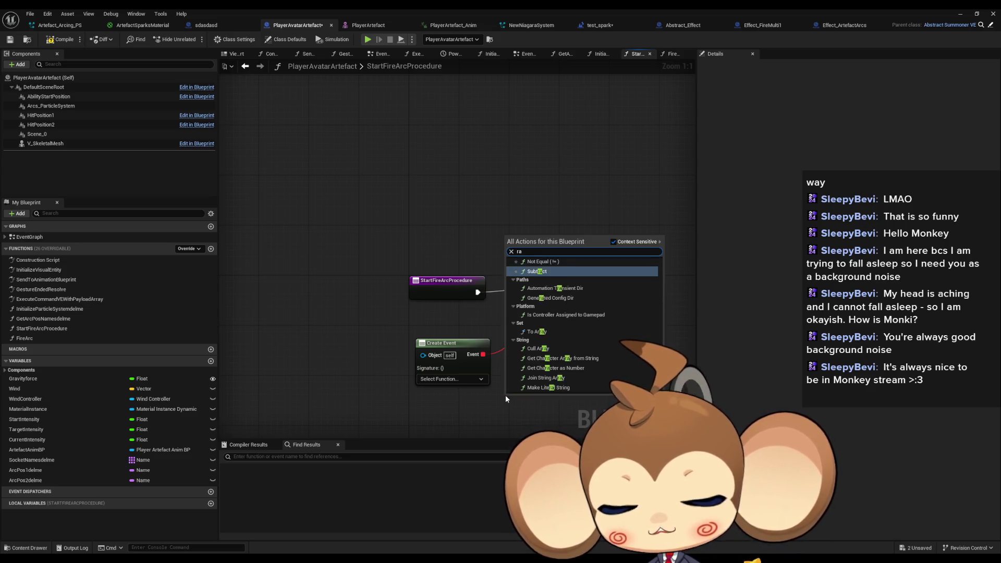
pyautogui.write('n range')
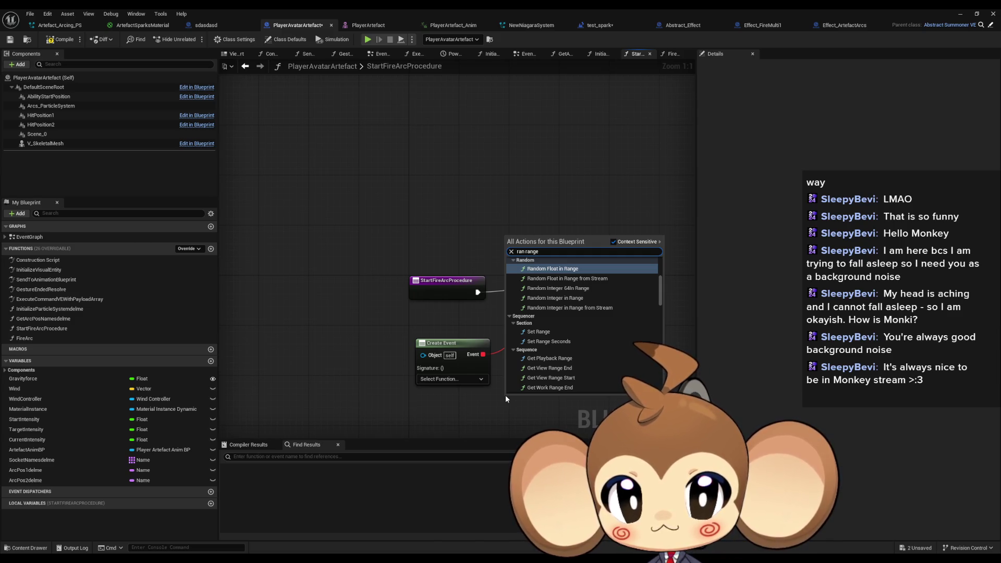
pyautogui.press('Return')
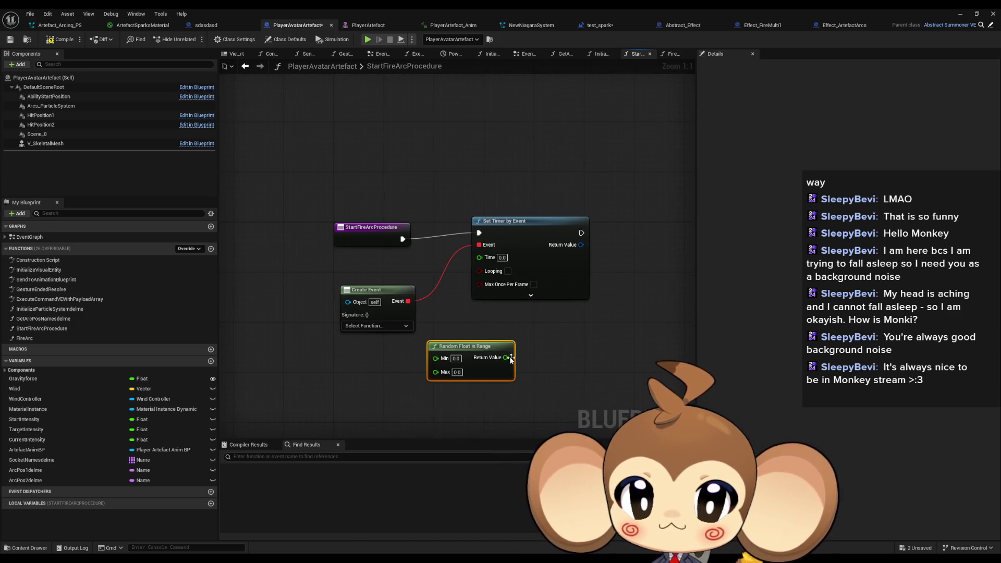
pyautogui.moveTo(433, 345); pyautogui.dragTo(421, 358)
pyautogui.moveTo(555, 233)
pyautogui.mouseDown()
pyautogui.moveTo(591, 245)
pyautogui.moveTo(611, 239)
pyautogui.mouseUp()
pyautogui.moveTo(386, 295)
pyautogui.mouseDown()
pyautogui.moveTo(357, 295)
pyautogui.moveTo(365, 334)
pyautogui.mouseUp()
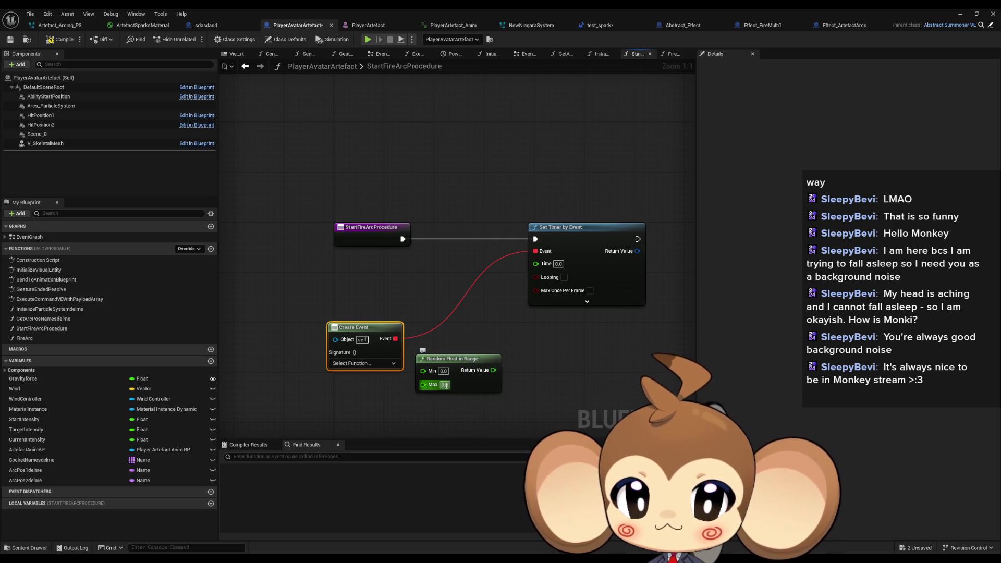
# Set the random range to Min 4.1 and Max 7.0 and wire it into the timer's Time.
pyautogui.click(443, 370)
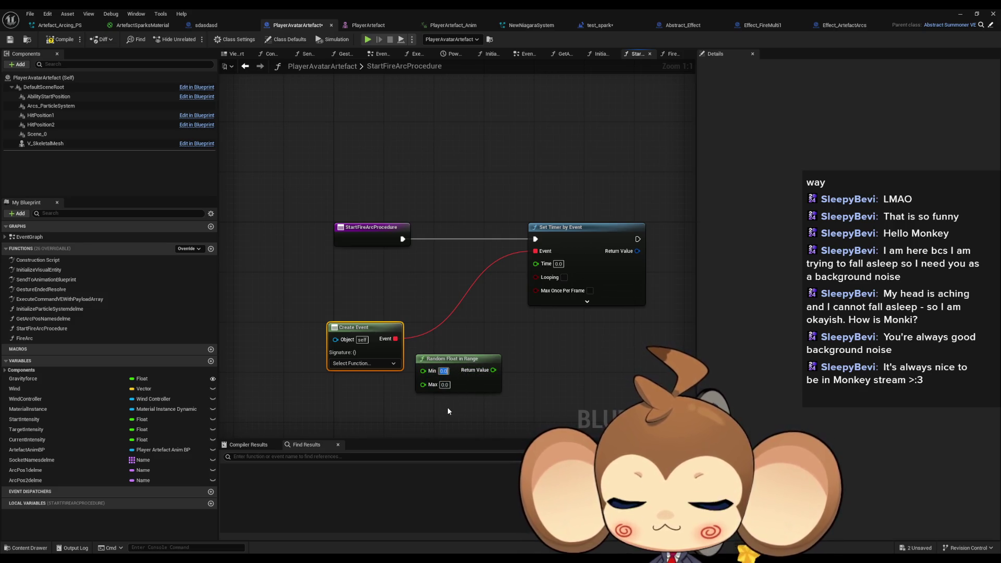
pyautogui.write('4.1')
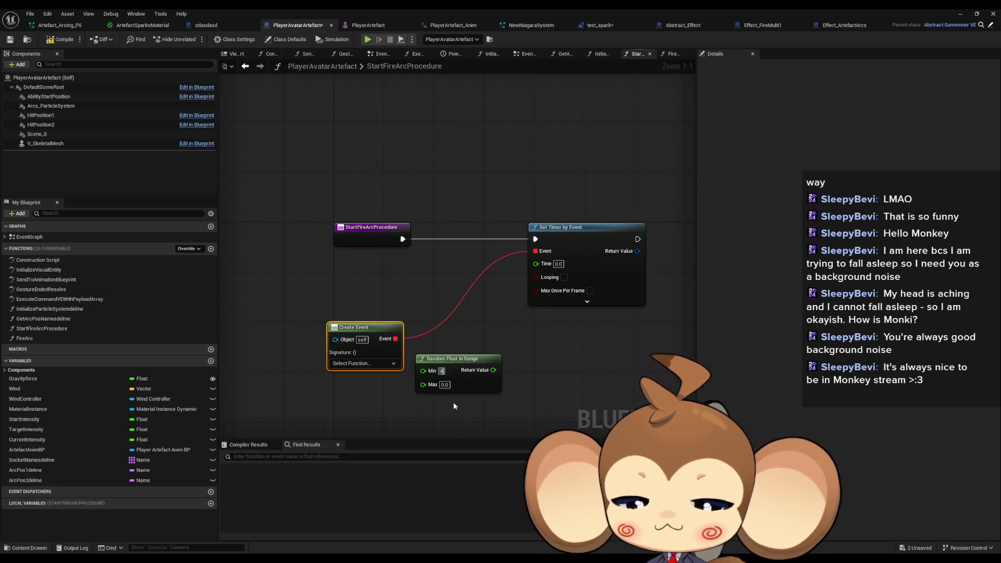
pyautogui.click(445, 385)
pyautogui.write('7')
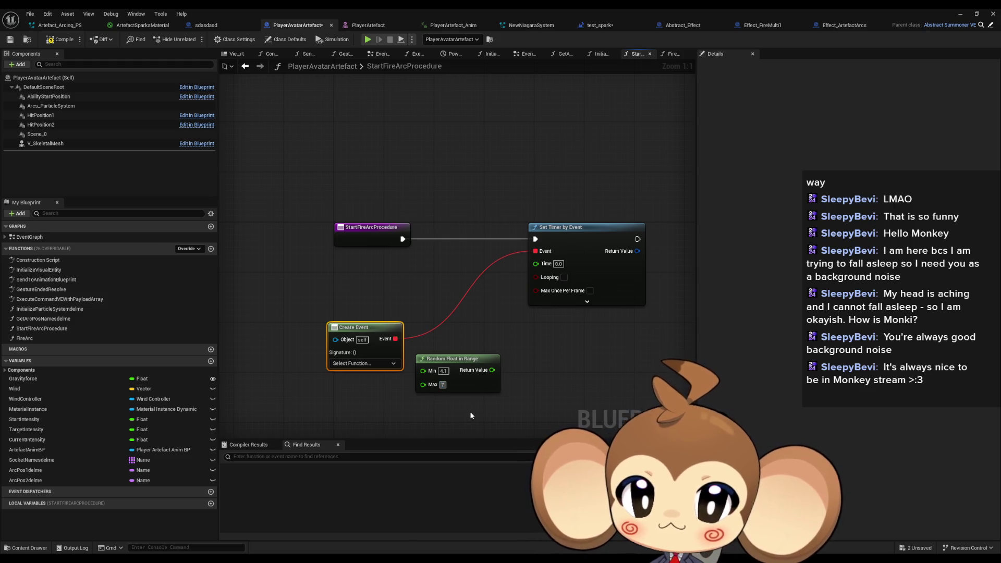
pyautogui.moveTo(493, 370); pyautogui.dragTo(535, 263)
pyautogui.moveTo(473, 365)
pyautogui.mouseDown()
pyautogui.moveTo(403, 274)
pyautogui.moveTo(378, 277)
pyautogui.mouseUp()
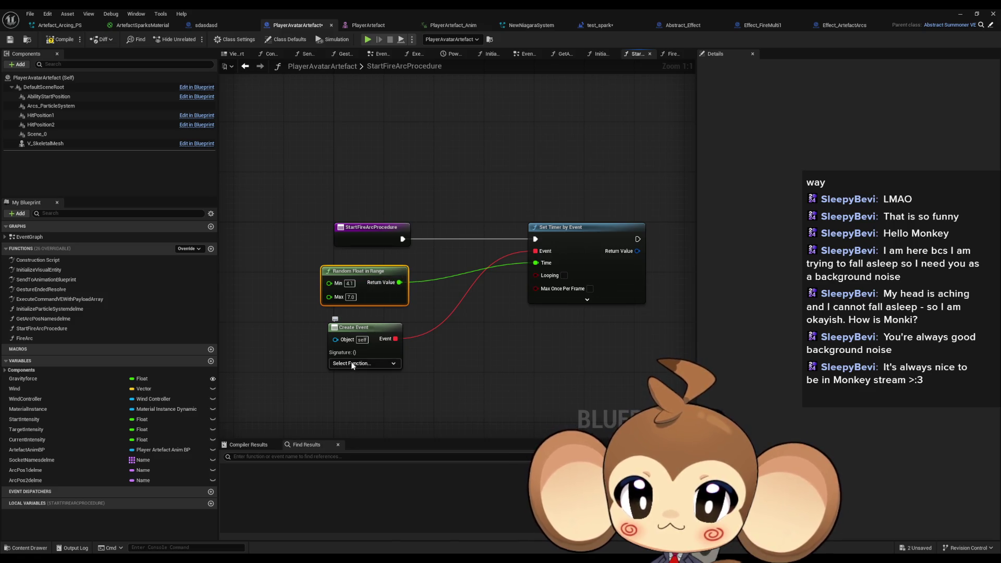
# Bind FireArc() as the Create Event function and tidy the timer nodes.
pyautogui.click(353, 364)
pyautogui.click(365, 424)
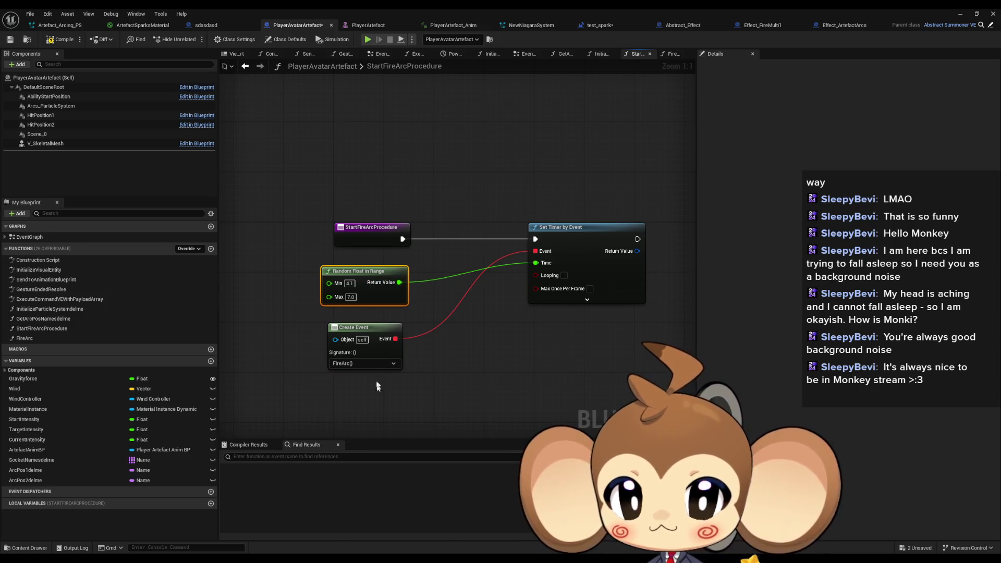
pyautogui.moveTo(363, 333); pyautogui.dragTo(376, 333)
pyautogui.click(524, 336)
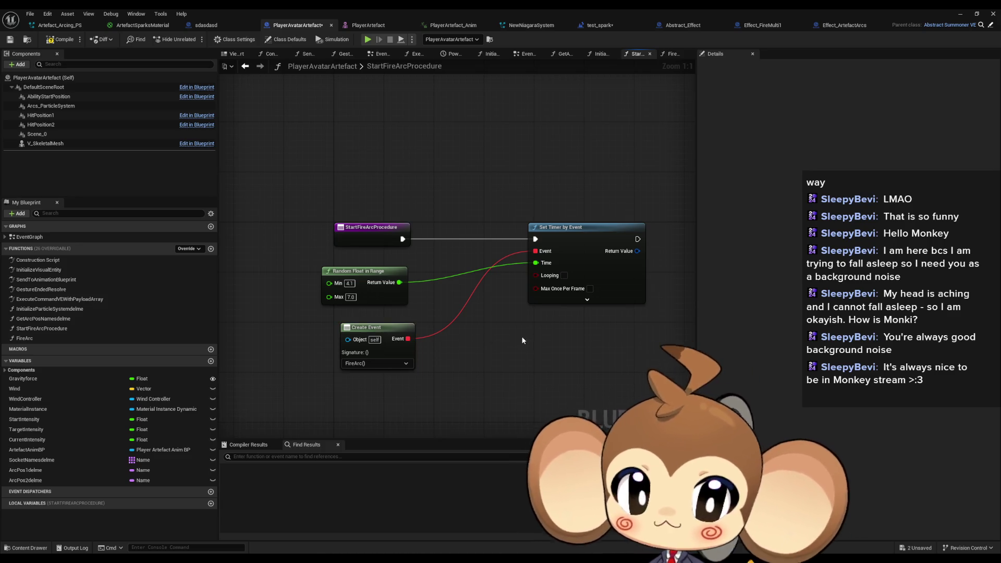
pyautogui.moveTo(577, 258); pyautogui.dragTo(546, 263)
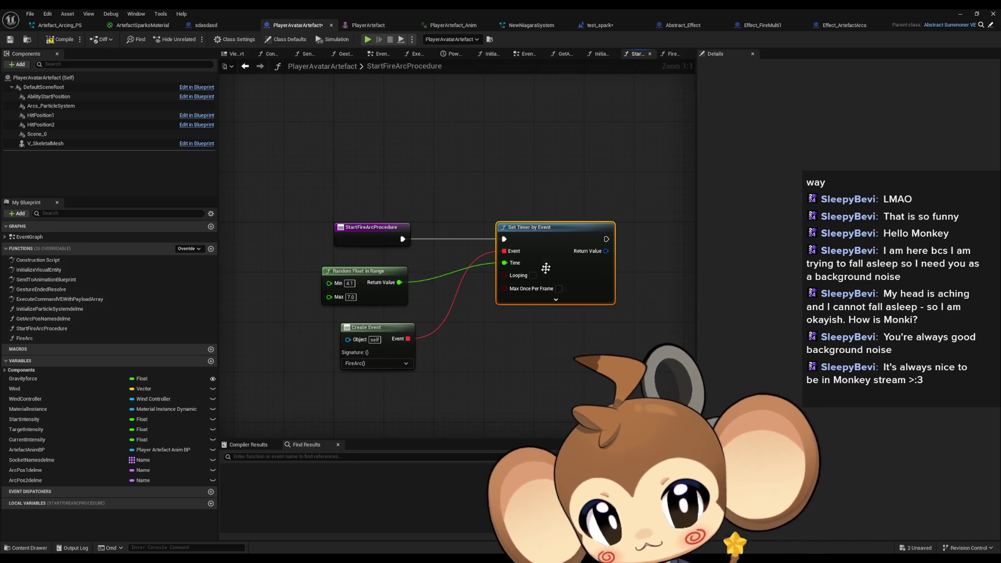
pyautogui.click(489, 359)
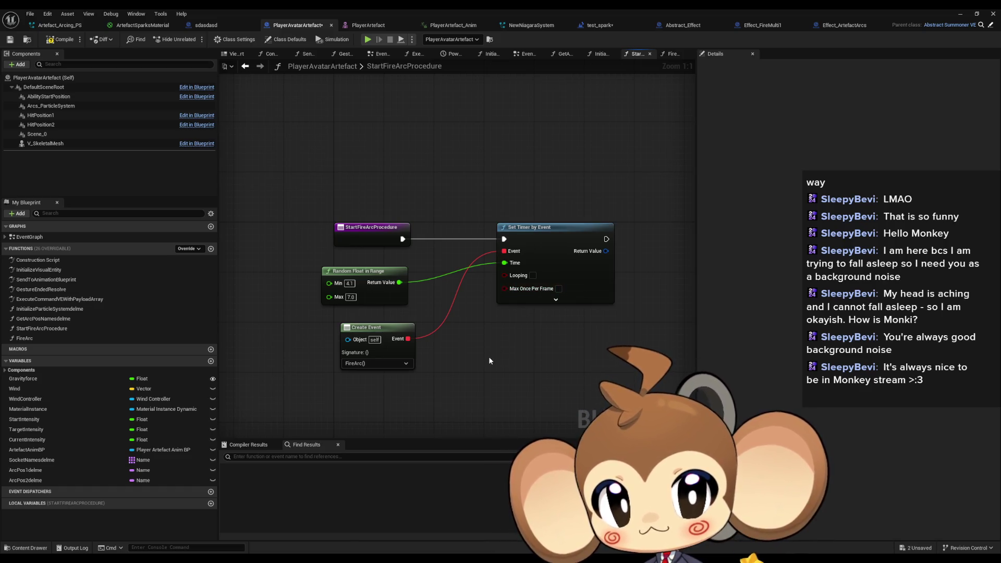
pyautogui.doubleClick(43, 339)
# Add a Spawn Actor from Class node to FireArc and split its Spawn Transform pin.
pyautogui.moveTo(463, 253)
pyautogui.mouseDown()
pyautogui.moveTo(526, 269)
pyautogui.moveTo(494, 254)
pyautogui.mouseUp()
pyautogui.write('spawn actor')
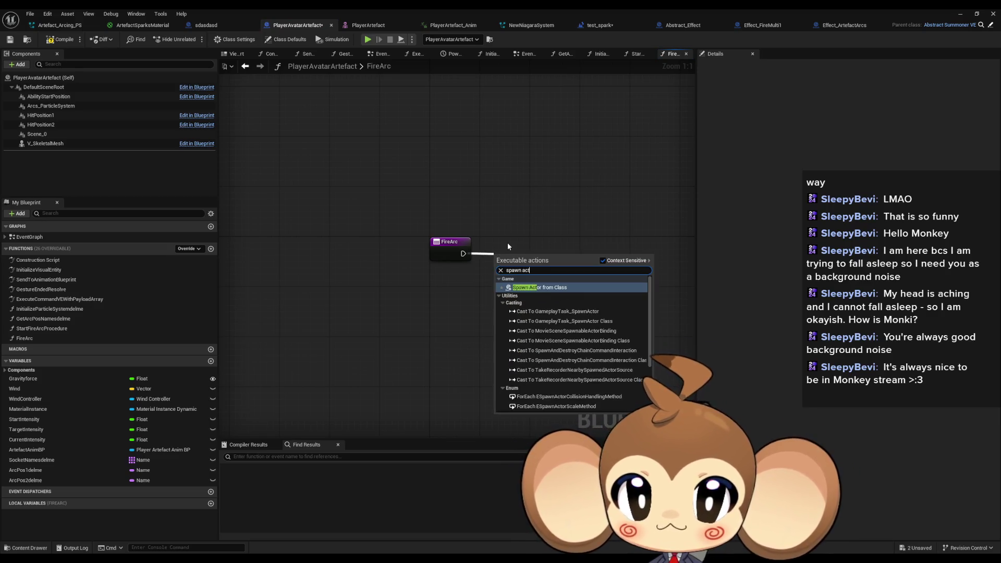
pyautogui.press('Return')
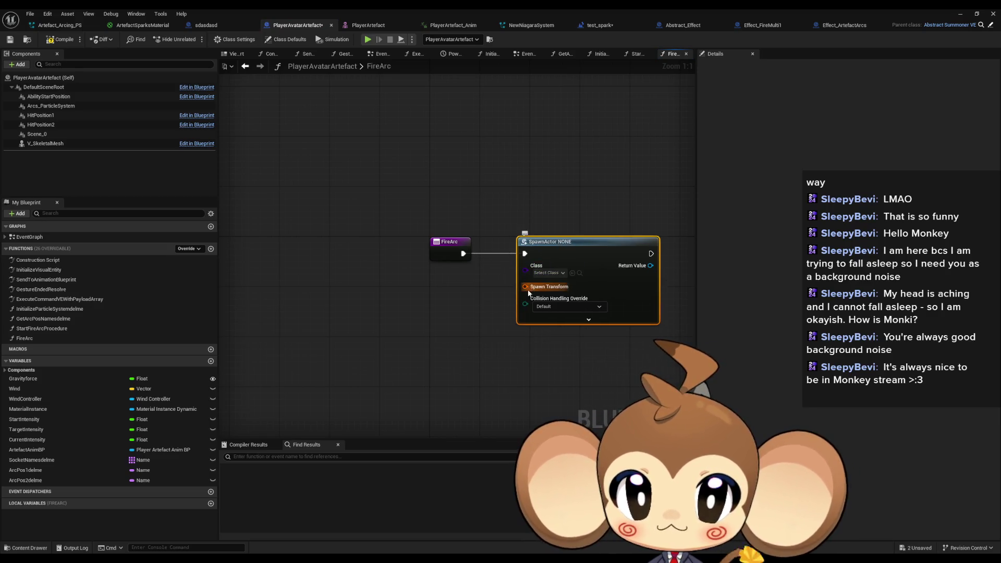
pyautogui.rightClick(525, 286)
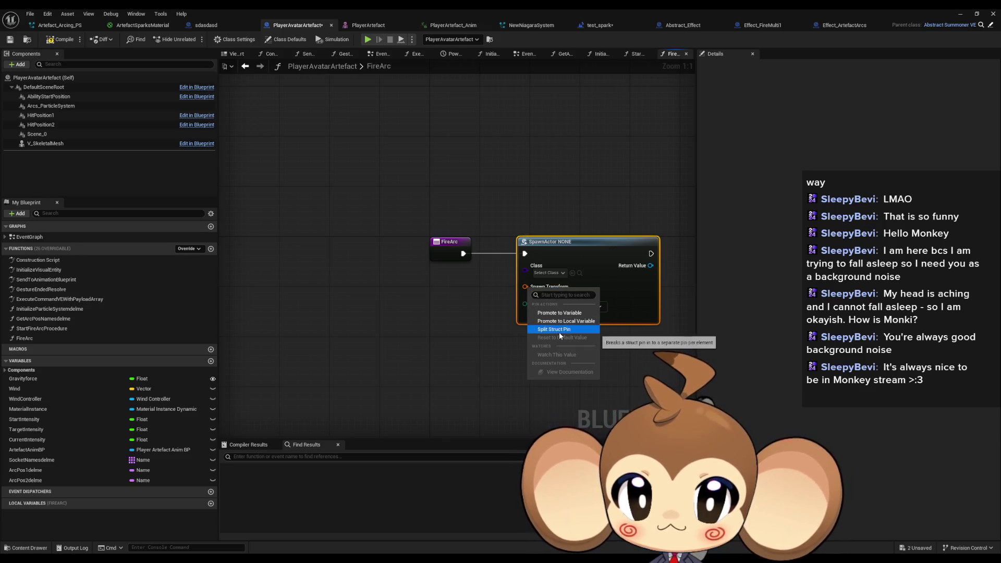
pyautogui.click(559, 329)
# Set the spawn node's class to Effect_ArtefactArcs.
pyautogui.moveTo(528, 252); pyautogui.dragTo(572, 259)
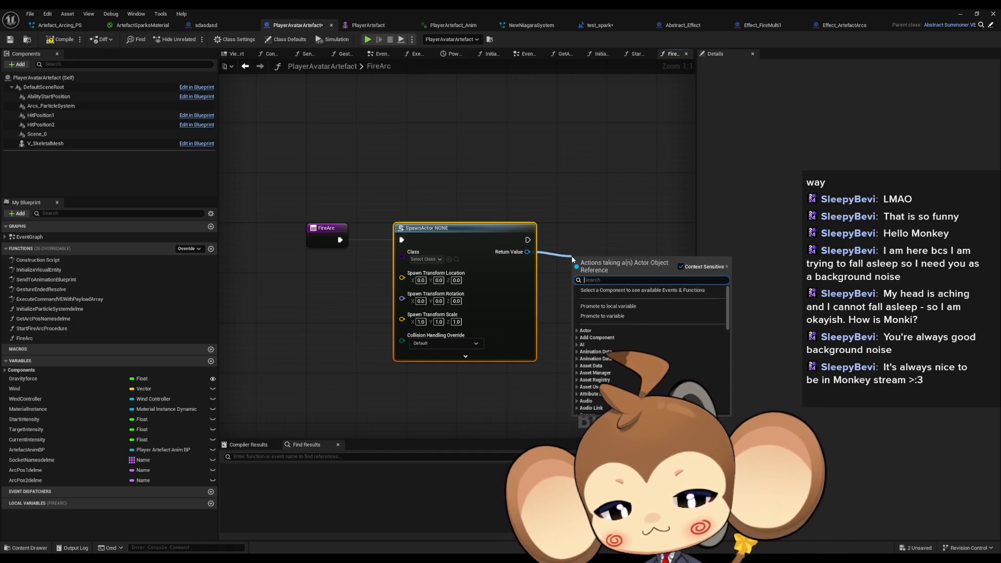
pyautogui.write('effec arc')
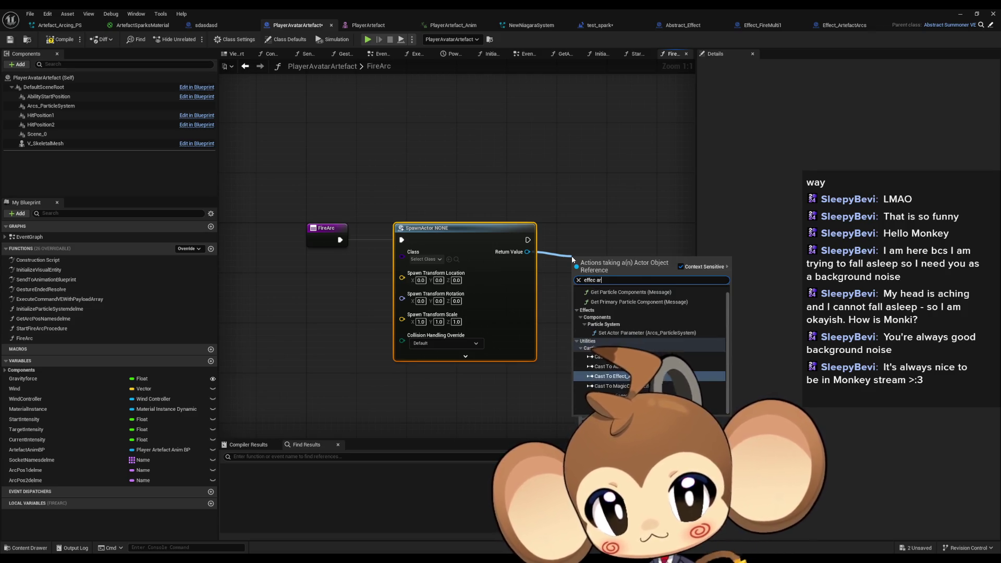
pyautogui.press('Up')
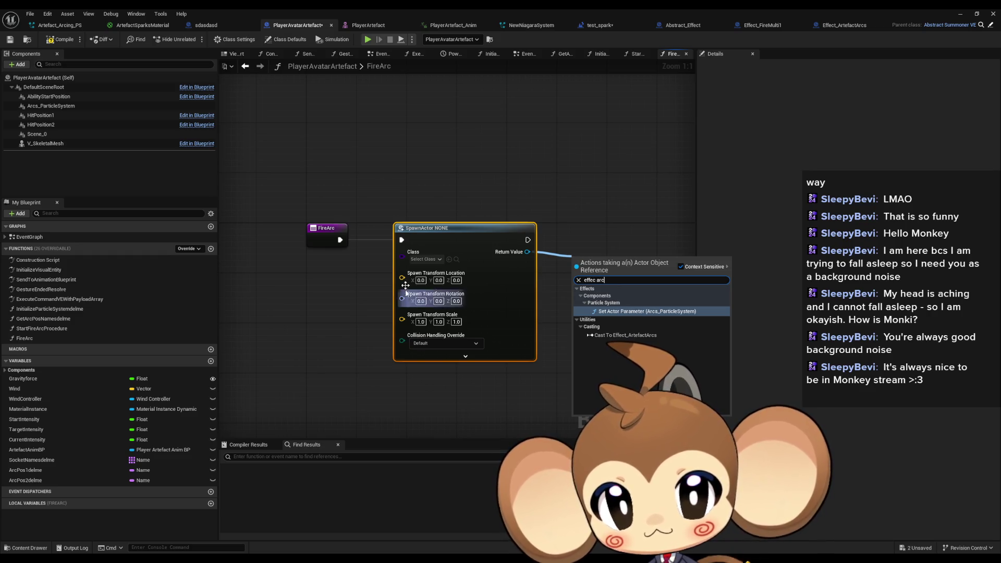
pyautogui.click(425, 259)
pyautogui.write('ac')
pyautogui.write('or')
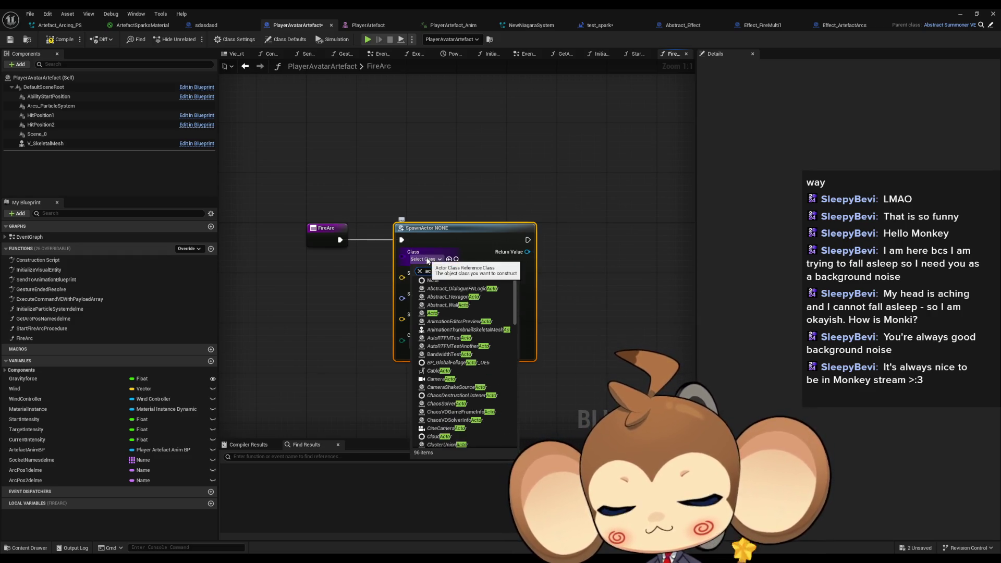
pyautogui.write('rc')
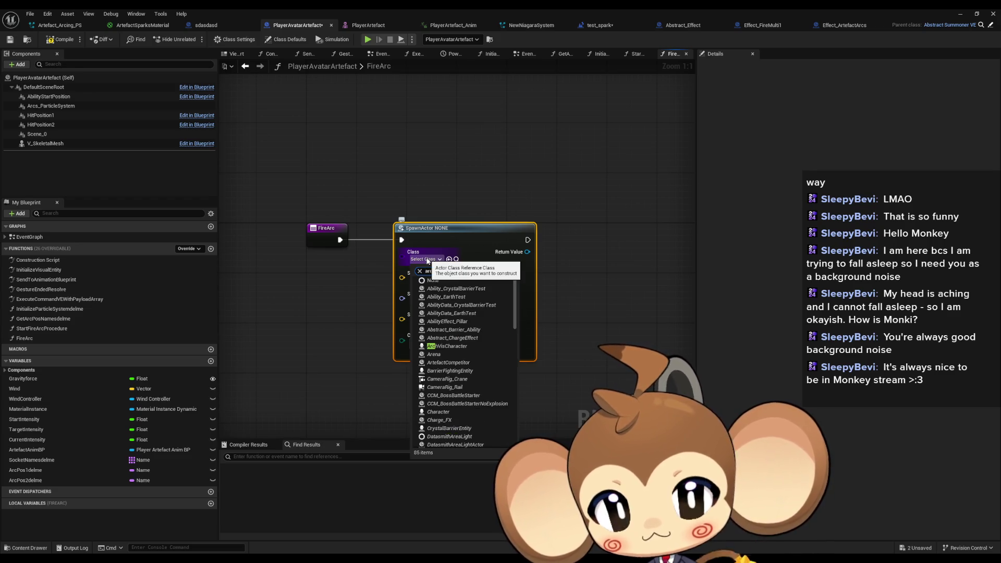
pyautogui.write('s')
pyautogui.click(459, 288)
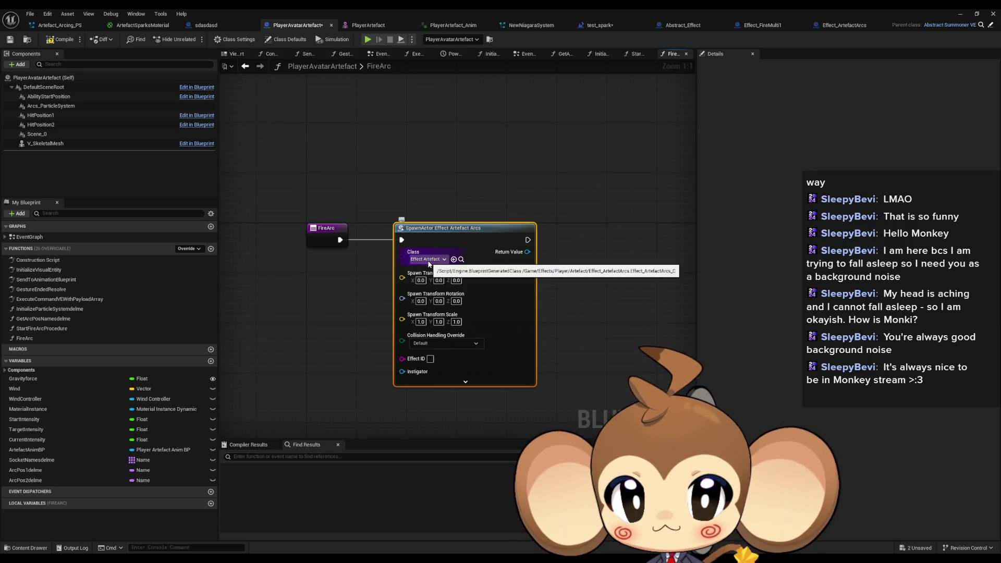
# Call Initialize Arc Effect on the spawned arcs actor, undoing an accidental Scene_0 attachment.
pyautogui.moveTo(527, 251); pyautogui.dragTo(584, 249)
pyautogui.write('init')
pyautogui.press('Return')
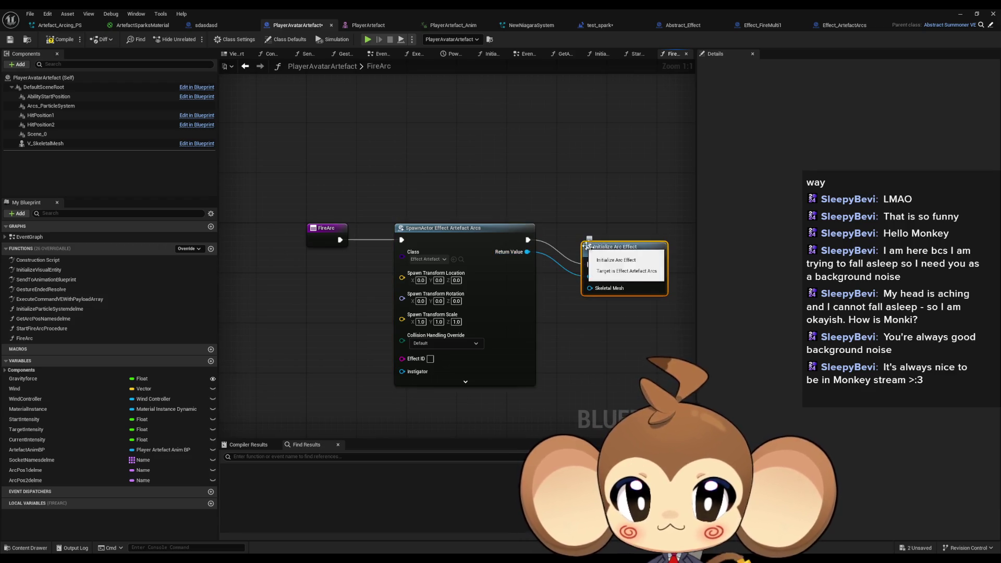
pyautogui.moveTo(38, 134); pyautogui.dragTo(42, 145)
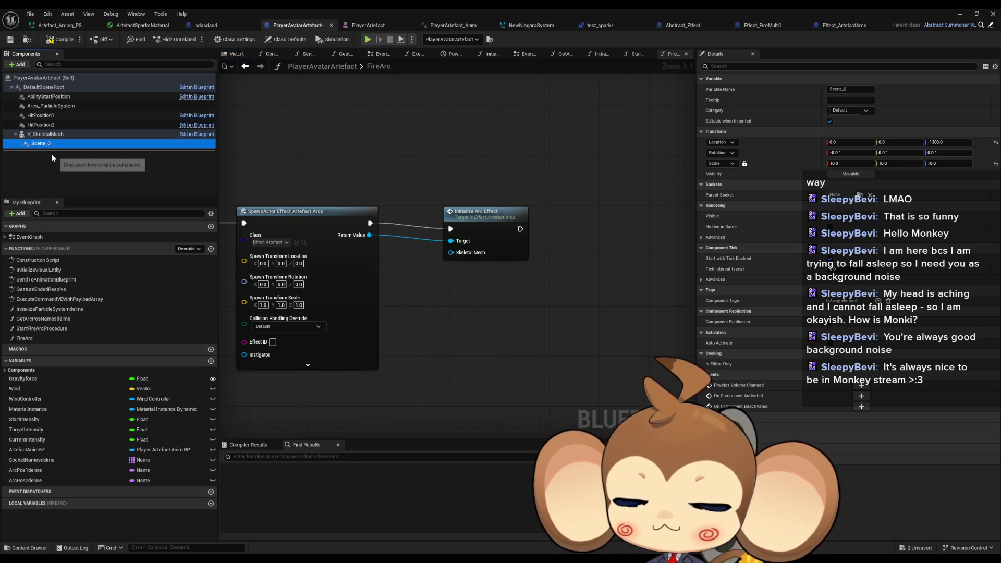
pyautogui.hotkey('ctrl', 'z')
# Pass a V Skeletal Mesh getter into Initialize Arc Effect, then open Effect_ArtefactArcs.
pyautogui.moveTo(147, 169)
pyautogui.mouseDown()
pyautogui.moveTo(449, 309)
pyautogui.moveTo(450, 252)
pyautogui.mouseUp()
pyautogui.moveTo(496, 211); pyautogui.dragTo(526, 211)
pyautogui.moveTo(448, 295); pyautogui.dragTo(417, 246)
pyautogui.moveTo(525, 234); pyautogui.dragTo(501, 228)
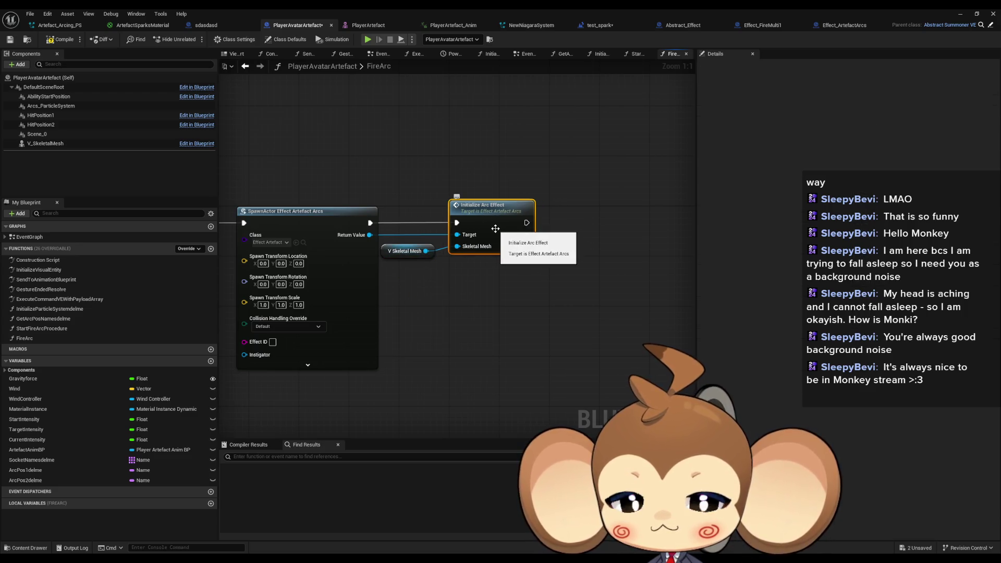
pyautogui.doubleClick(501, 228)
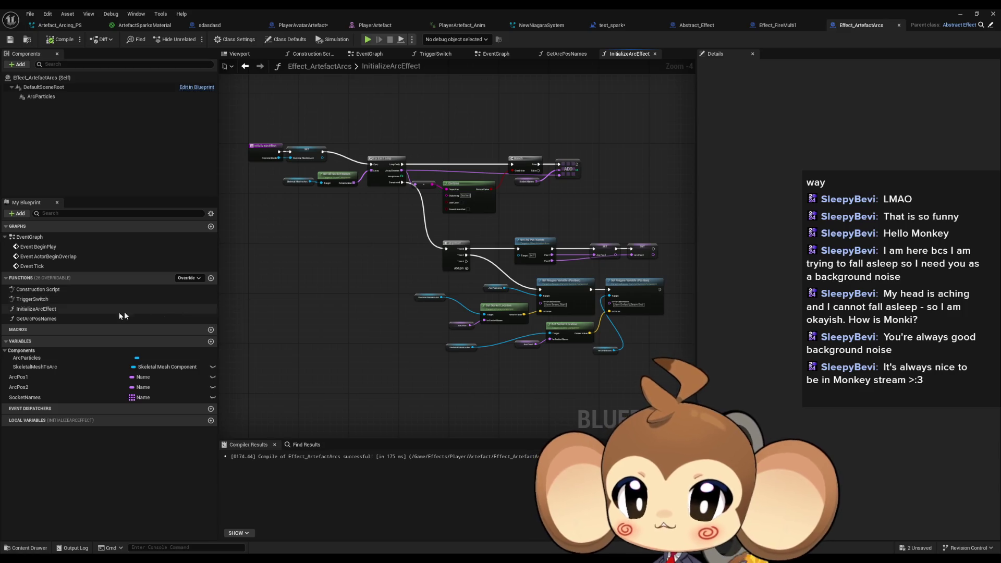
# Check the TriggerSwitch function's options, then open the parent Abstract_Effect blueprint.
pyautogui.click(44, 300)
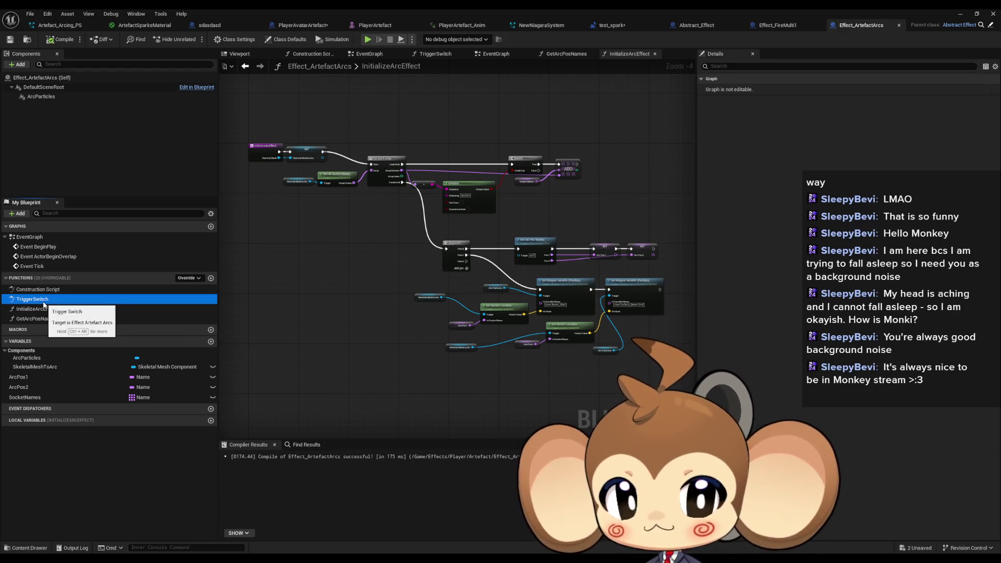
pyautogui.rightClick(43, 303)
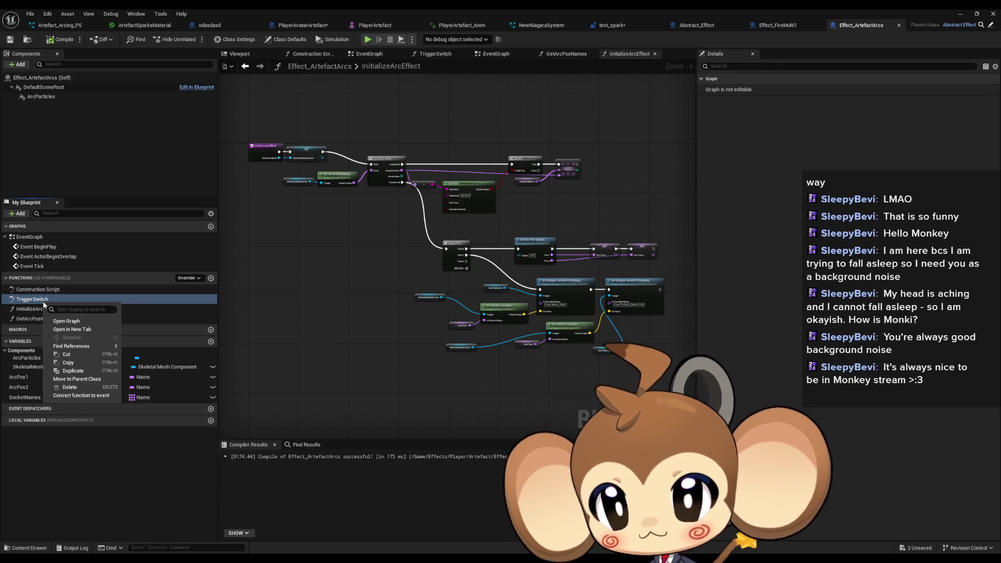
pyautogui.moveTo(78, 349)
pyautogui.click(155, 374)
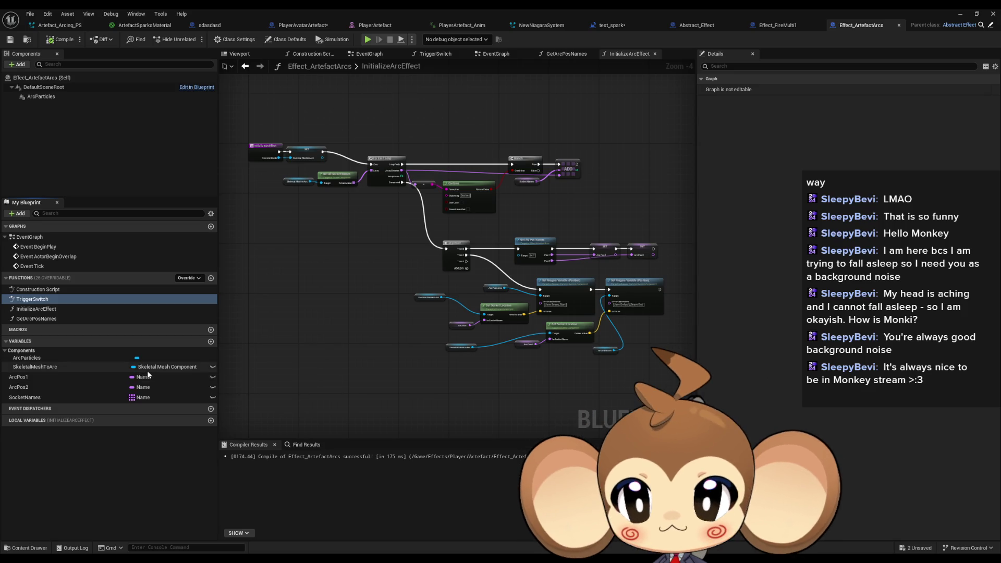
pyautogui.click(991, 25)
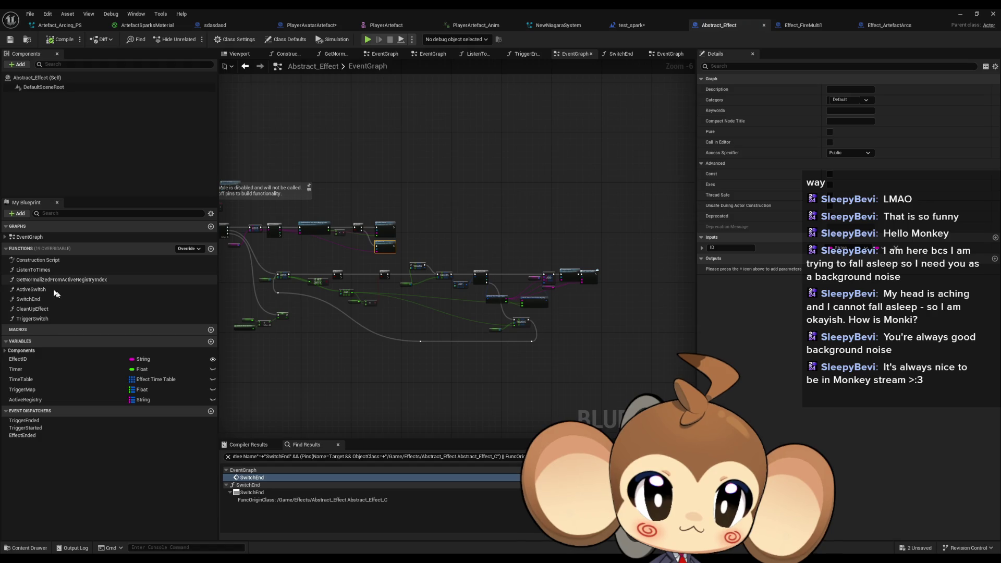
# Find all references to ListenToTimes via Find References > By Class Member (All).
pyautogui.doubleClick(33, 270)
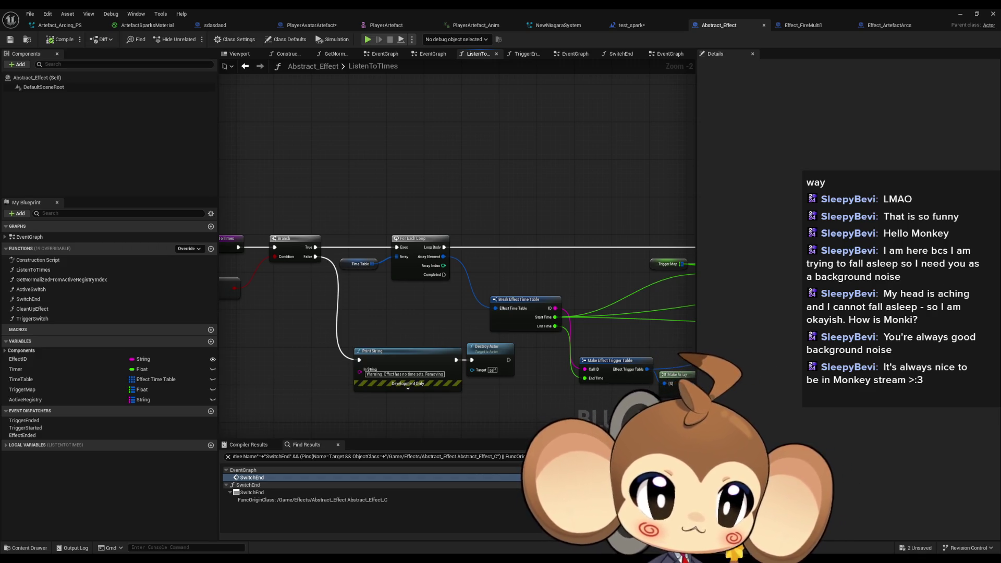
pyautogui.rightClick(232, 241)
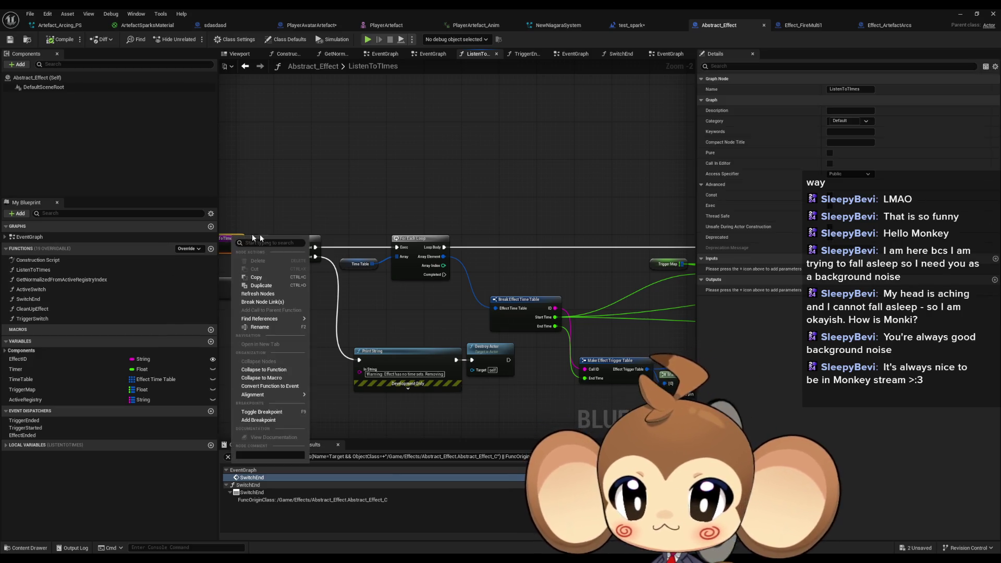
pyautogui.moveTo(274, 318)
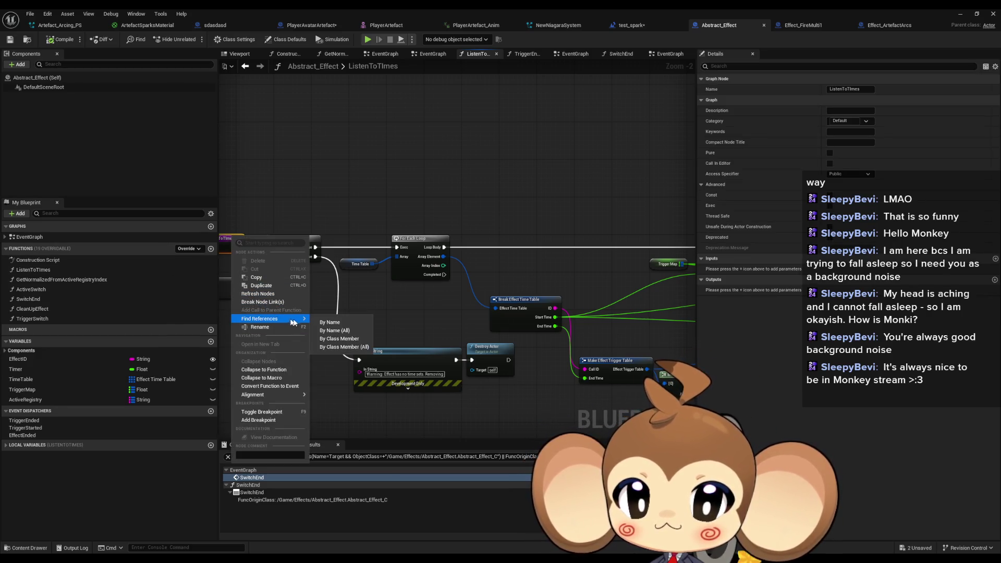
pyautogui.click(339, 348)
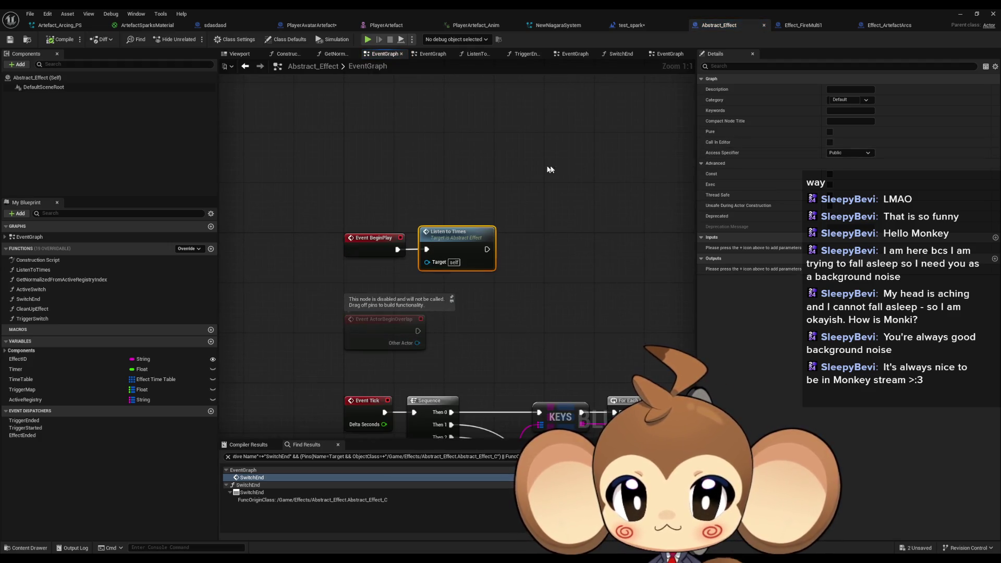
# Return to the PlayerAvatarArtefact blueprint and restore the window to reveal the level.
pyautogui.click(881, 25)
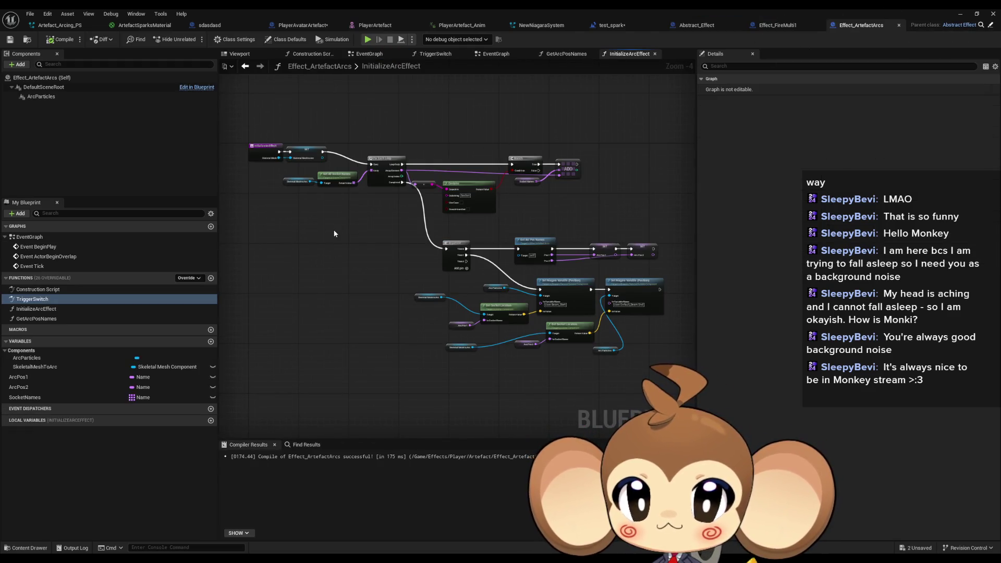
pyautogui.click(294, 25)
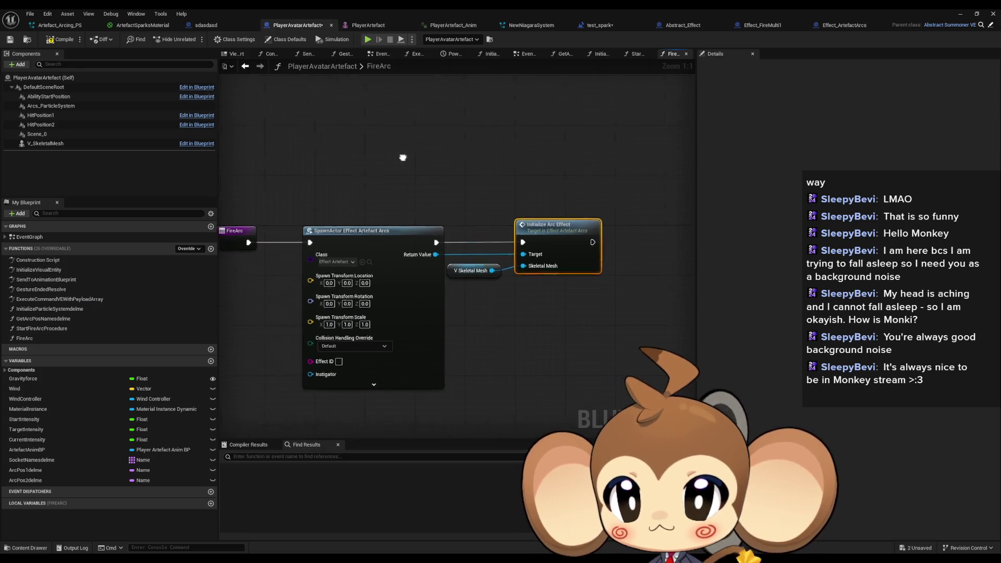
pyautogui.moveTo(524, 8); pyautogui.dragTo(545, 161)
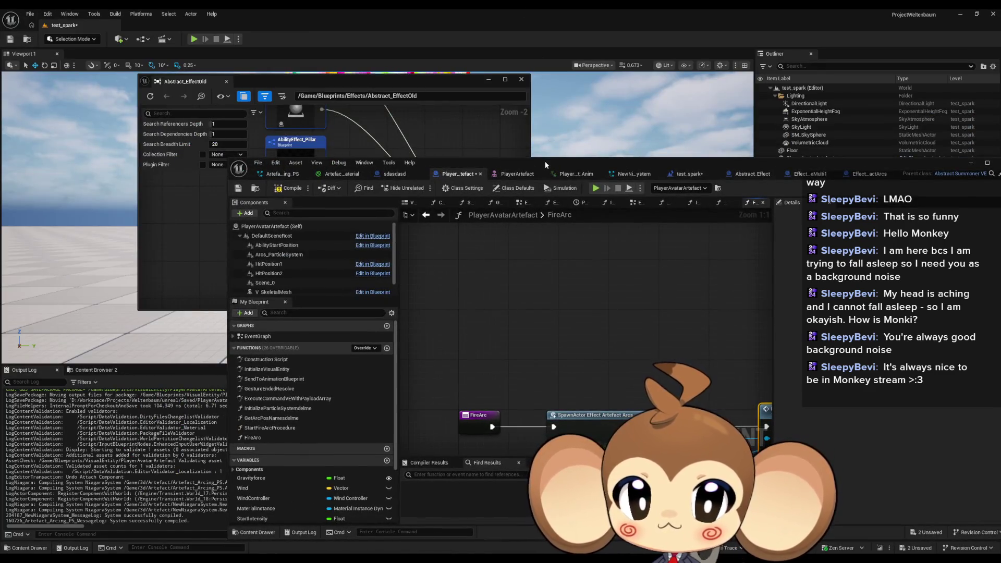
# In the test_spark blueprint, disconnect Start Power Down Anim from the For Each Loop and move the loop down.
pyautogui.click(688, 173)
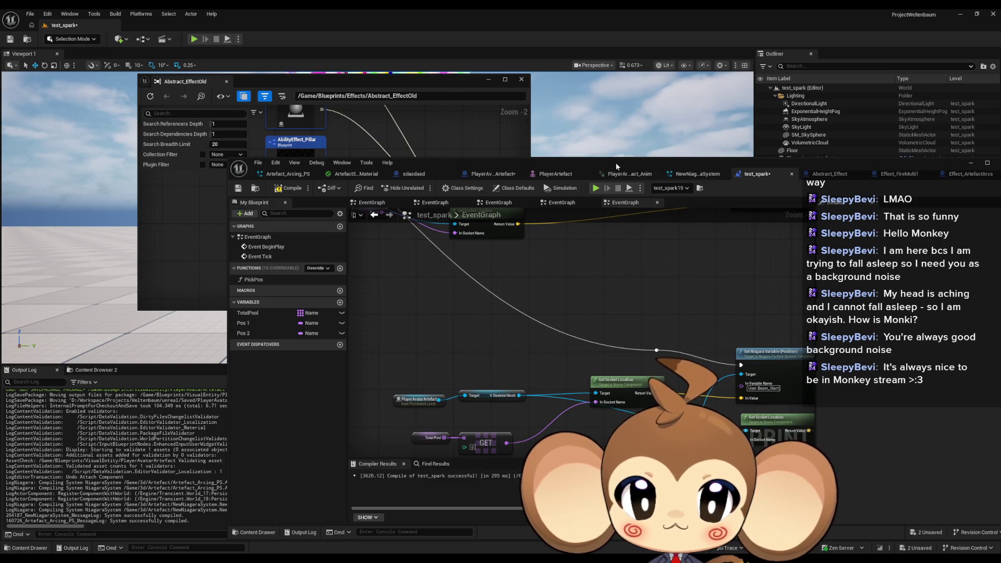
pyautogui.doubleClick(615, 163)
pyautogui.scroll(-3, 485, 224)
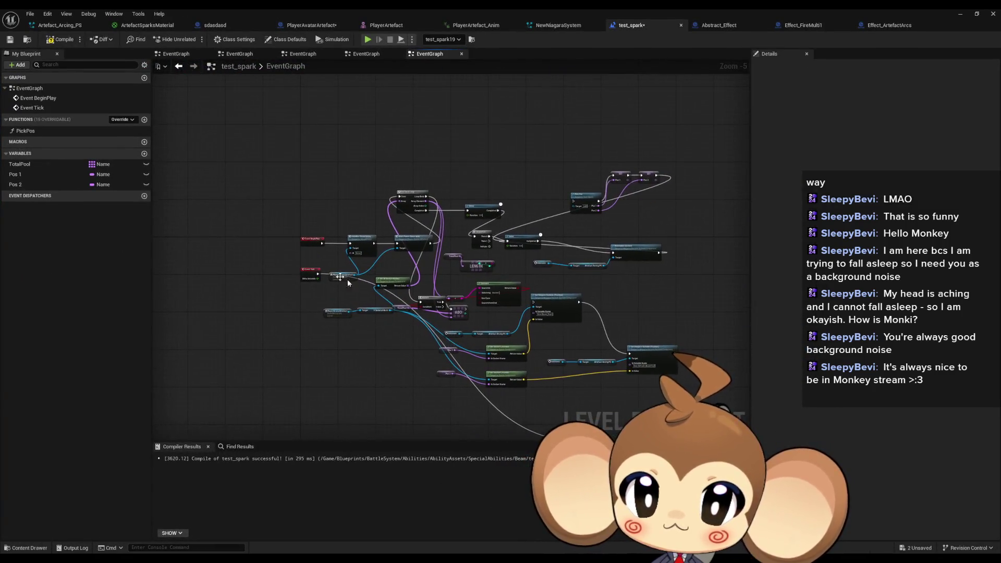
pyautogui.scroll(3, 347, 280)
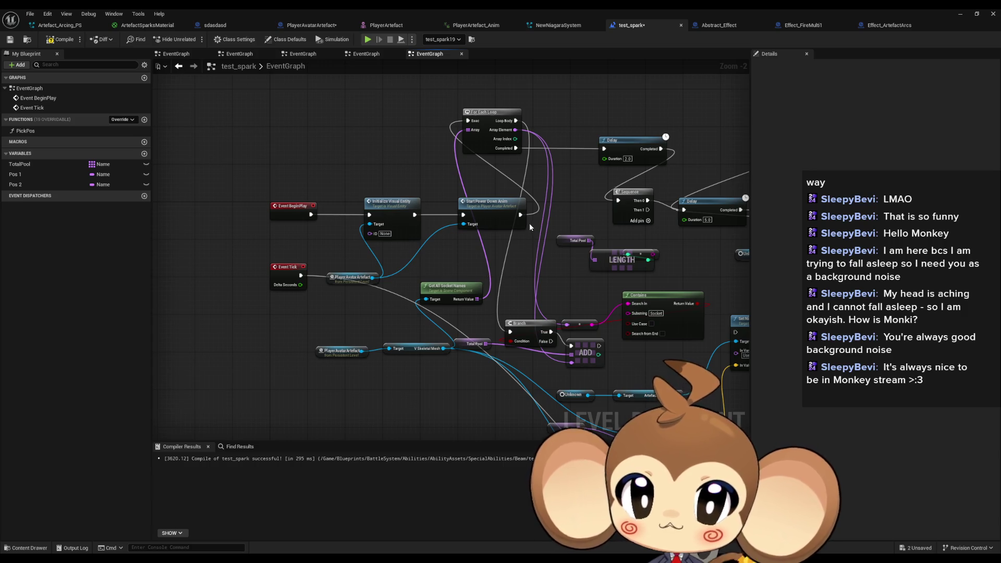
pyautogui.keyDown('alt'); pyautogui.click(519, 214); pyautogui.keyUp('alt')
pyautogui.moveTo(458, 96); pyautogui.dragTo(349, 102)
pyautogui.moveTo(386, 129)
pyautogui.mouseDown()
pyautogui.moveTo(410, 274)
pyautogui.moveTo(429, 291)
pyautogui.mouseUp()
pyautogui.moveTo(427, 203)
pyautogui.mouseDown()
pyautogui.moveTo(429, 258)
pyautogui.moveTo(415, 278)
pyautogui.moveTo(430, 243)
pyautogui.moveTo(417, 157)
pyautogui.mouseUp()
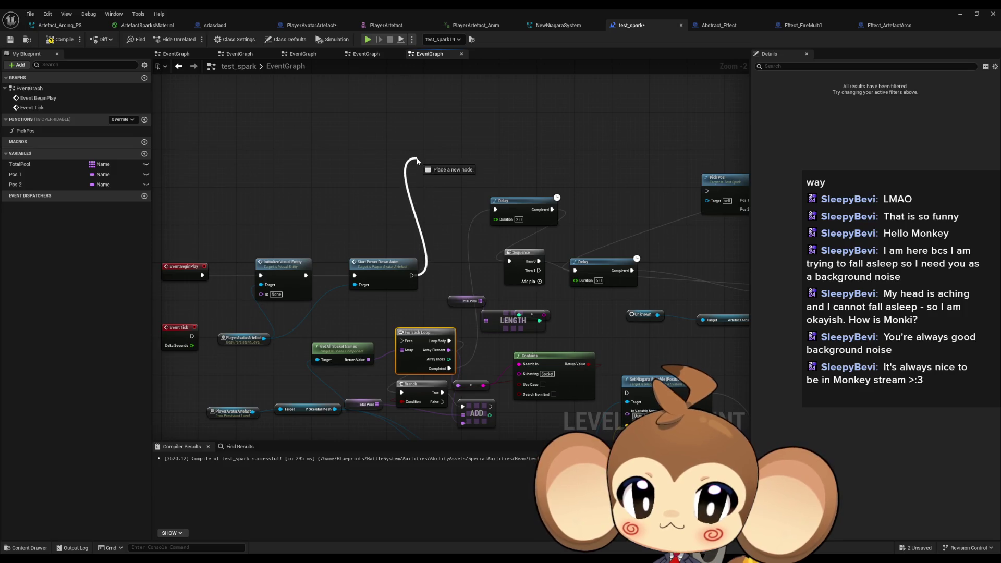
# Add a Delay after Start Power Down Anim and paste a copy of the artefact reference above it.
pyautogui.write('delay')
pyautogui.press('Return')
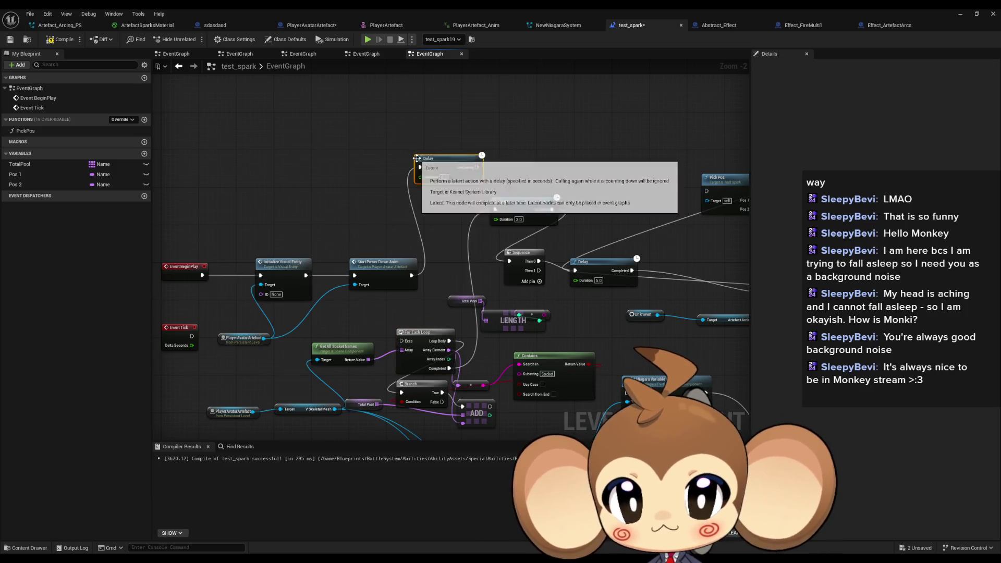
pyautogui.click(243, 344)
pyautogui.moveTo(347, 178); pyautogui.dragTo(323, 210)
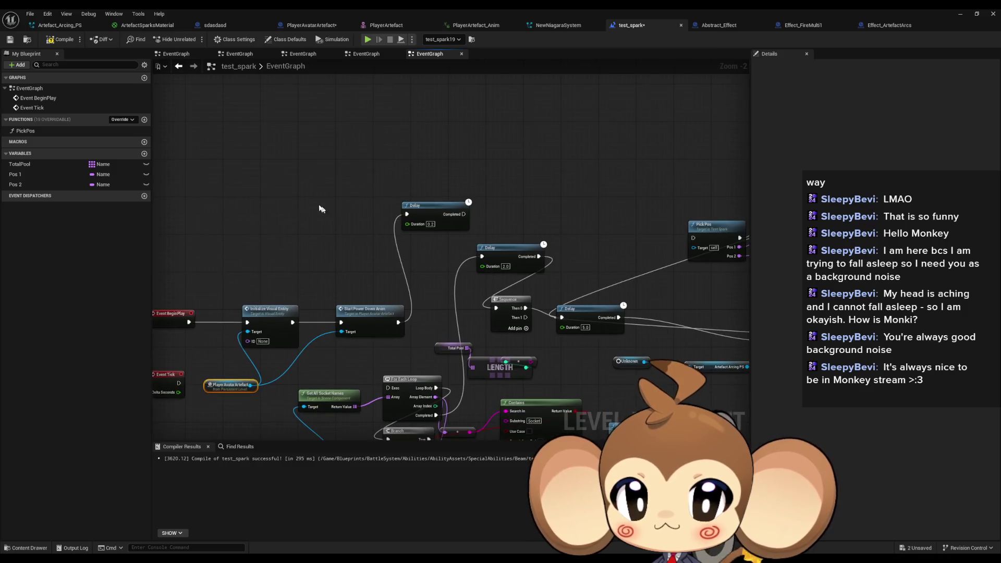
pyautogui.click(312, 26)
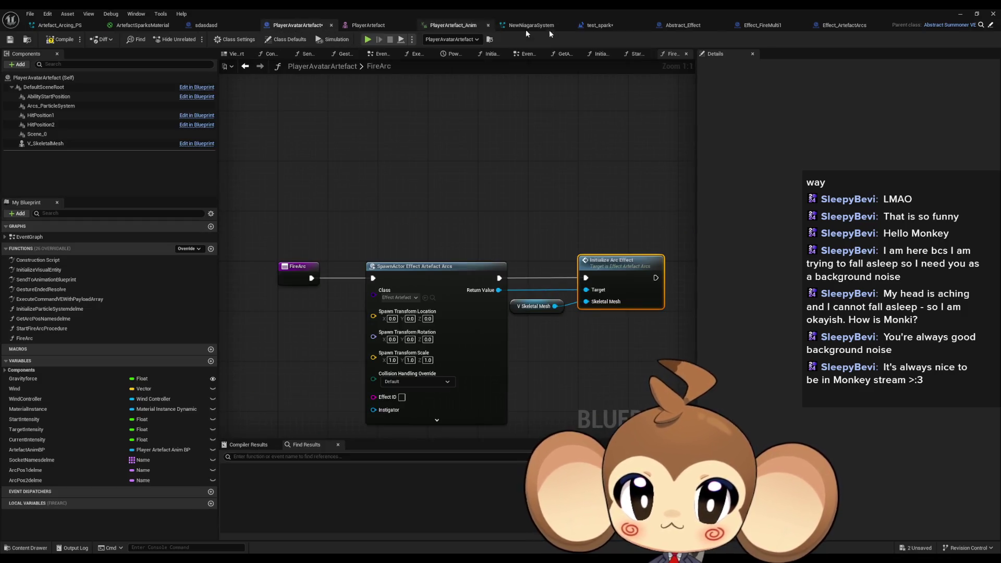
pyautogui.click(593, 27)
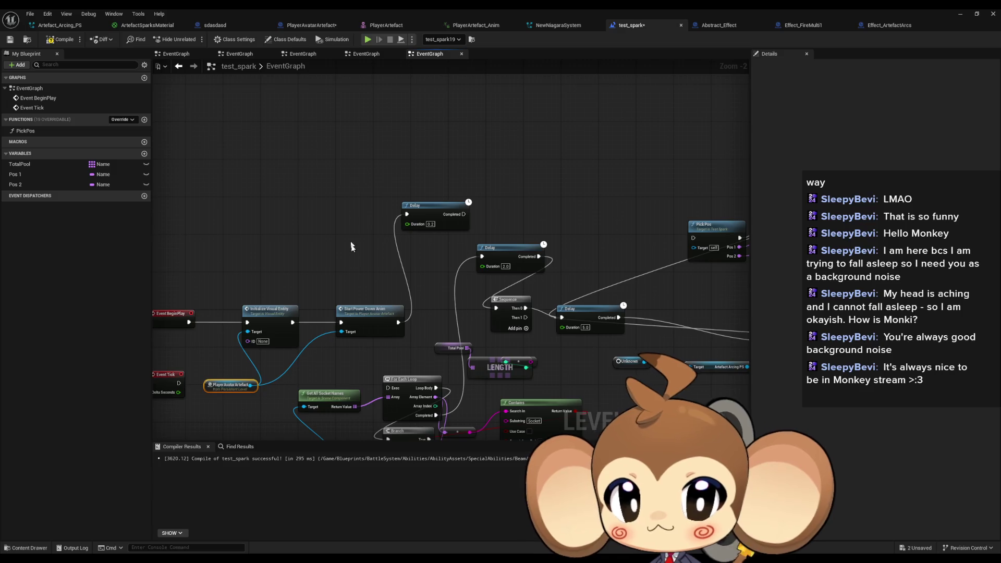
pyautogui.click(307, 169)
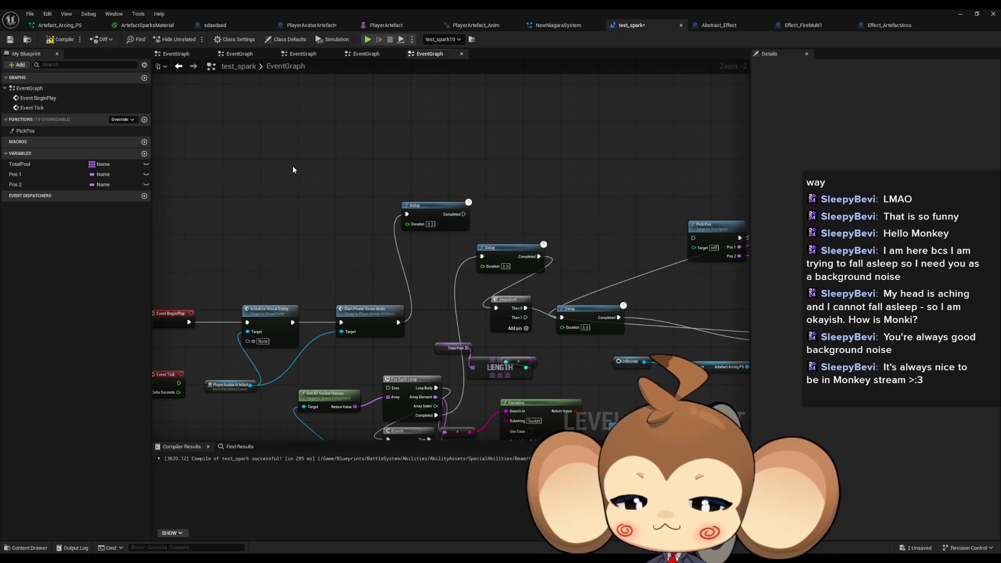
pyautogui.hotkey('ctrl', 'v')
pyautogui.moveTo(355, 161); pyautogui.dragTo(428, 151)
# Call Start Fire Arc Procedure on the artefact, triggered by the 1.0-second Delay's Completed pin.
pyautogui.write('st')
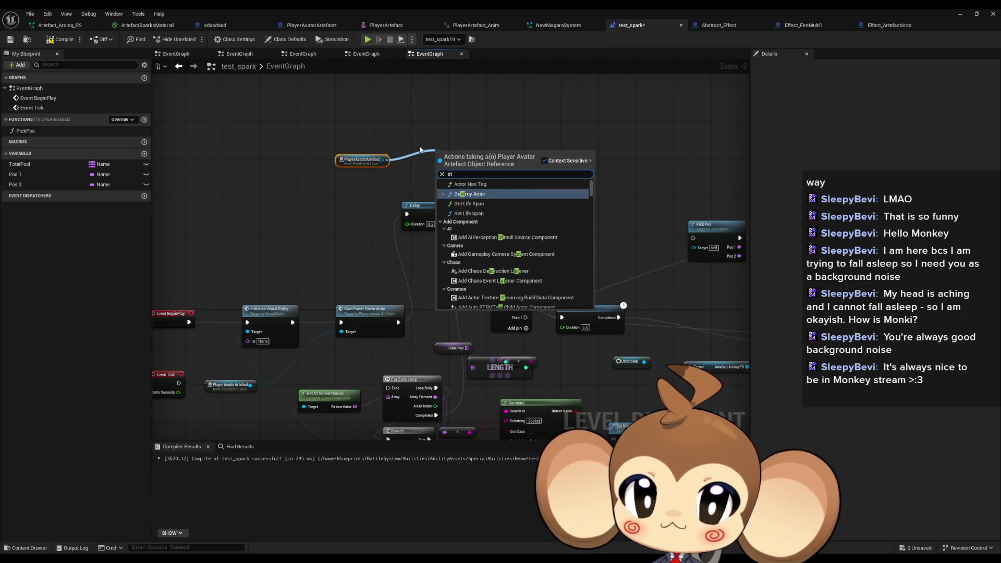
pyautogui.write('art')
pyautogui.click(486, 183)
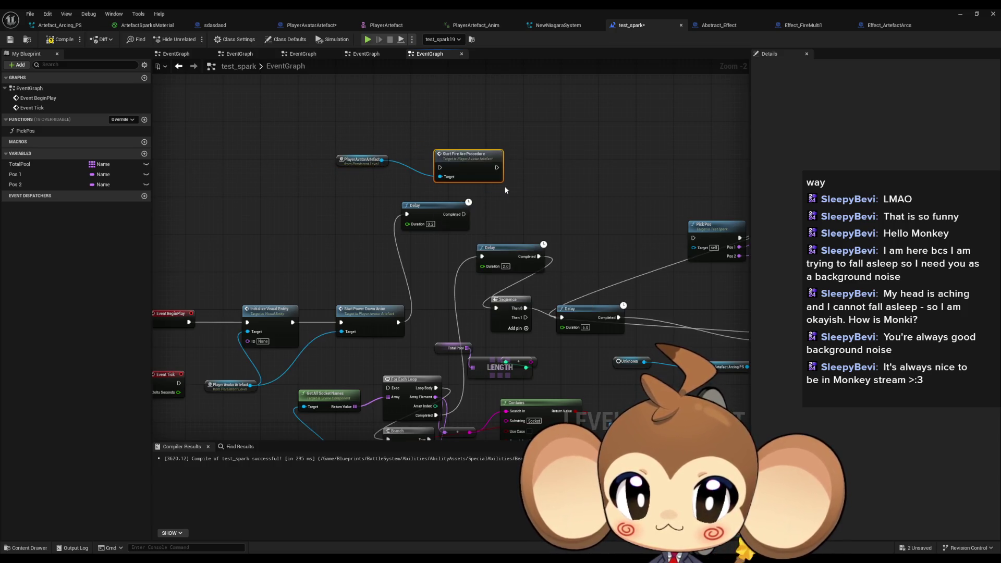
pyautogui.moveTo(474, 165); pyautogui.dragTo(525, 165)
pyautogui.moveTo(435, 209); pyautogui.dragTo(421, 195)
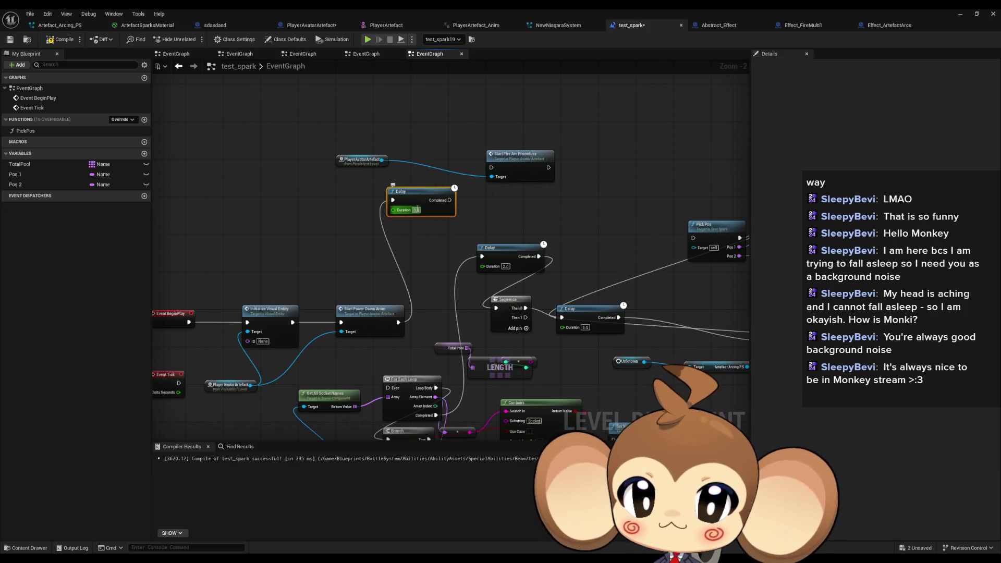
pyautogui.write('1')
pyautogui.click(457, 199)
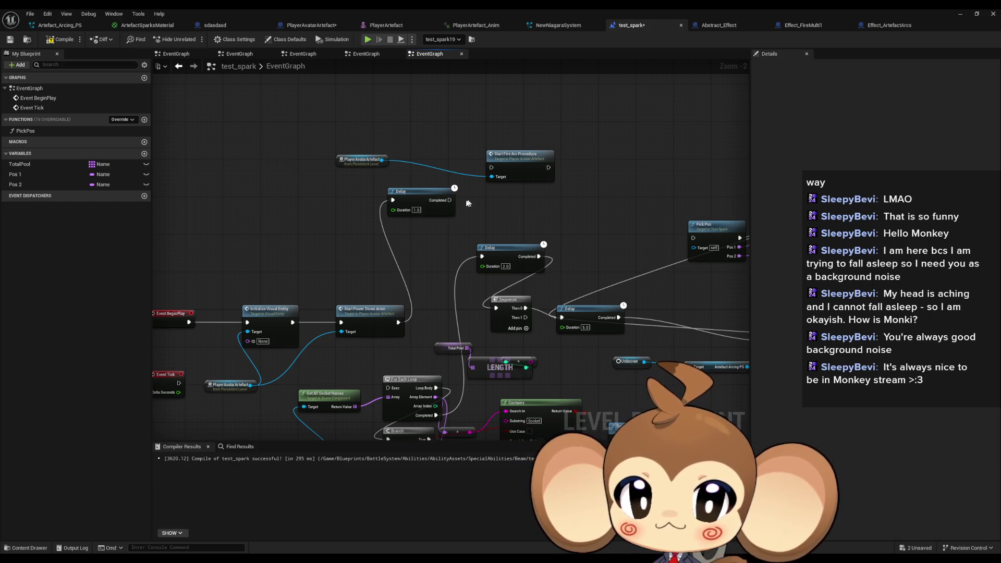
pyautogui.moveTo(450, 200)
pyautogui.mouseDown()
pyautogui.moveTo(430, 240)
pyautogui.moveTo(449, 243)
pyautogui.moveTo(381, 247)
pyautogui.mouseUp()
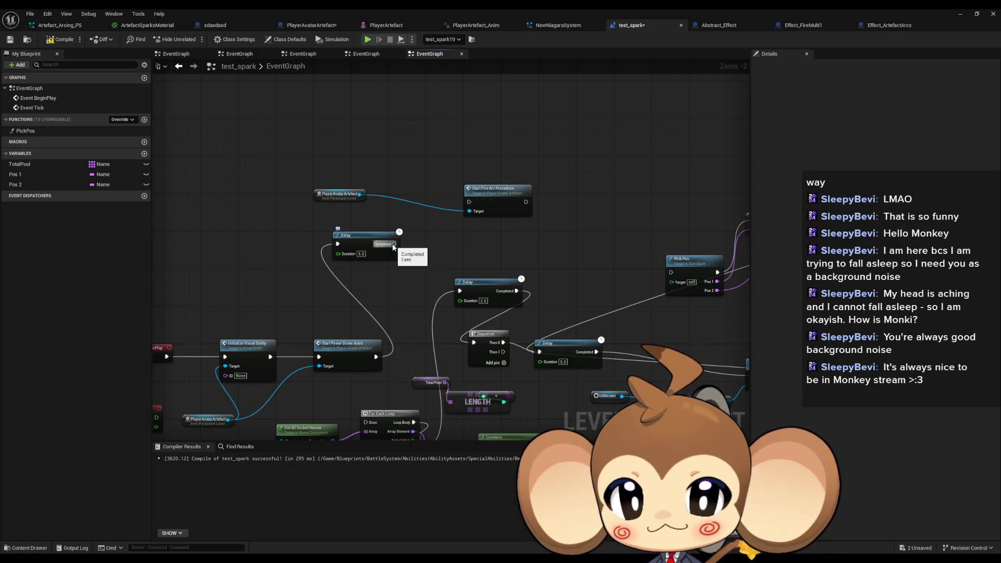
pyautogui.click(361, 254)
pyautogui.moveTo(394, 243); pyautogui.dragTo(469, 201)
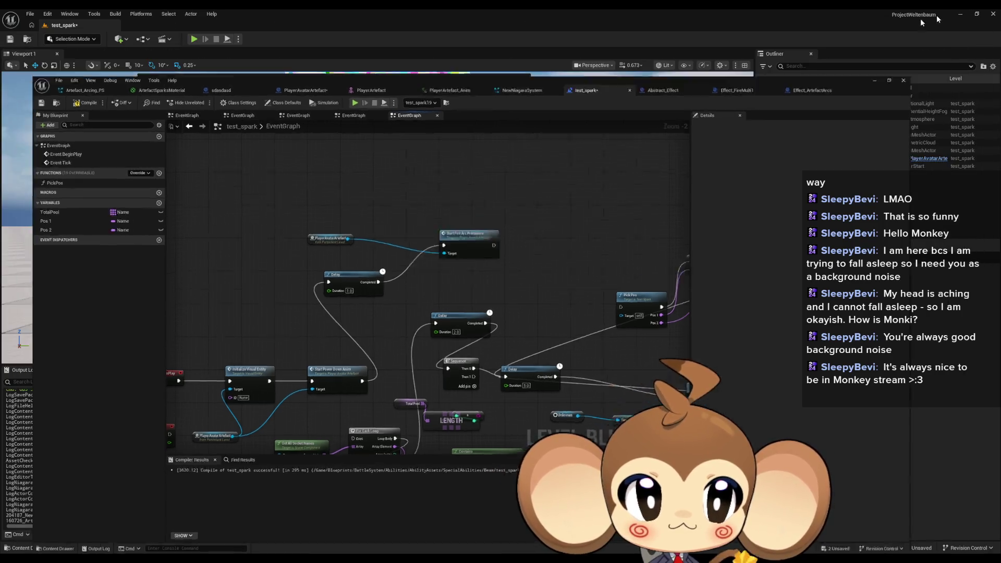
# Play test_spark in the editor twice, looking around for arcs, and stop each session.
pyautogui.click(960, 15)
pyautogui.hotkey('alt', 'p')
pyautogui.click(489, 82)
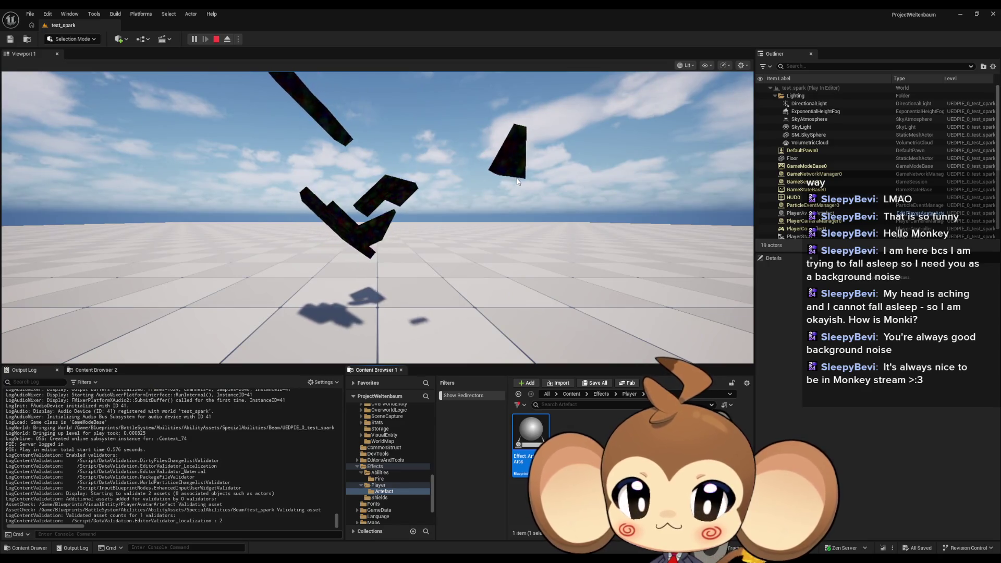
pyautogui.click(216, 39)
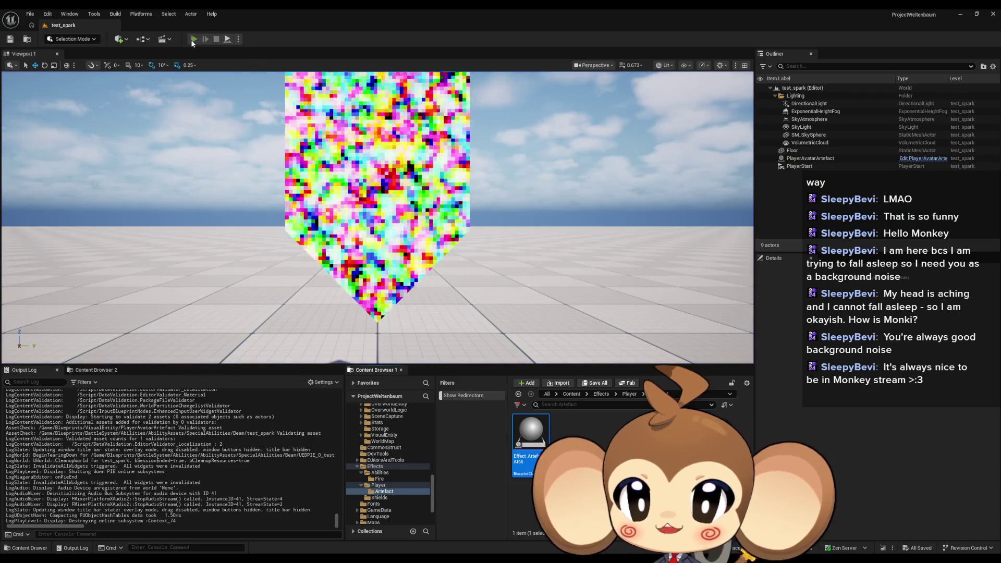
pyautogui.hotkey('alt', 'p')
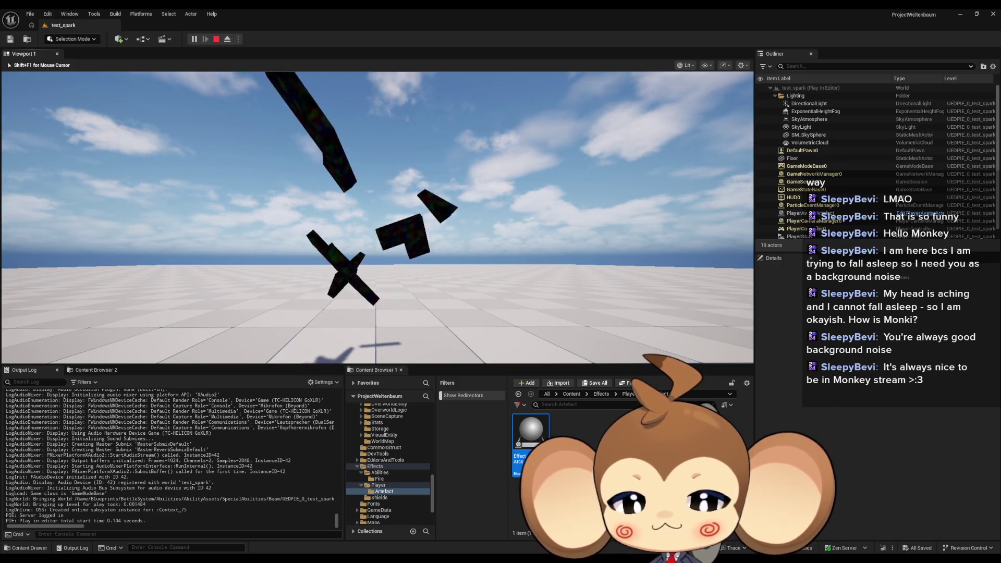
pyautogui.press('Left')
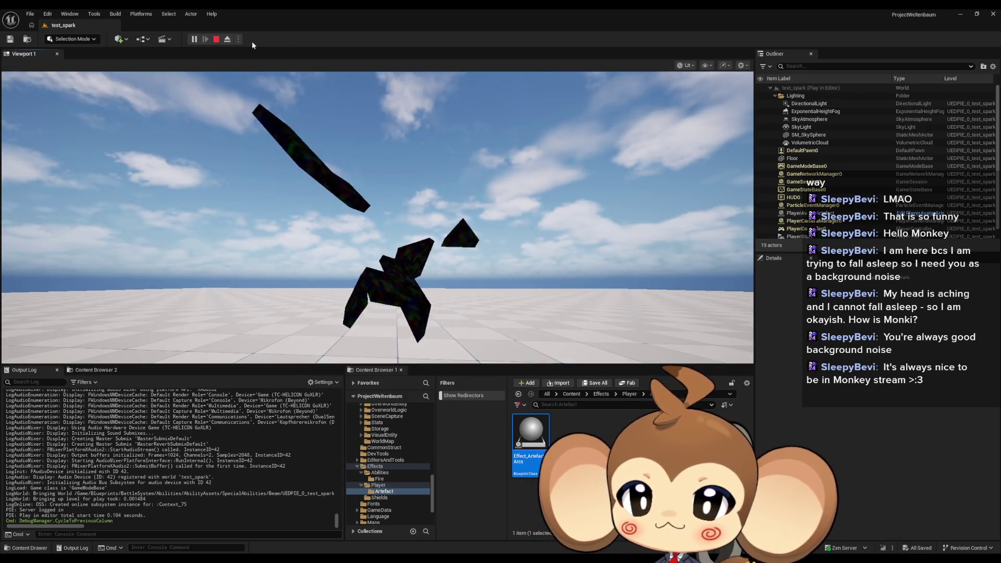
pyautogui.click(216, 39)
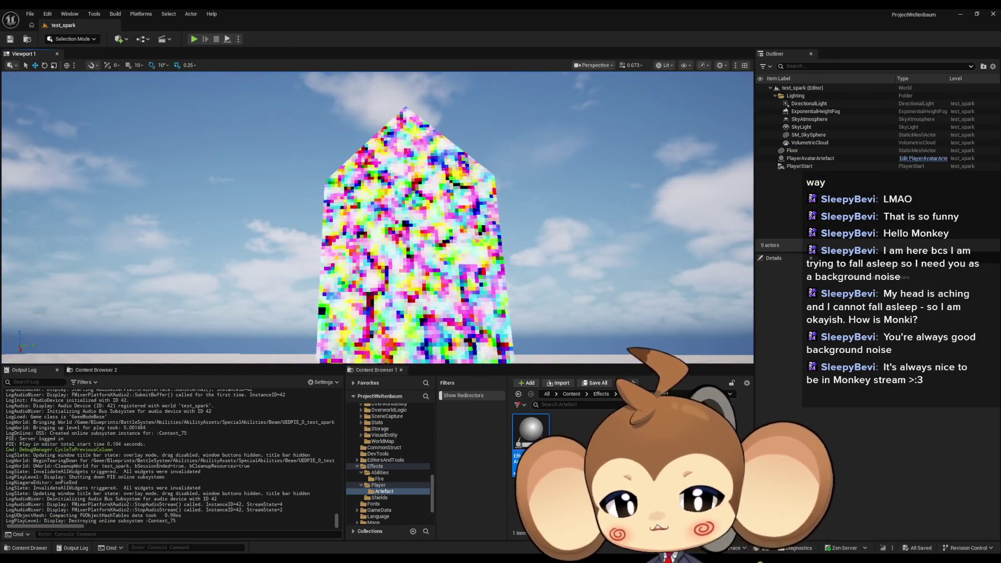
# Make FireArc call StartFireArcProcedure again after Initialize Arc Effect.
pyautogui.moveTo(448, 526)
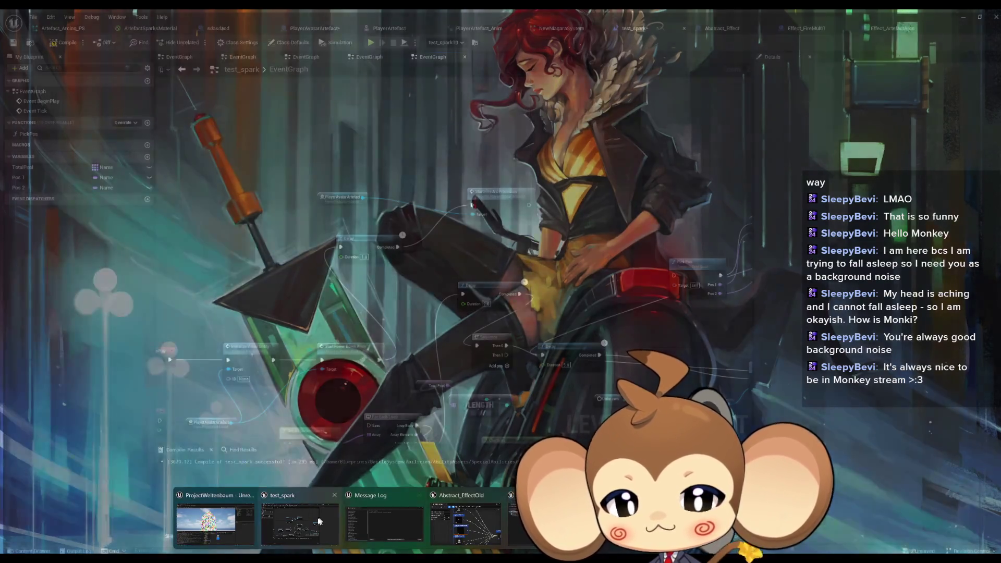
pyautogui.click(299, 521)
pyautogui.doubleClick(526, 213)
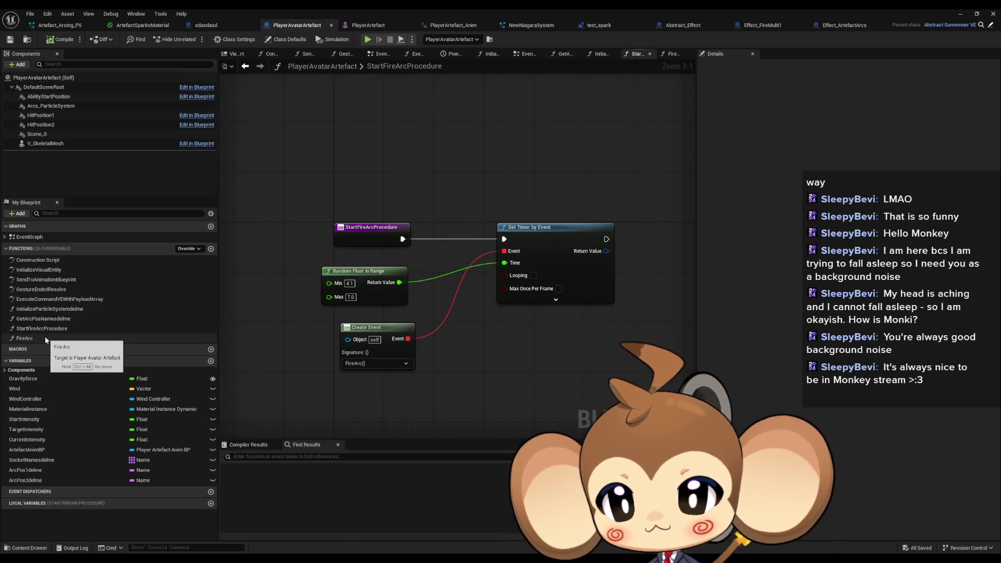
pyautogui.doubleClick(45, 336)
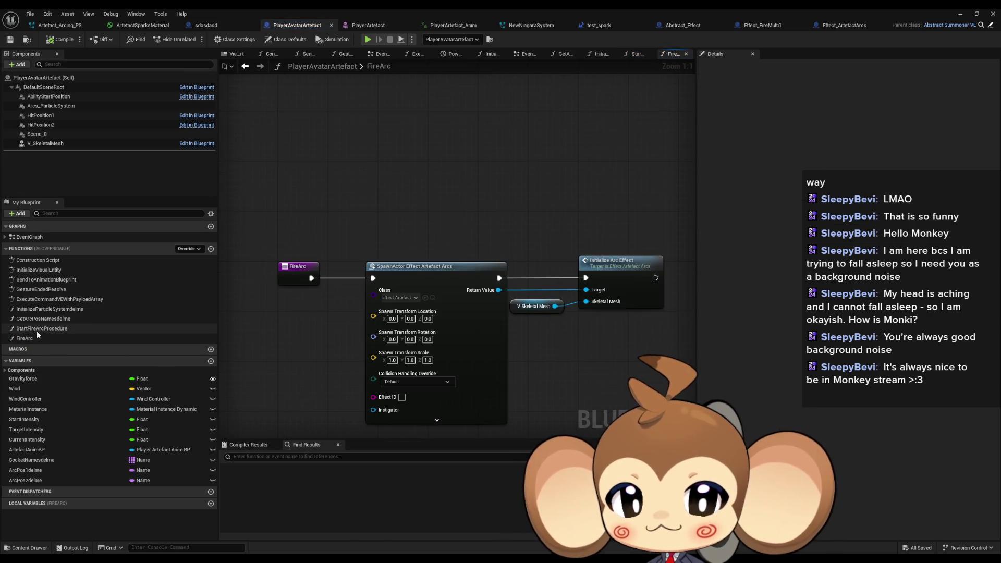
pyautogui.click(36, 330)
pyautogui.moveTo(438, 332); pyautogui.dragTo(284, 312)
pyautogui.moveTo(39, 331)
pyautogui.mouseDown()
pyautogui.moveTo(578, 252)
pyautogui.moveTo(562, 249)
pyautogui.moveTo(569, 243)
pyautogui.moveTo(520, 264)
pyautogui.moveTo(501, 257)
pyautogui.mouseUp()
pyautogui.moveTo(609, 246); pyautogui.dragTo(578, 240)
pyautogui.click(513, 320)
pyautogui.moveTo(513, 320)
pyautogui.mouseDown()
pyautogui.moveTo(610, 292)
pyautogui.moveTo(676, 303)
pyautogui.moveTo(611, 301)
pyautogui.mouseUp()
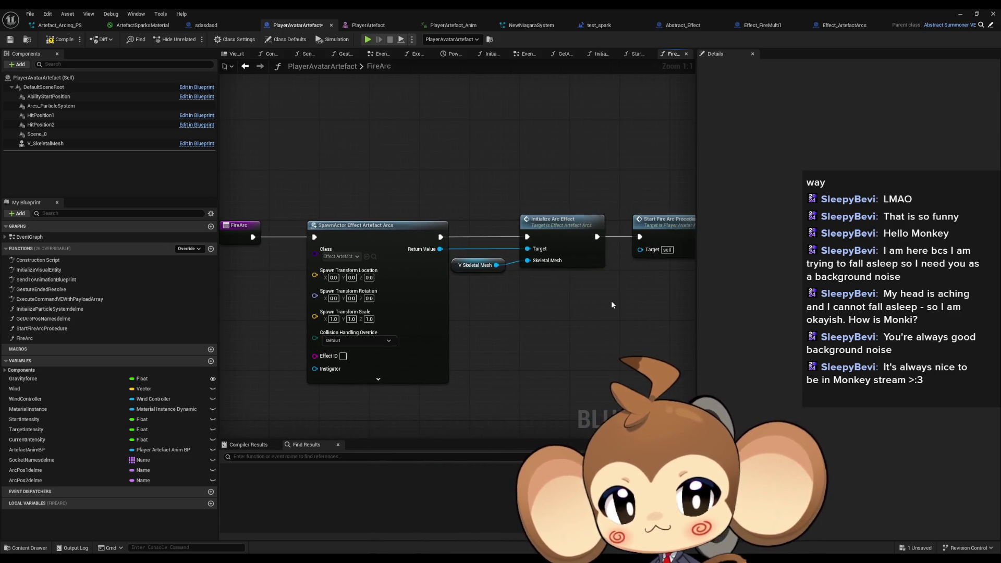
# Set StartFireArcProcedure's Random Float in Range to Min 2.5 and Max 5.0.
pyautogui.doubleClick(666, 231)
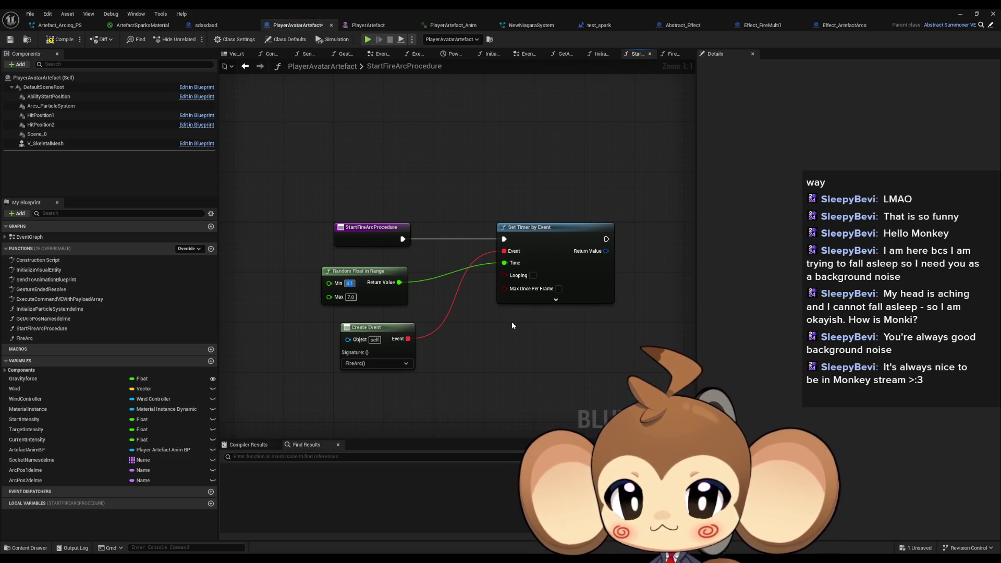
pyautogui.click(350, 297)
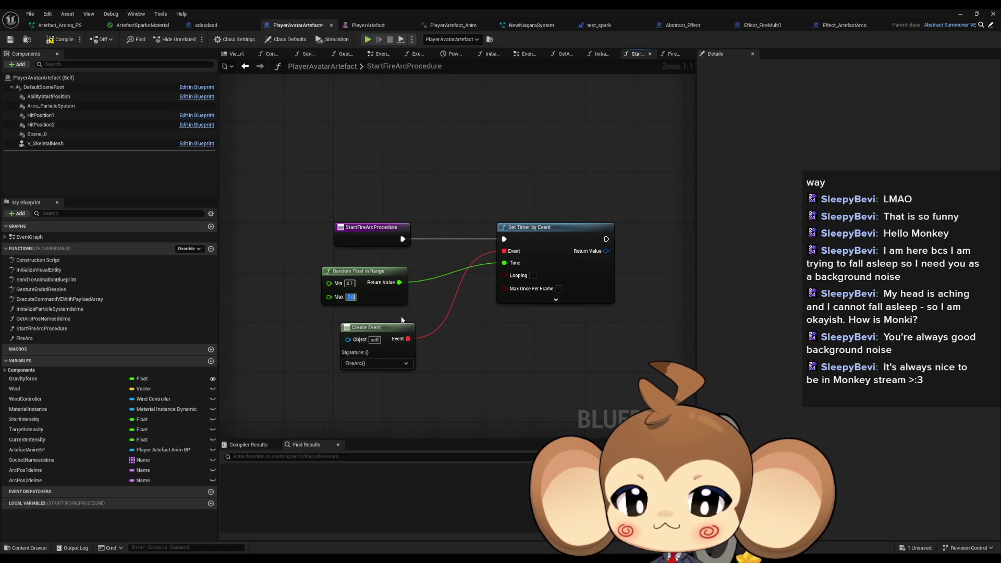
pyautogui.write('5')
pyautogui.press('Tab')
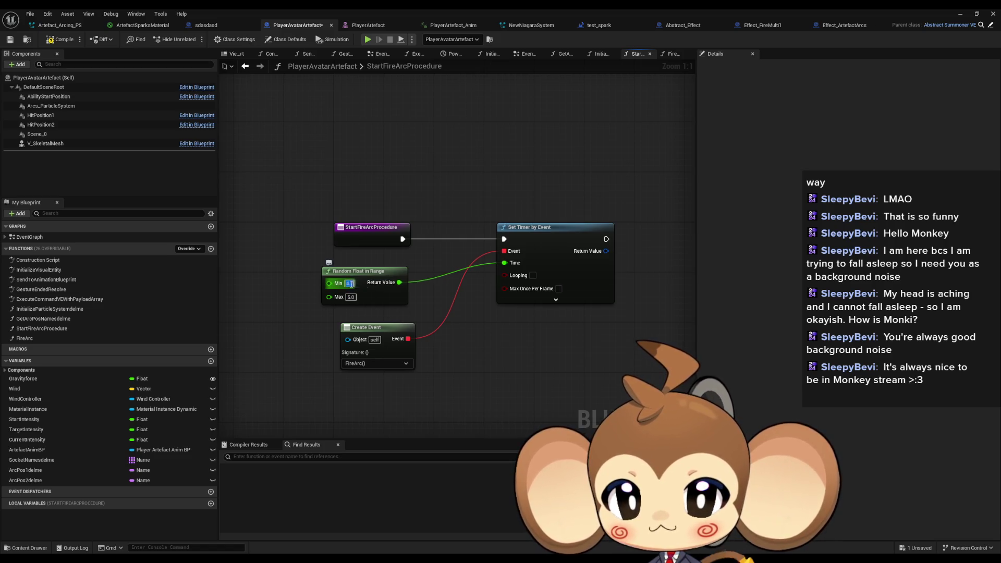
pyautogui.write('1')
pyautogui.press('Return')
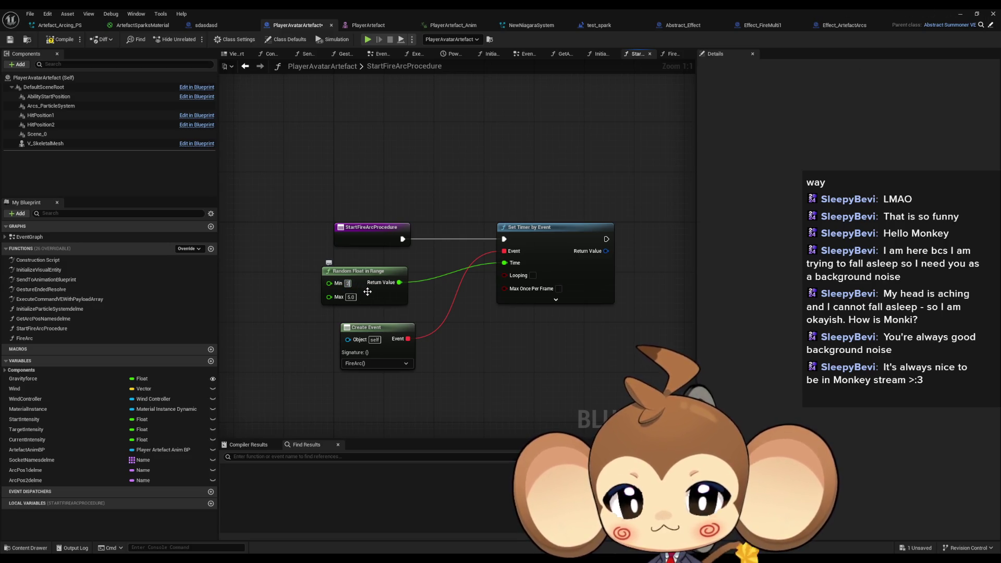
pyautogui.write('.5')
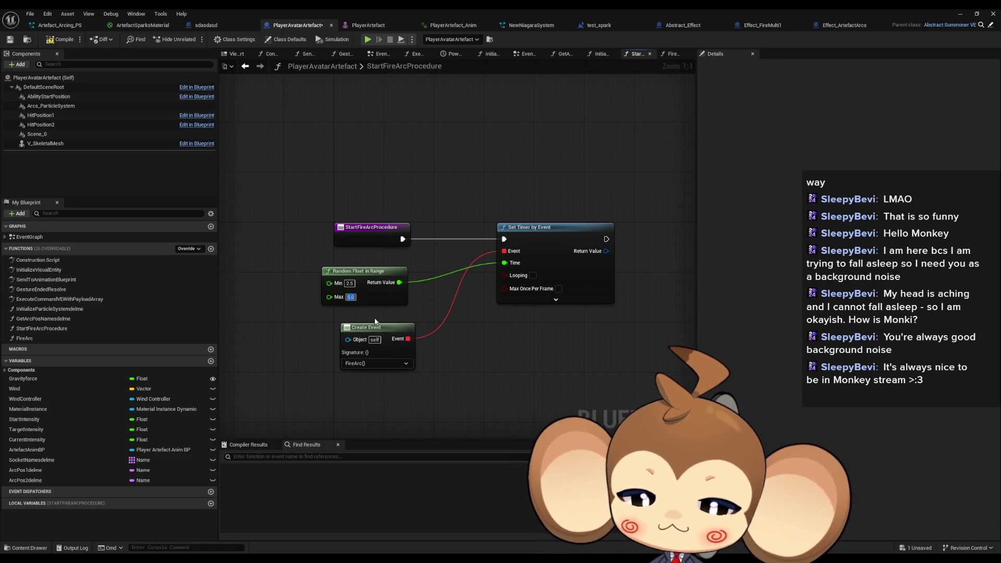
pyautogui.click(962, 15)
# Play test_spark in the editor full screen with F11 and watch the white arcs between fragments.
pyautogui.hotkey('alt', 'p')
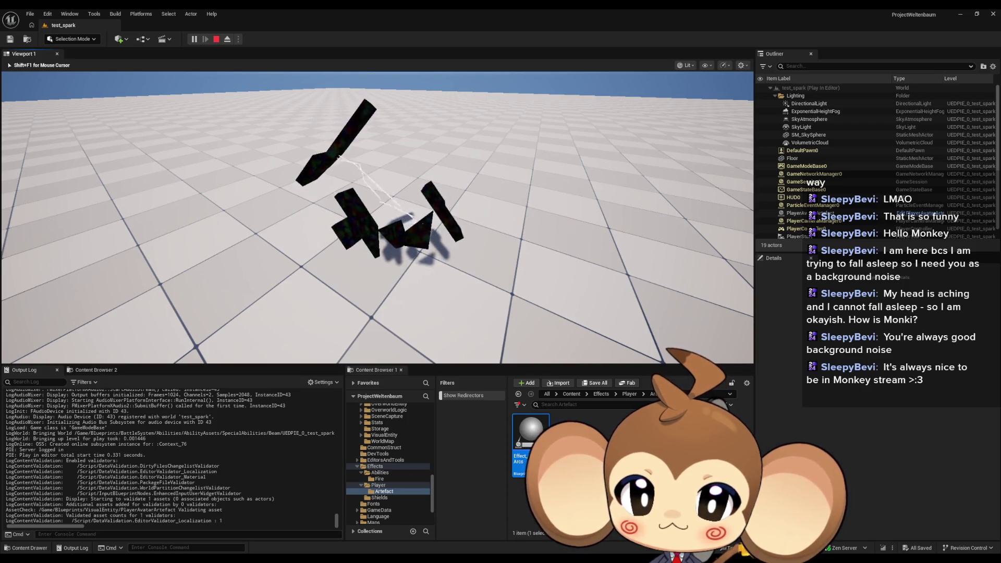
pyautogui.hotkey('shift', 'F1')
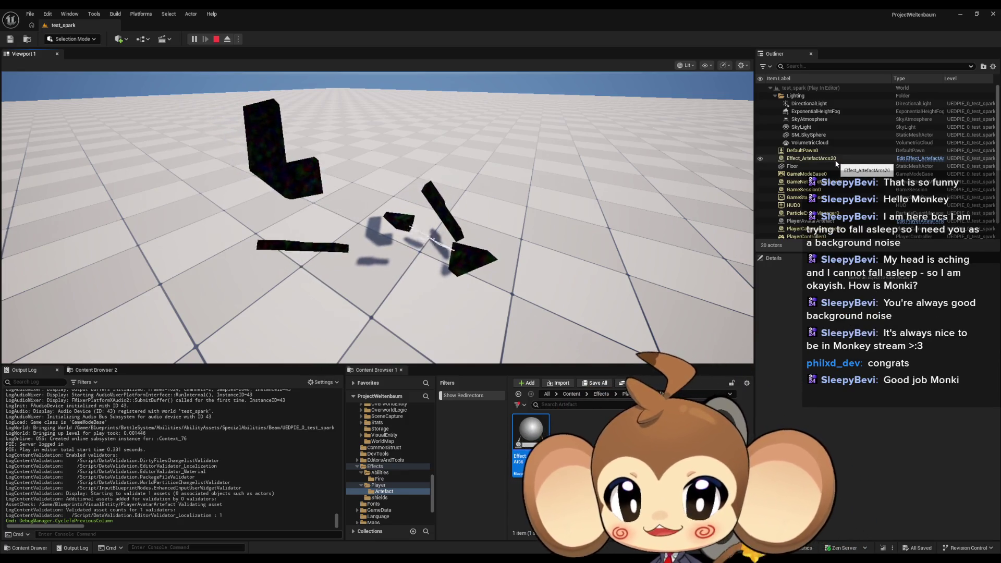
pyautogui.click(724, 199)
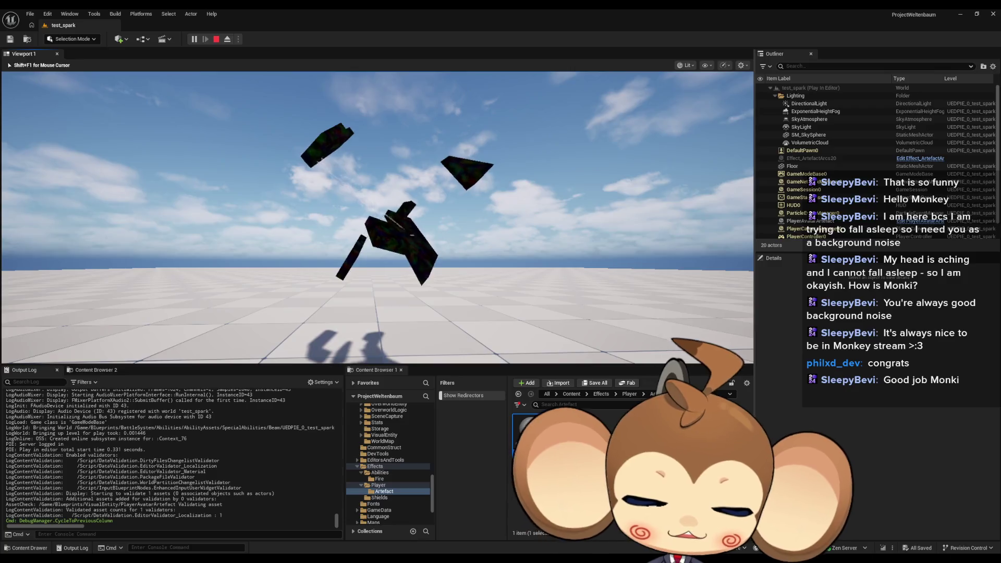
pyautogui.press('F11')
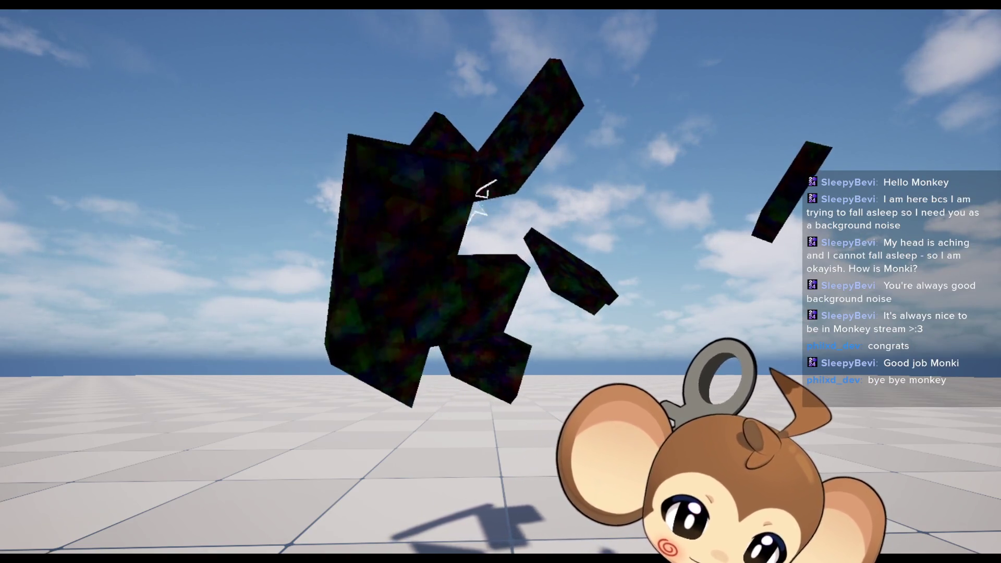
pyautogui.hotkey('alt', 'Tab')
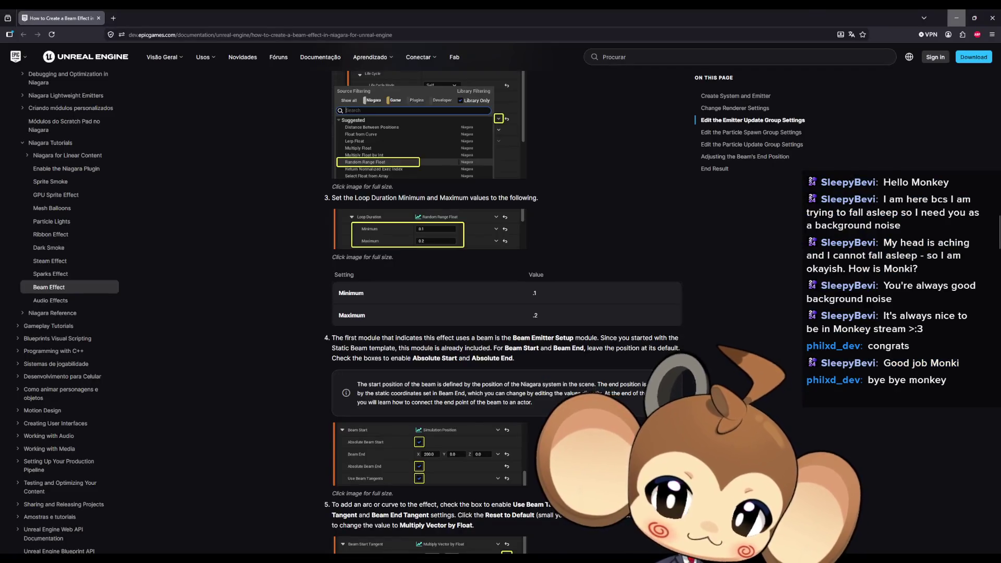
pyautogui.click(956, 18)
pyautogui.hotkey('alt', 'Tab')
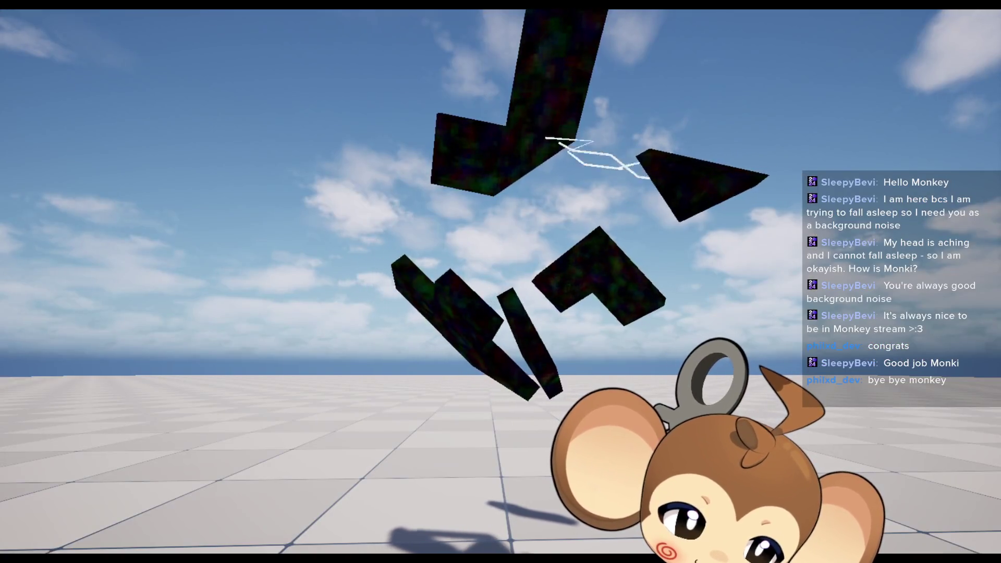